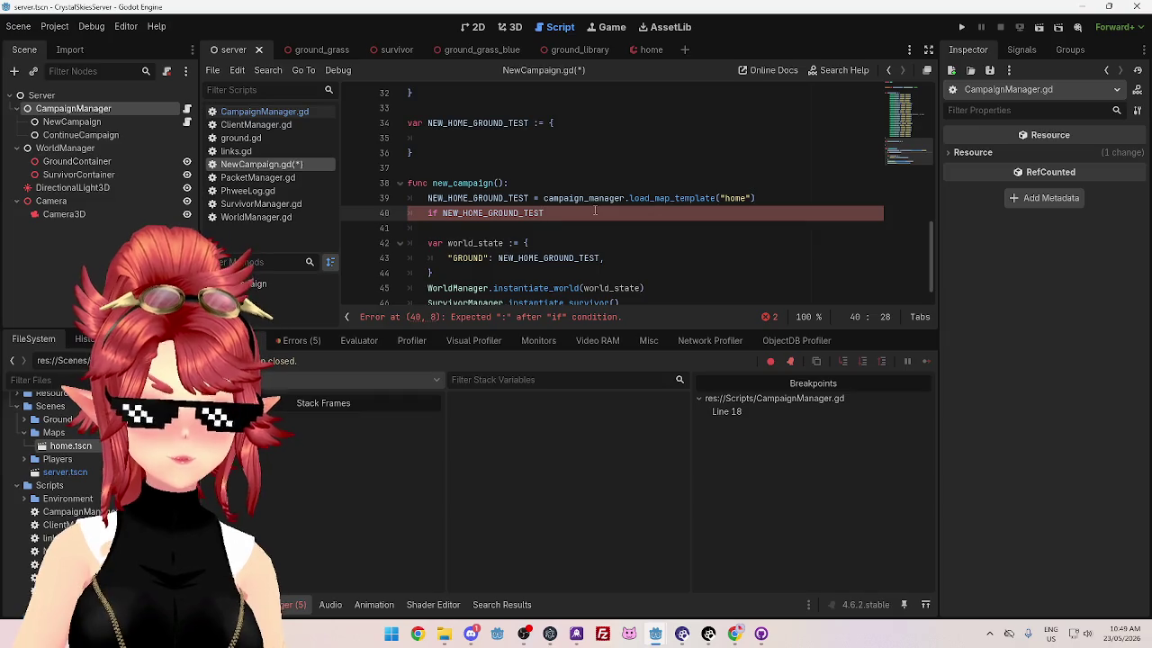
Step: Replace the 'could not find map scene' error string on CampaignManager.gd line 20 with null and save
text(["error"])
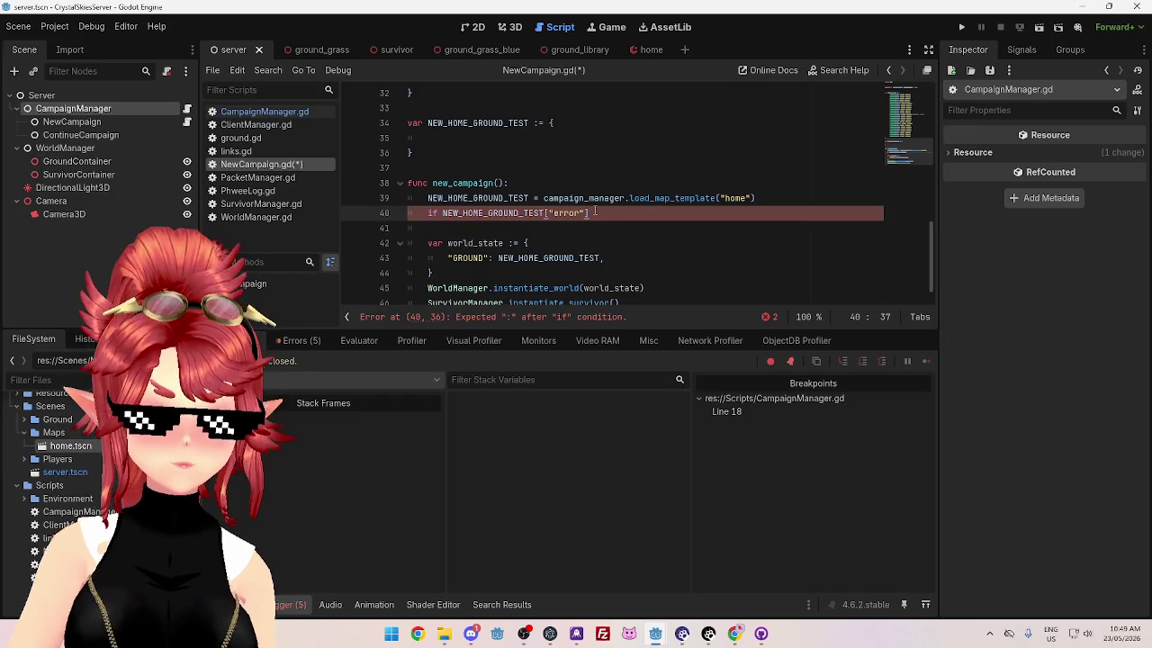
click(275, 112)
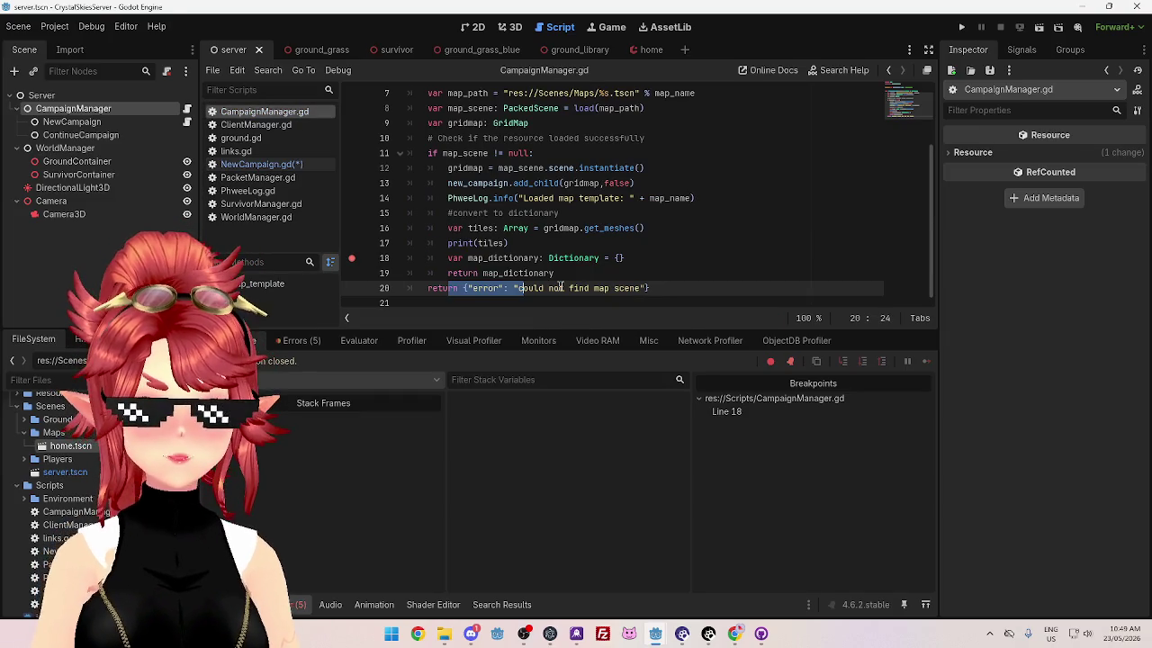
click(518, 288)
drag(519, 289, 641, 288)
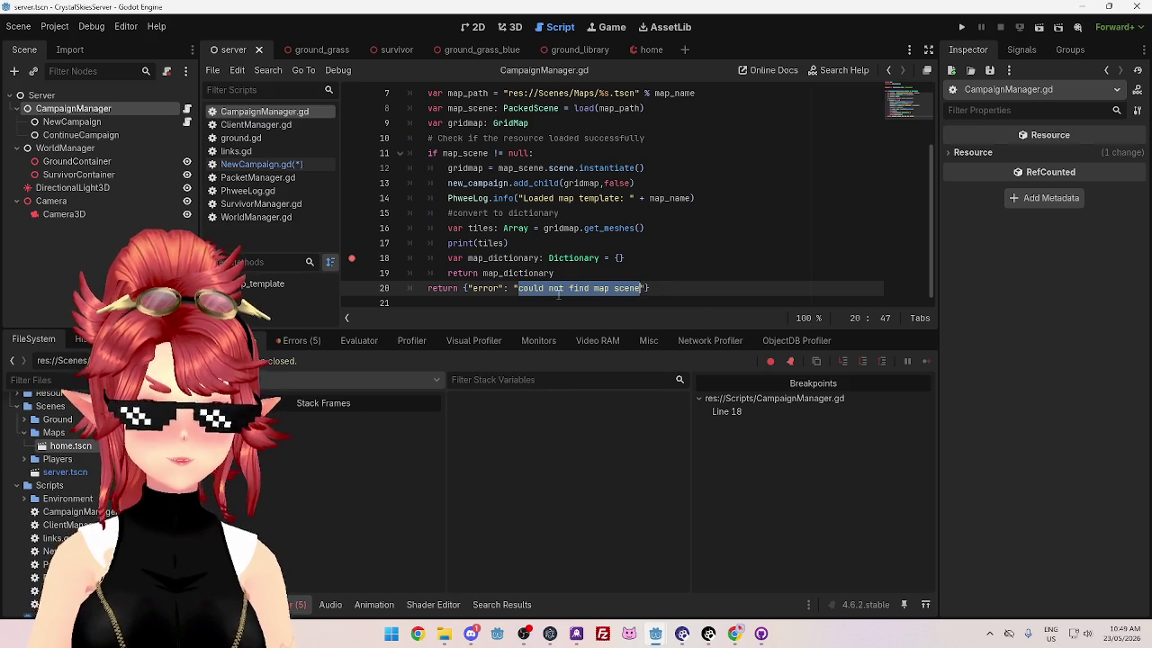
key(BackSpace)
key(BackSpace)
text(null)
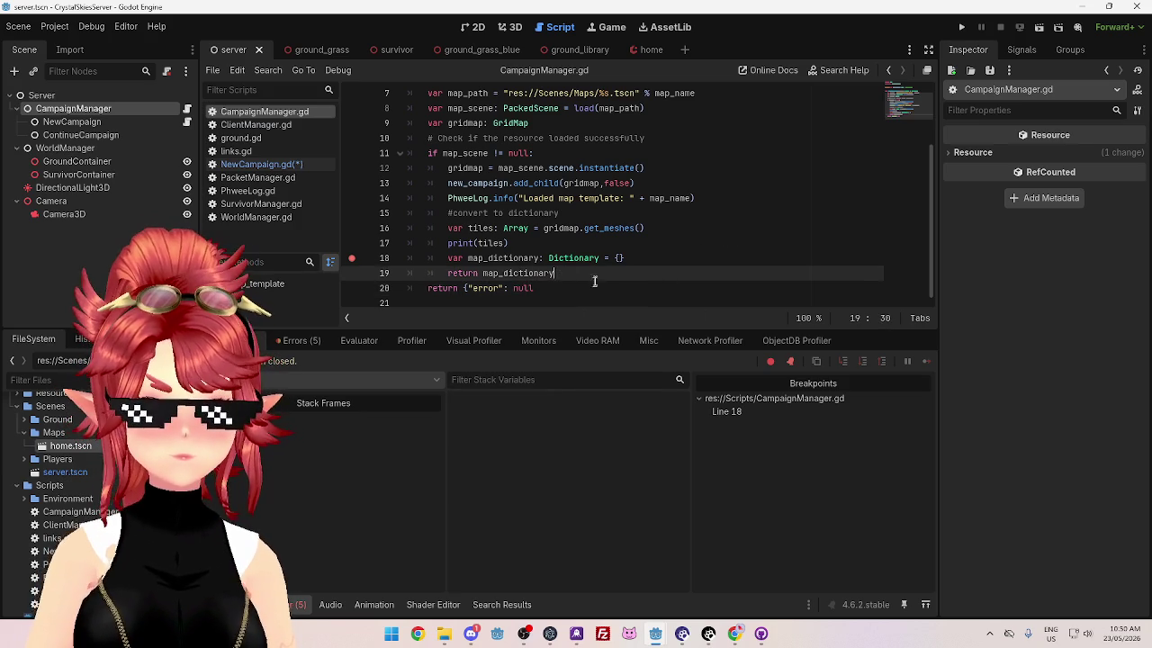
text(})
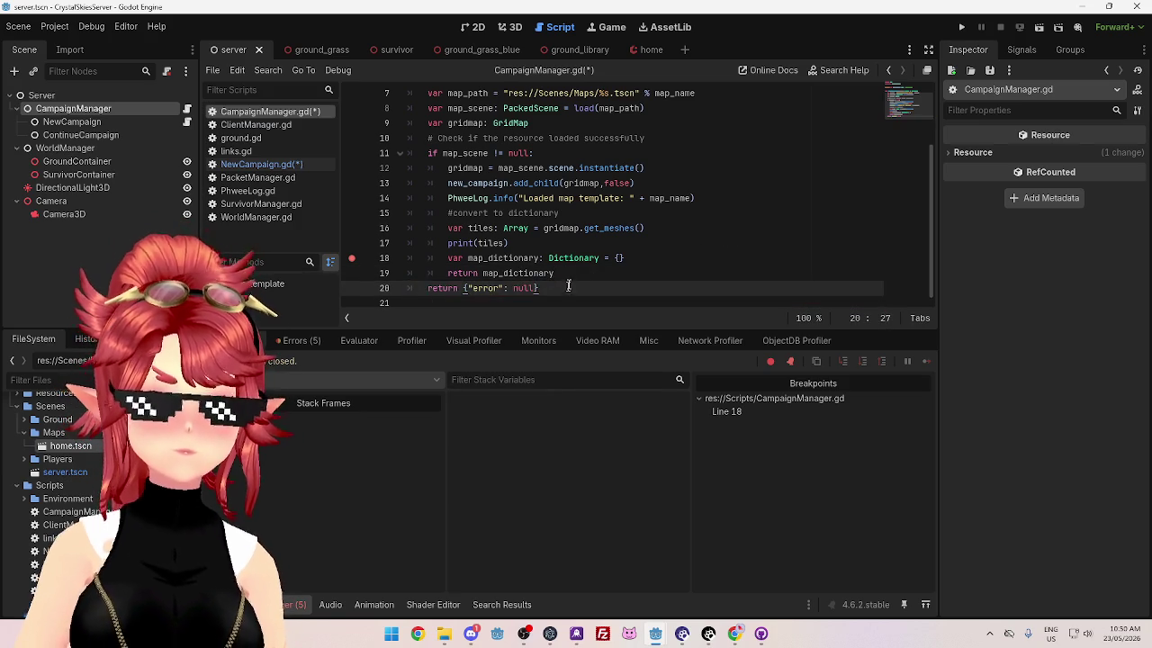
click(576, 272)
key(ctrl+s)
Step: In NewCampaign.gd, finish the guard `if NEW_HOME_GROUND_TEST["error"] == null:` with an indented return
click(286, 168)
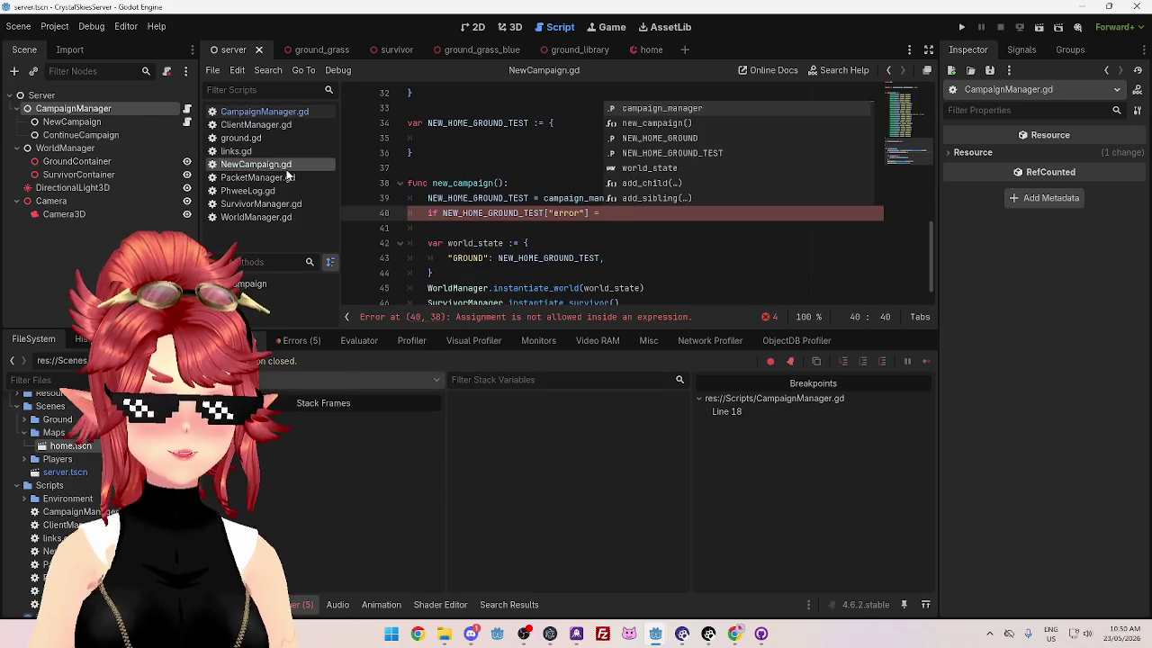
text(null)
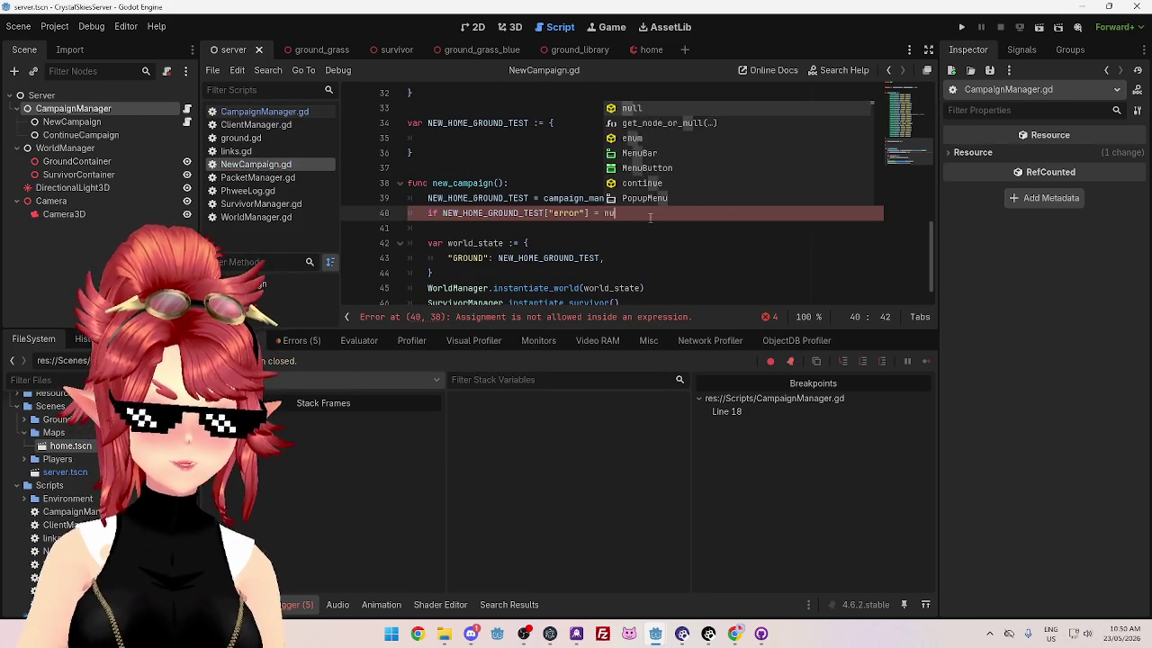
key(Left)
key(Left)
key(Left)
text(=)
click(641, 214)
text(:)
key(Return)
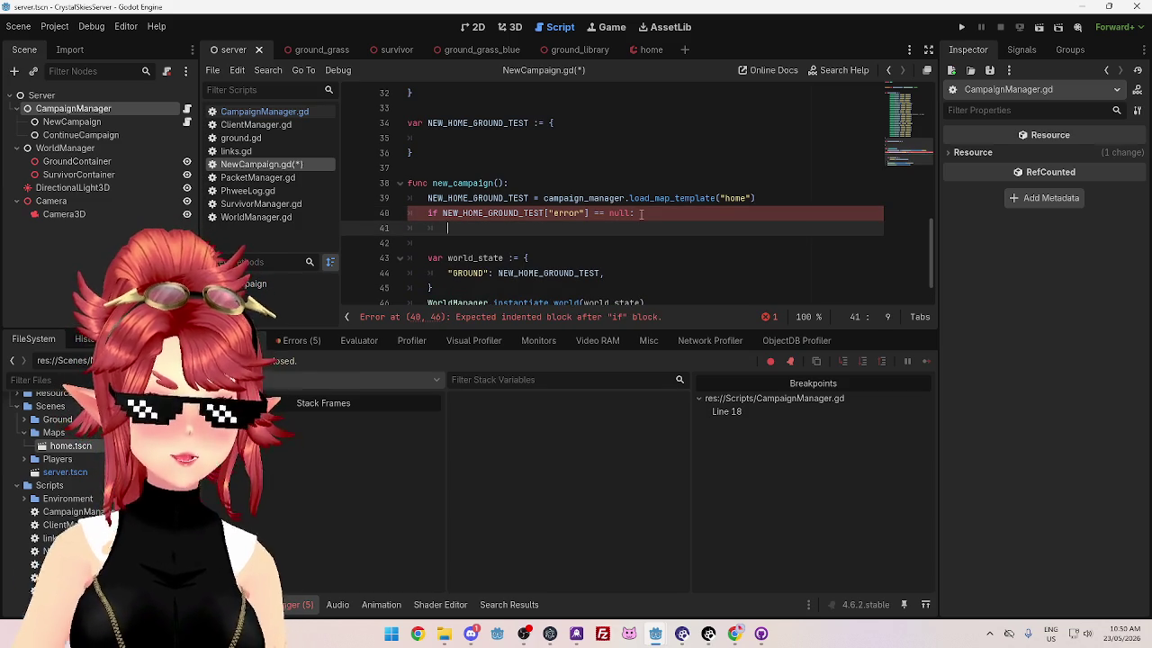
text(return)
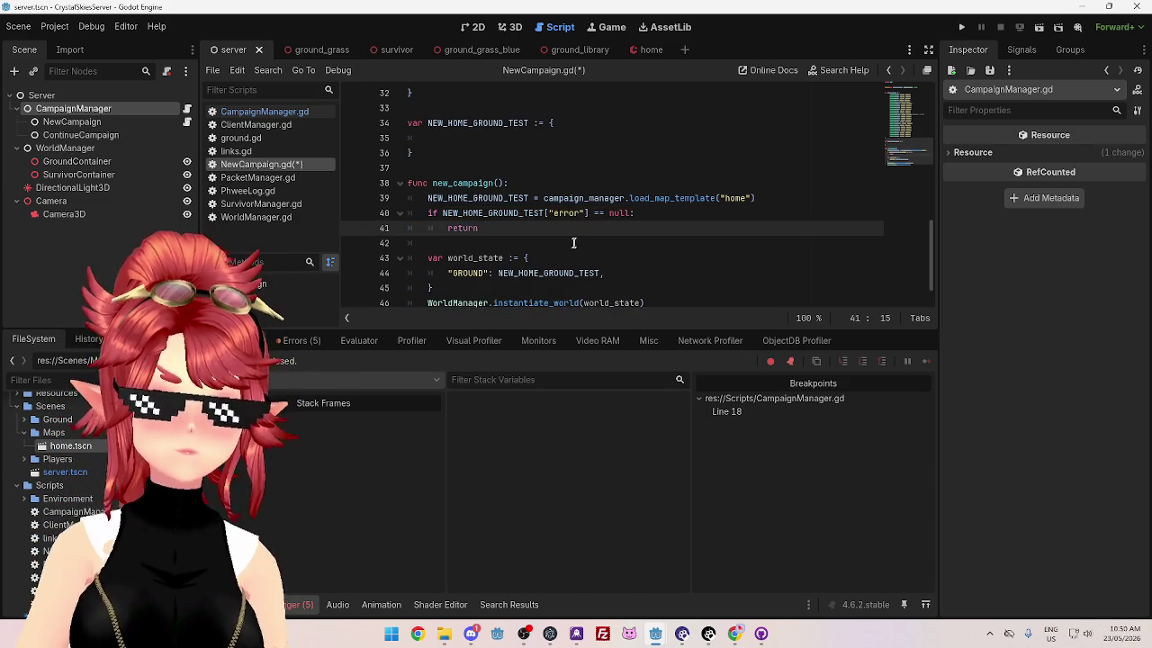
key(Return)
scroll(636, 247, down, 1)
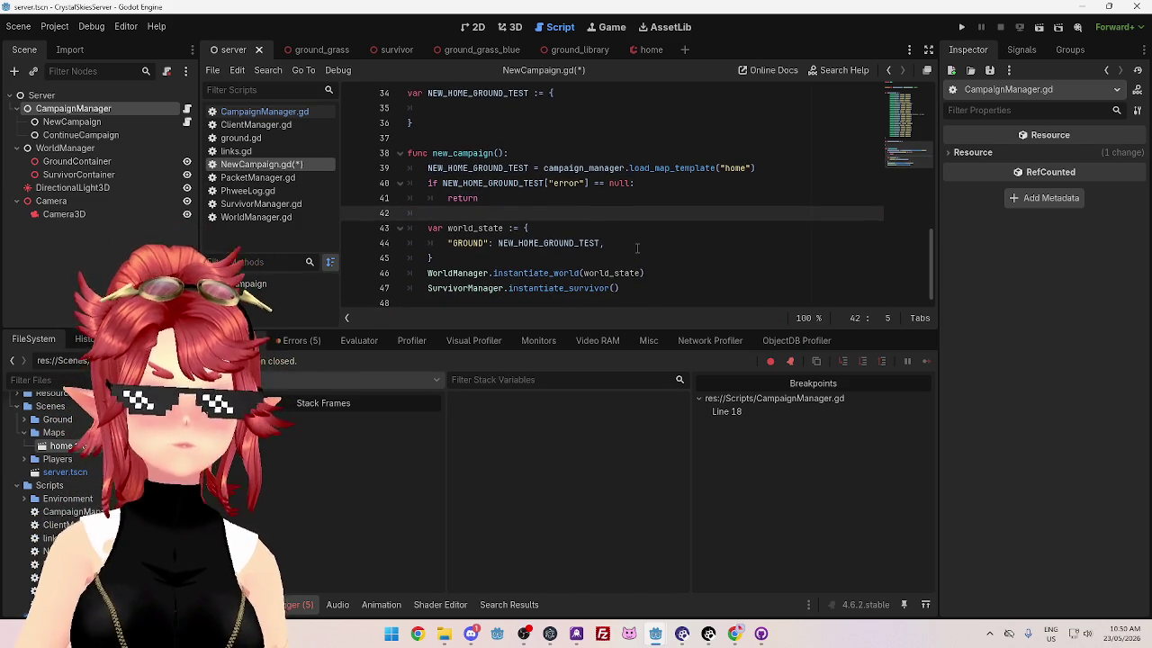
scroll(637, 248, up, 1)
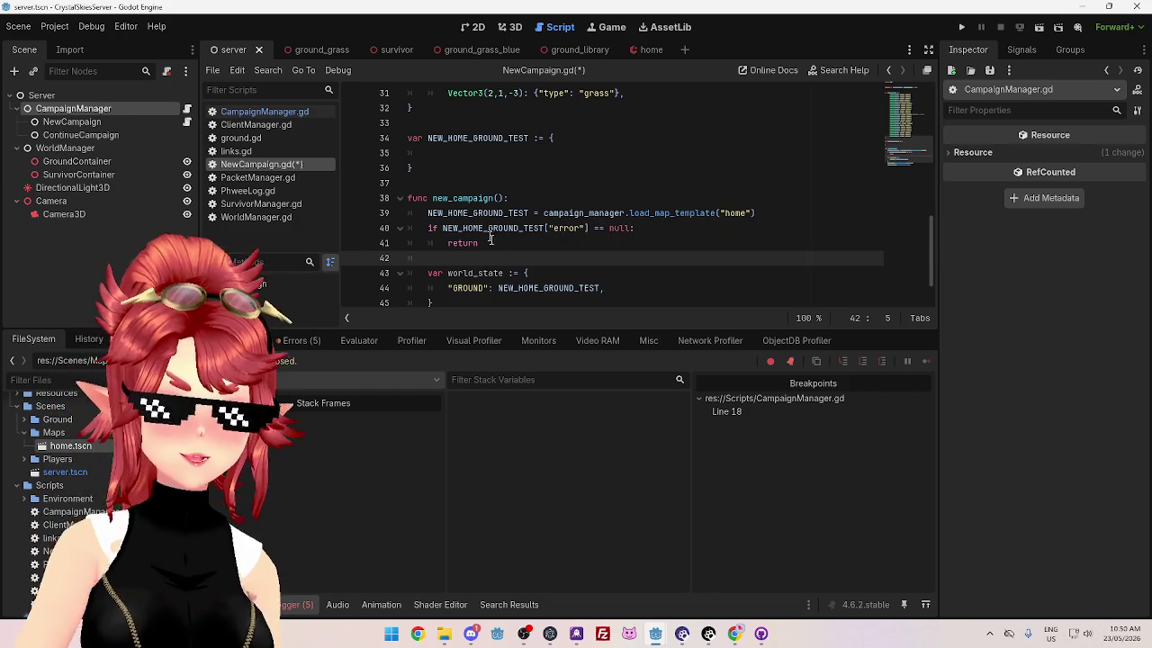
Step: After the return on line 41, add the comment '#improve this handling to send a distinct message to client…'
click(539, 242)
text(#)
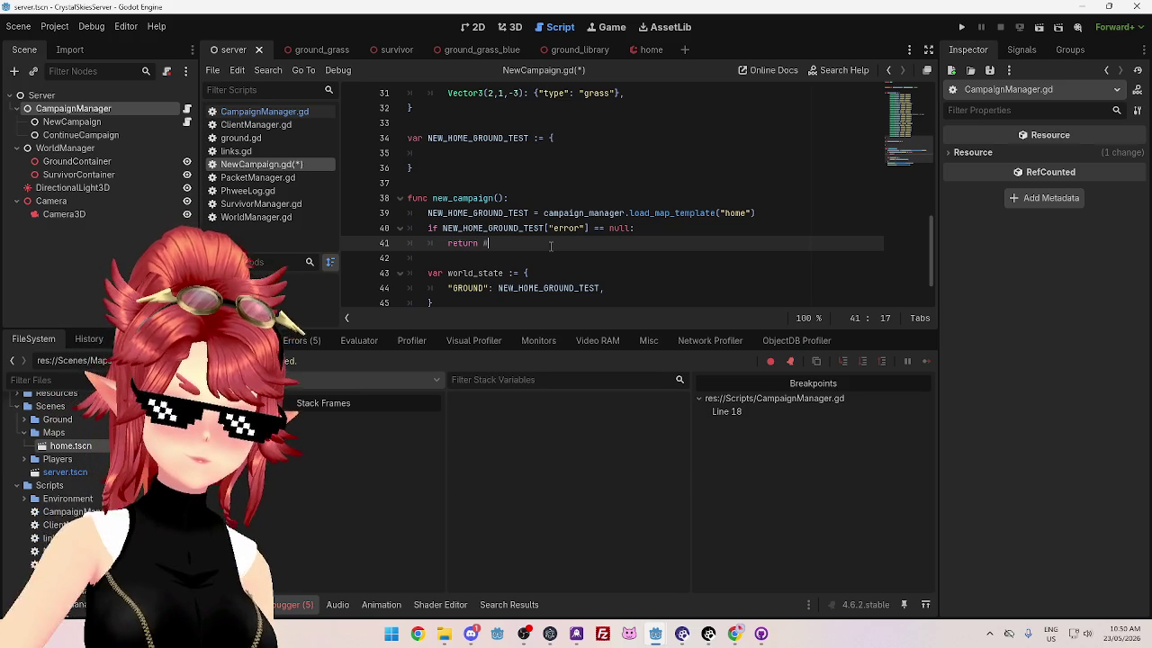
key(BackSpace)
key(BackSpace)
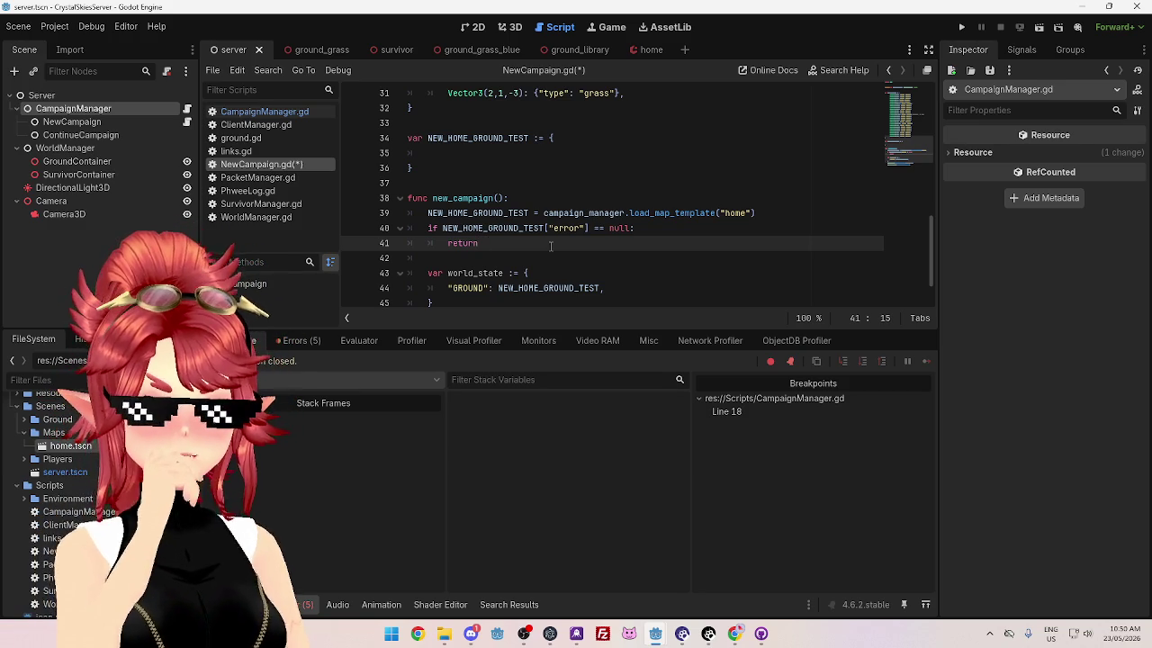
scroll(551, 245, down, 1)
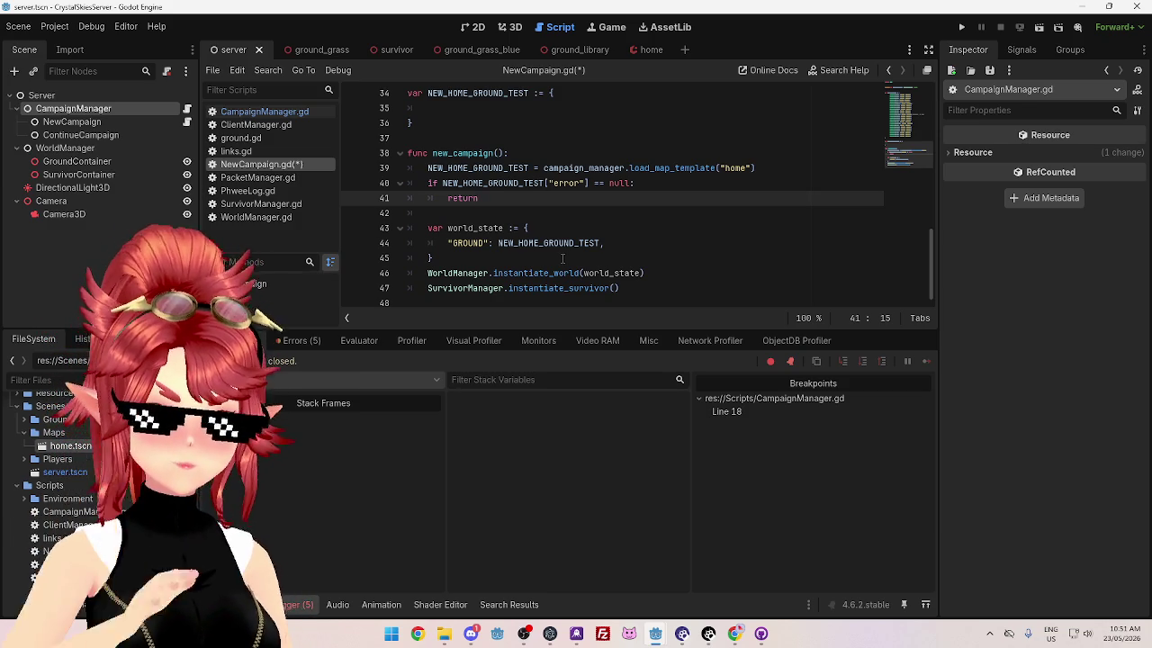
scroll(558, 162, up, 1)
scroll(602, 243, down, 1)
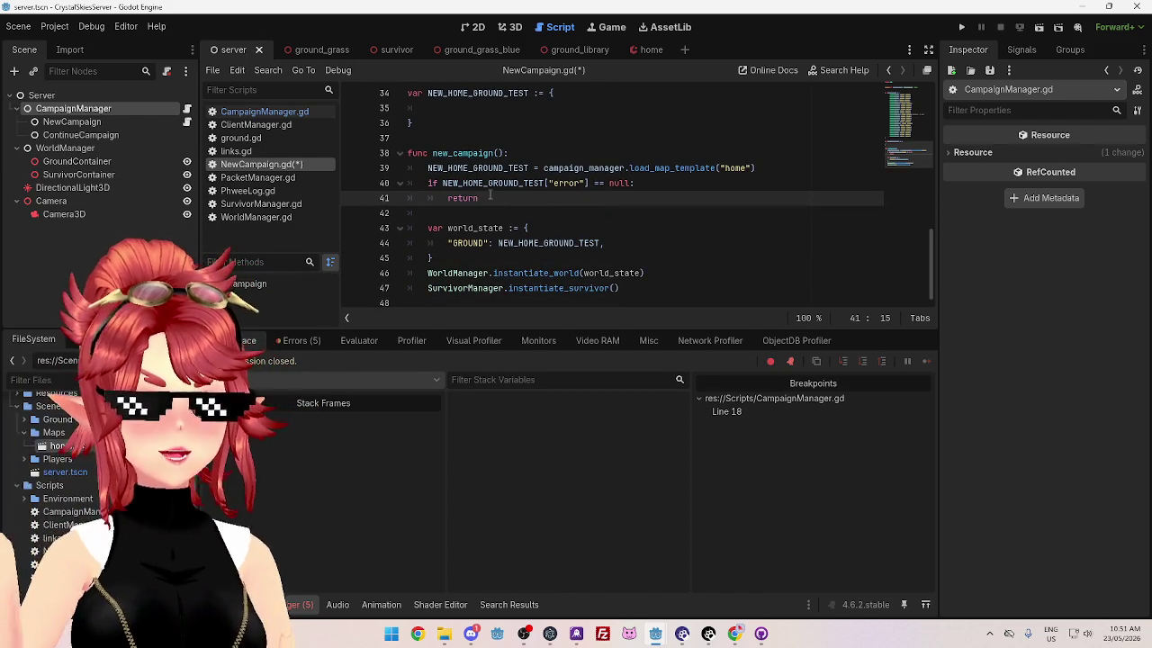
text( #)
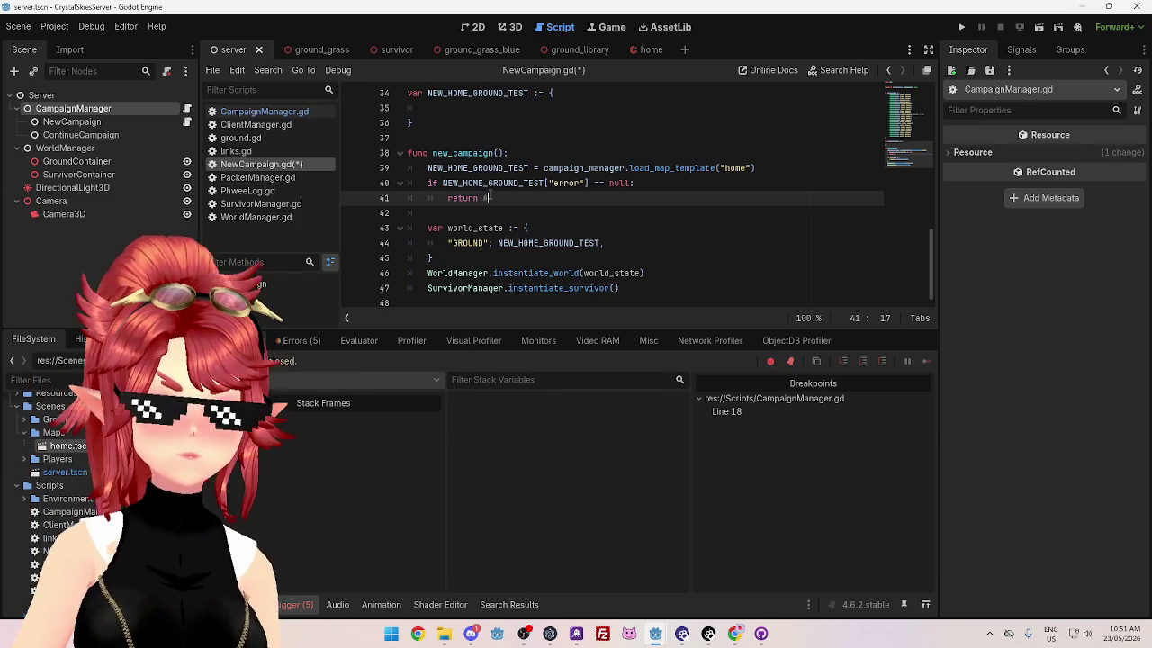
text(improve this handling to )
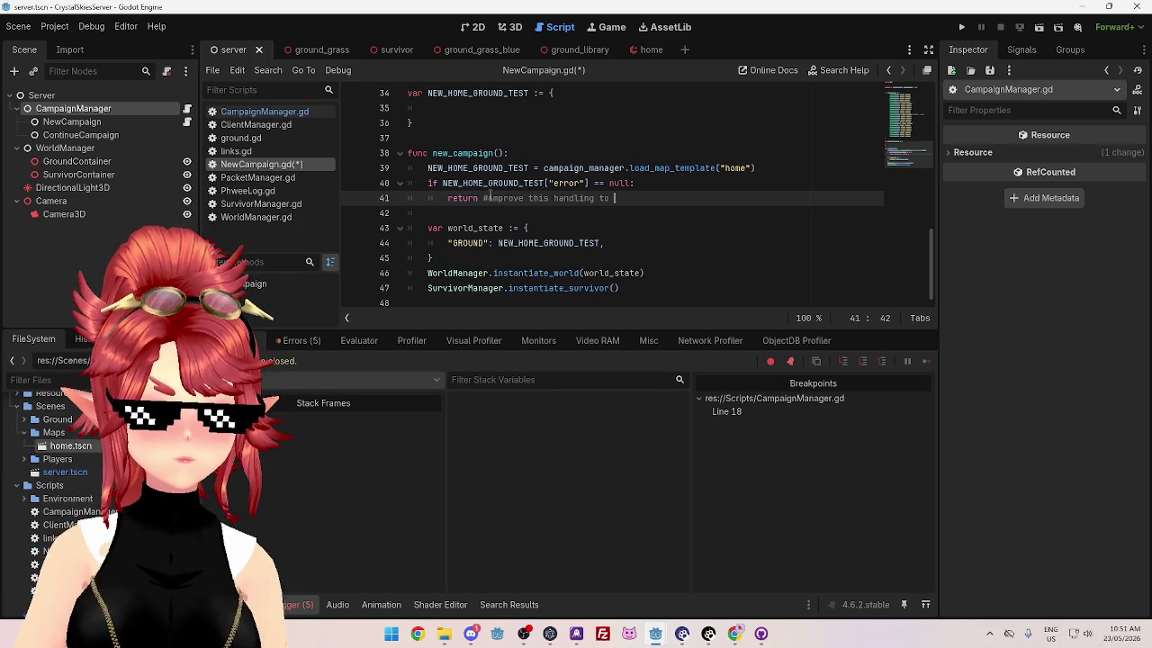
text(send a )
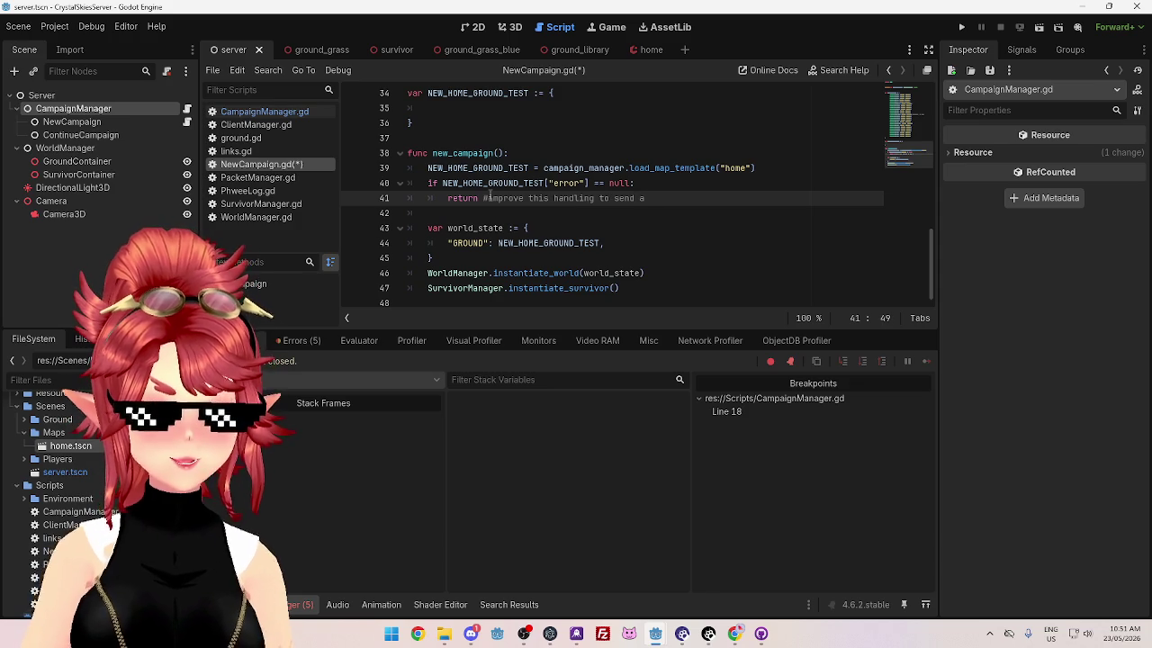
text(distinct)
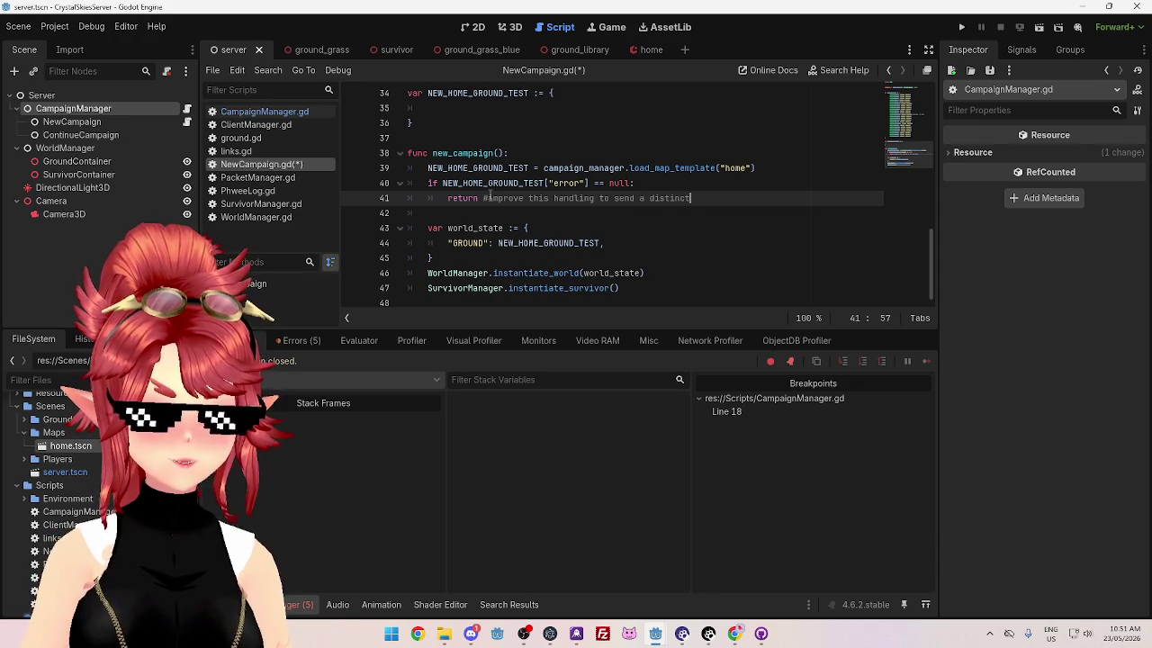
text( message )
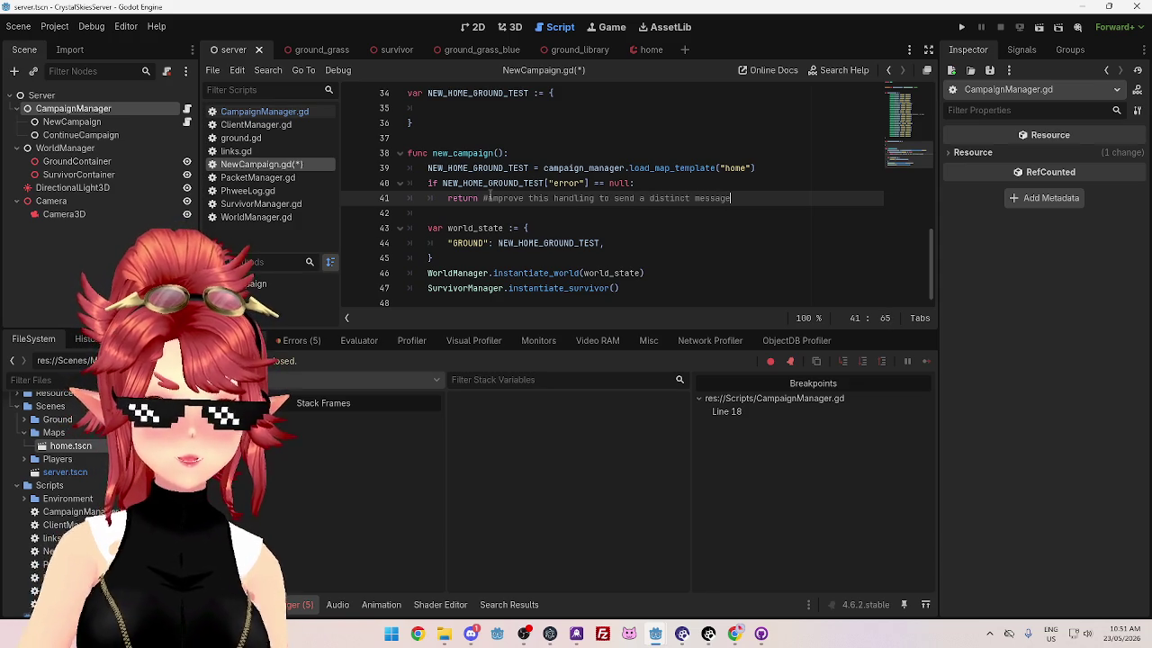
text(to client that they can report to me)
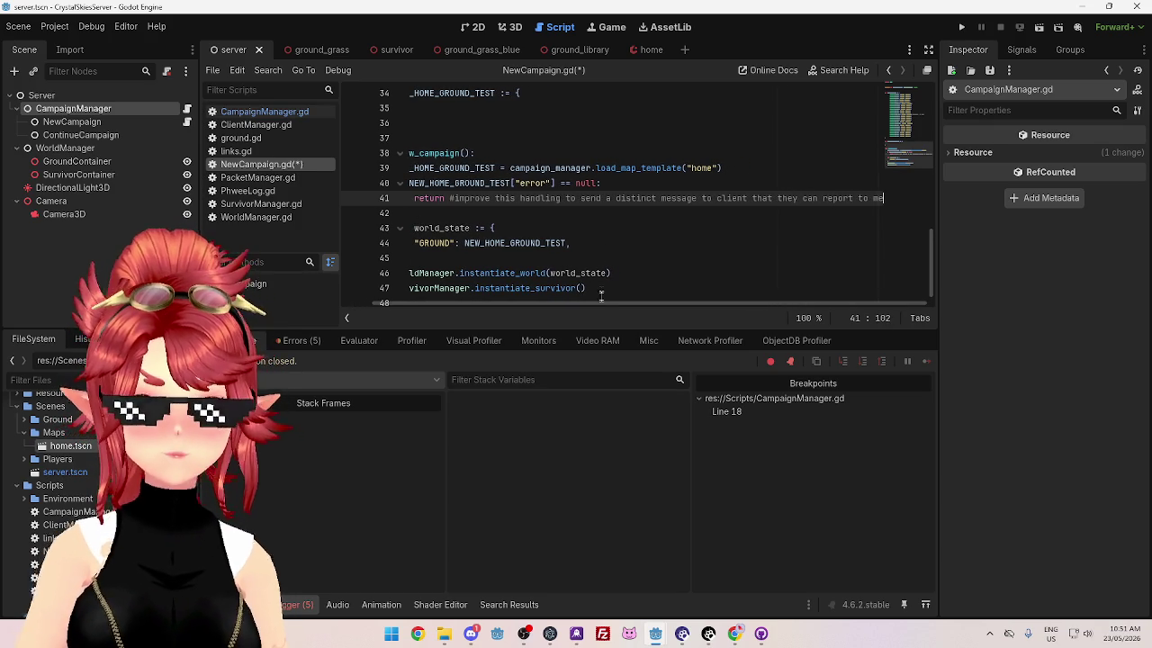
scroll(540, 297, left, 2)
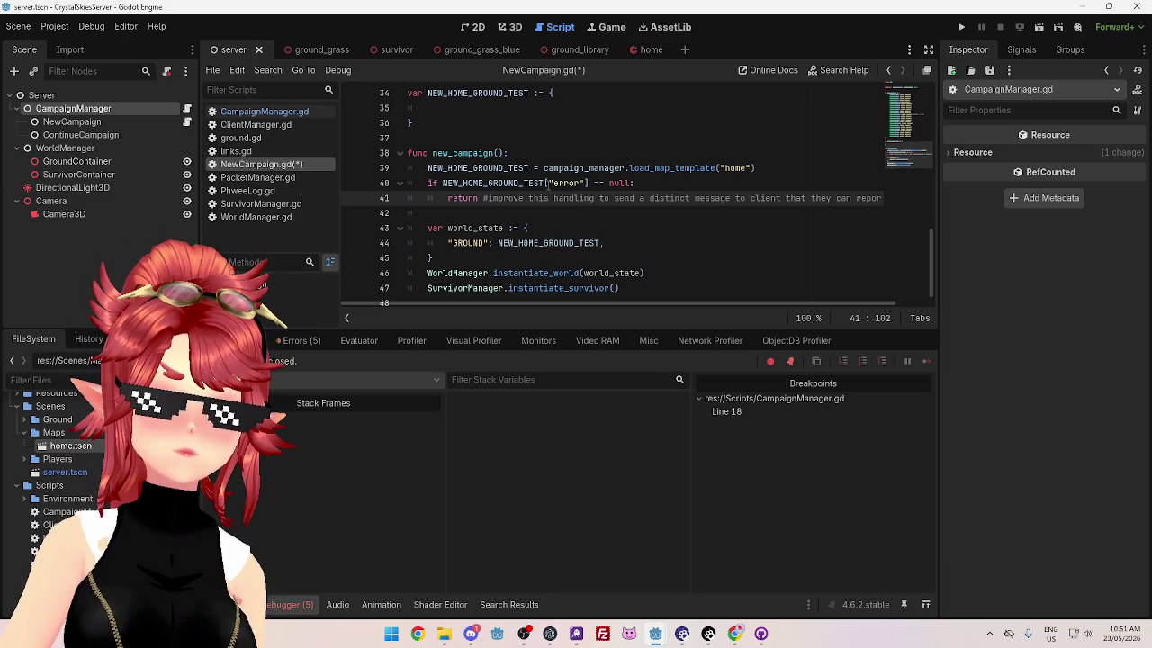
mouse_move(547, 183)
mouse_down()
mouse_move(605, 183)
mouse_move(590, 183)
mouse_up()
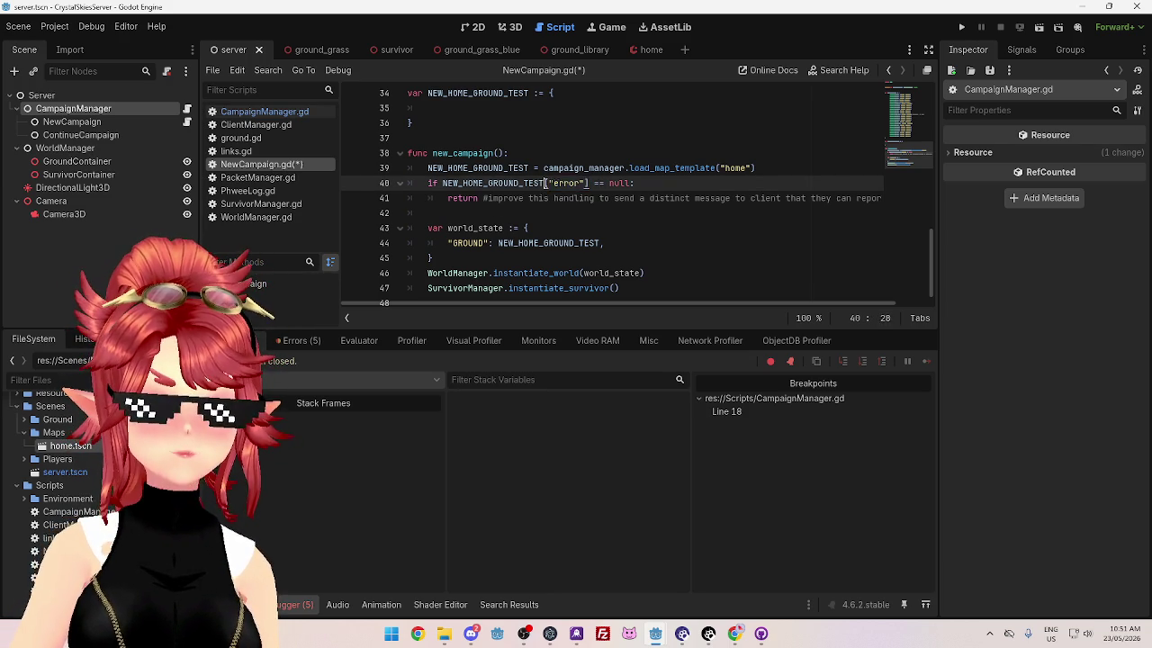
Step: Delete the null-error if block on lines 40–42 of NewCampaign.gd
click(624, 183)
drag(635, 182, 430, 183)
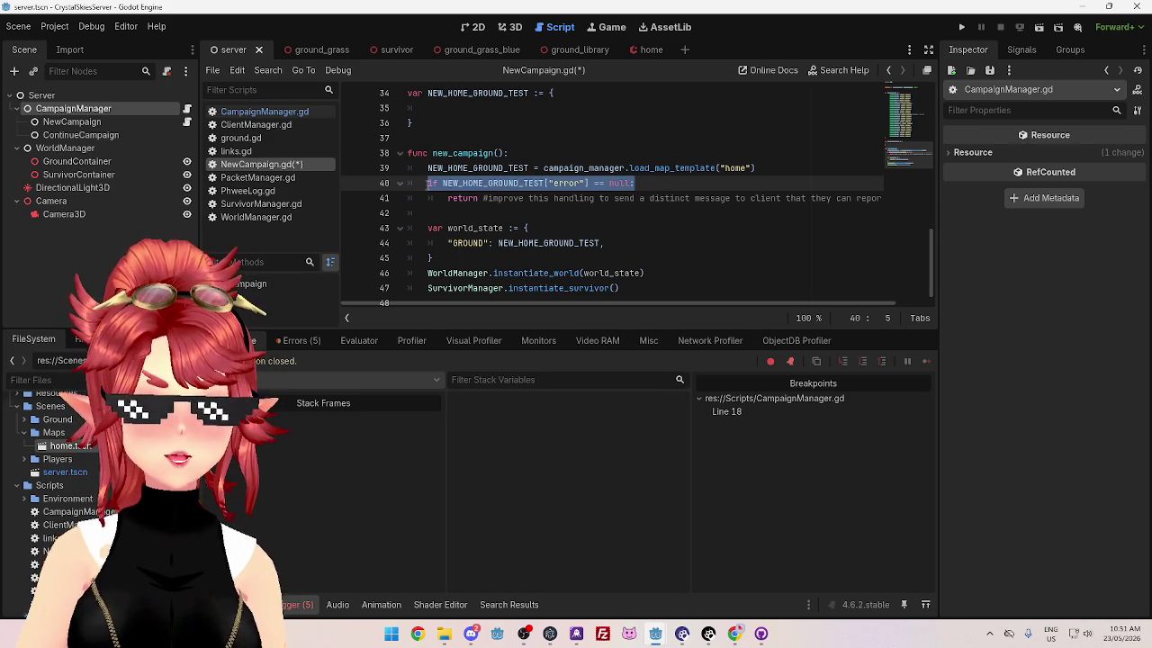
click(491, 184)
mouse_move(432, 182)
mouse_down()
mouse_move(648, 183)
mouse_move(442, 183)
mouse_up()
click(534, 184)
click(663, 185)
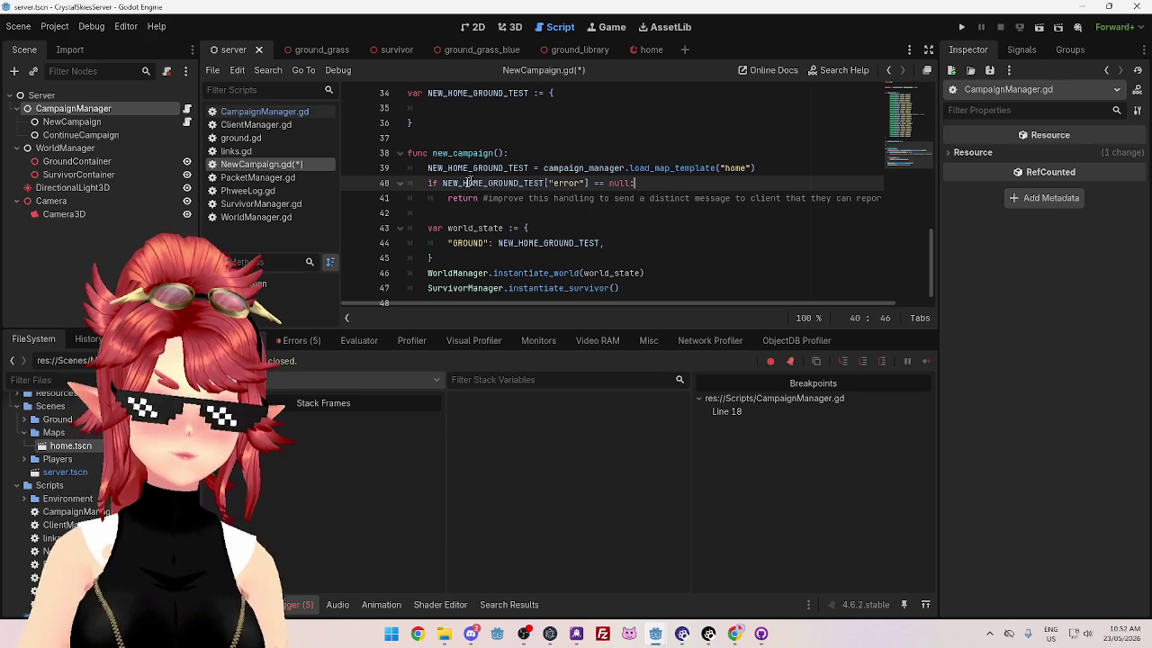
click(301, 115)
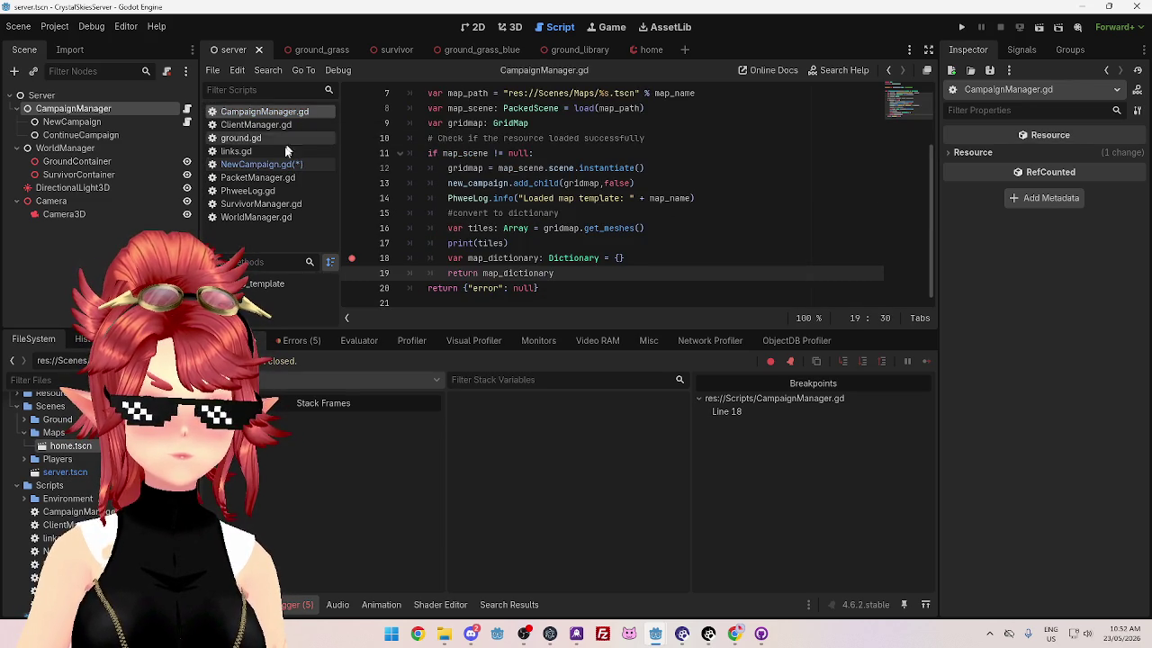
click(270, 165)
drag(441, 213, 413, 186)
key(BackSpace)
Step: In CampaignManager.gd, delete the error-return line 20 and unindent 'return map_dictionary' out of the if block
click(264, 112)
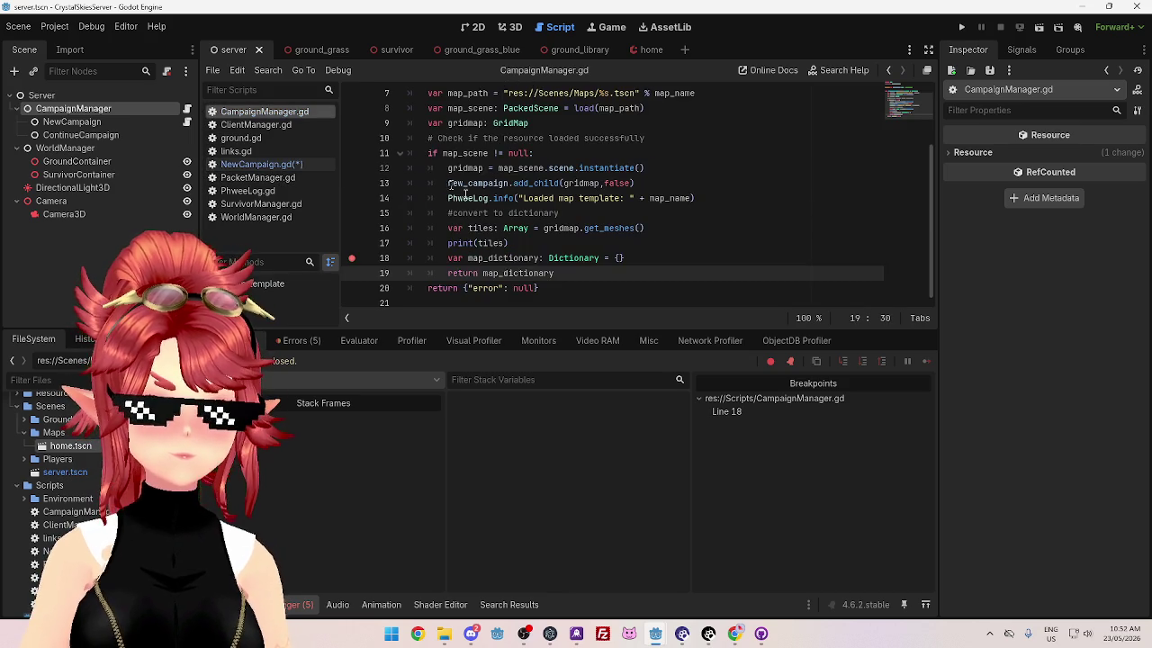
drag(552, 288, 399, 293)
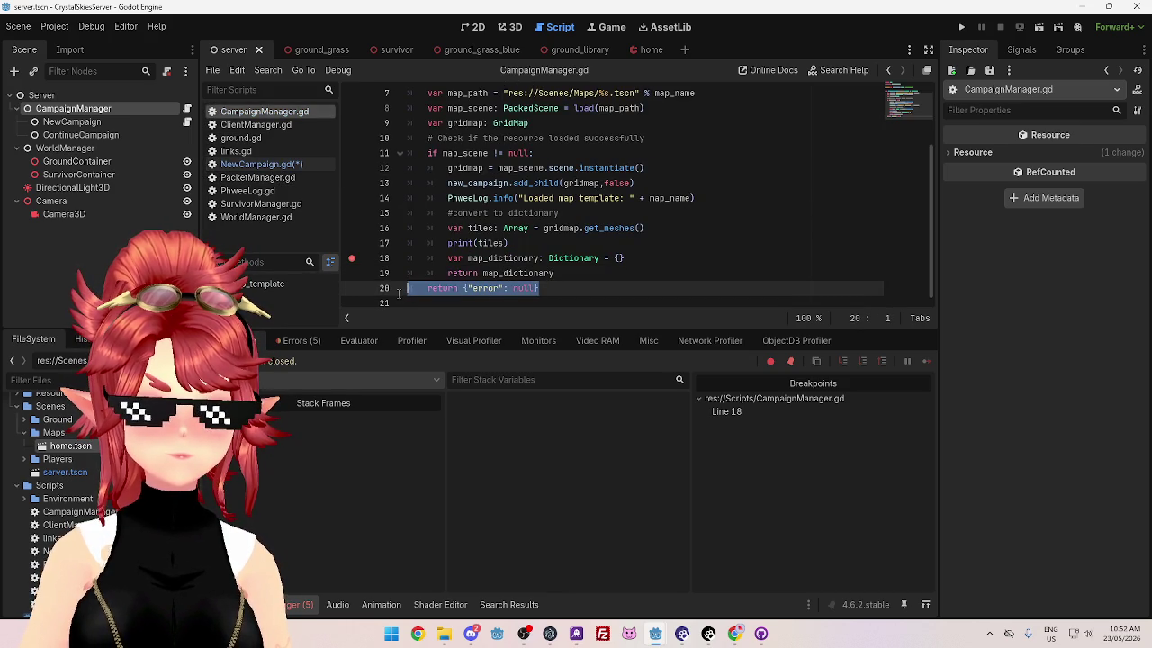
scroll(531, 263, up, 2)
scroll(550, 267, down, 2)
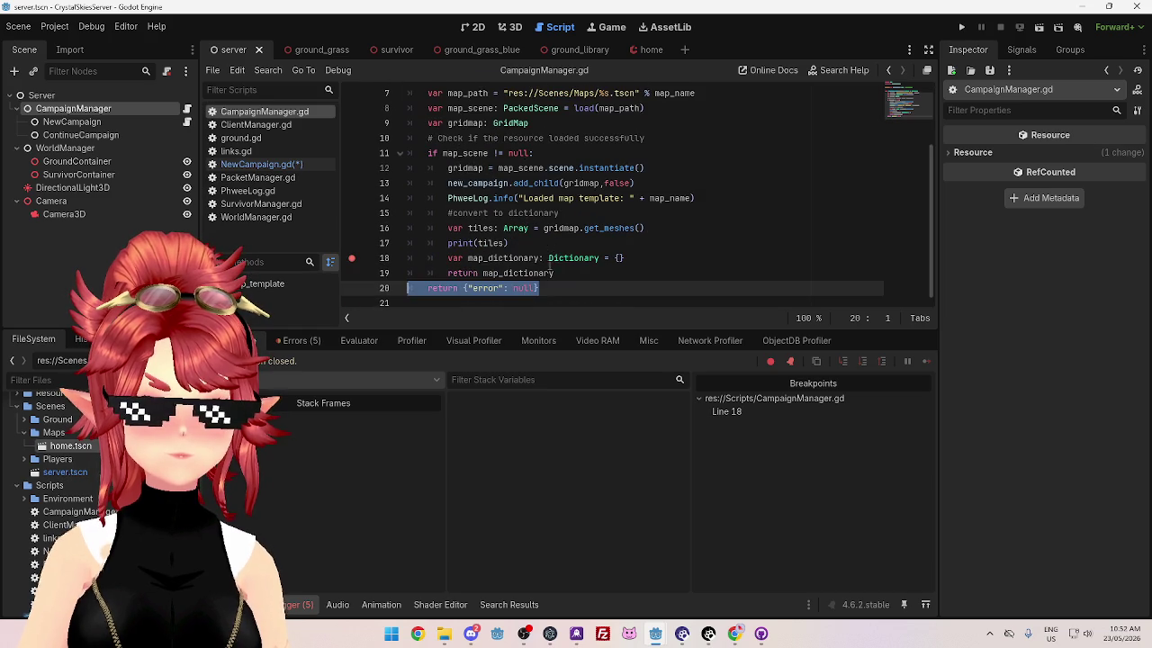
key(BackSpace)
click(453, 273)
key(shift+Tab)
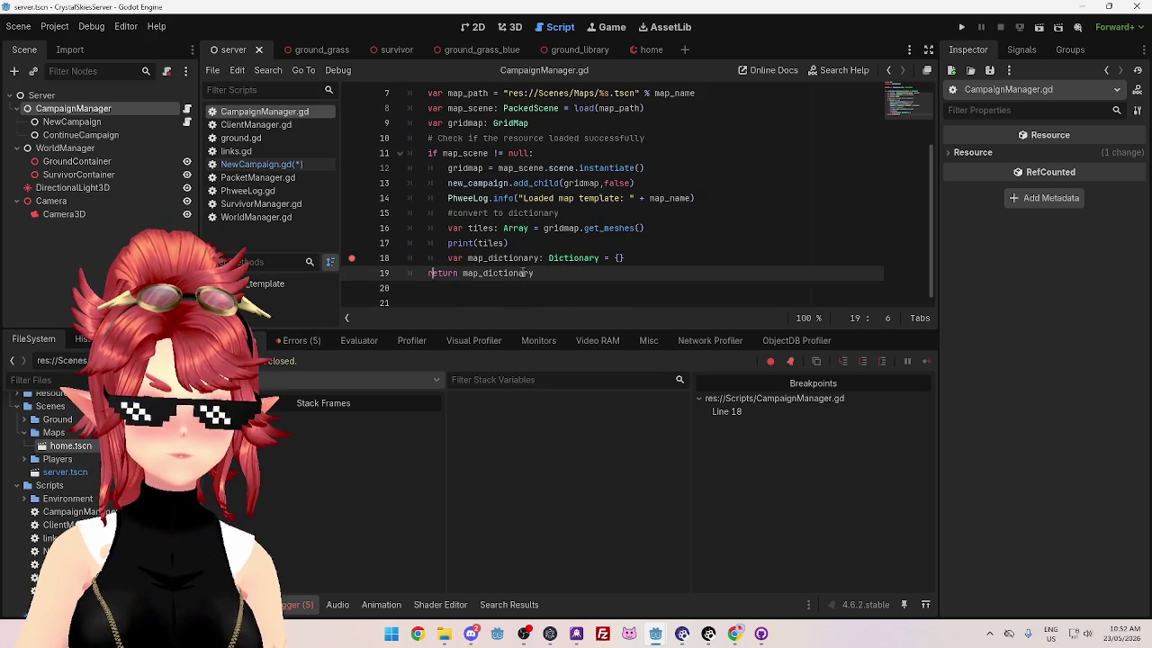
drag(448, 259, 605, 259)
key(ctrl+c)
scroll(486, 228, up, 2)
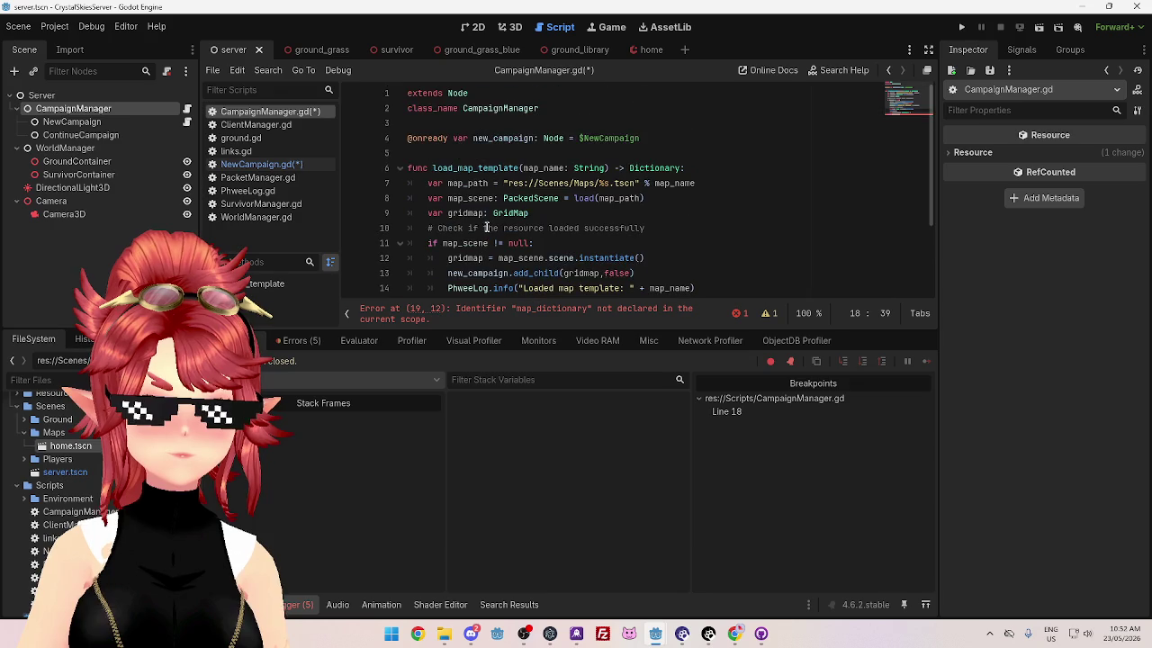
Step: Paste the map_dictionary declaration after var gridmap as line 10 and drop 'var' from line 19
click(557, 212)
key(Return)
key(ctrl+v)
scroll(552, 212, down, 2)
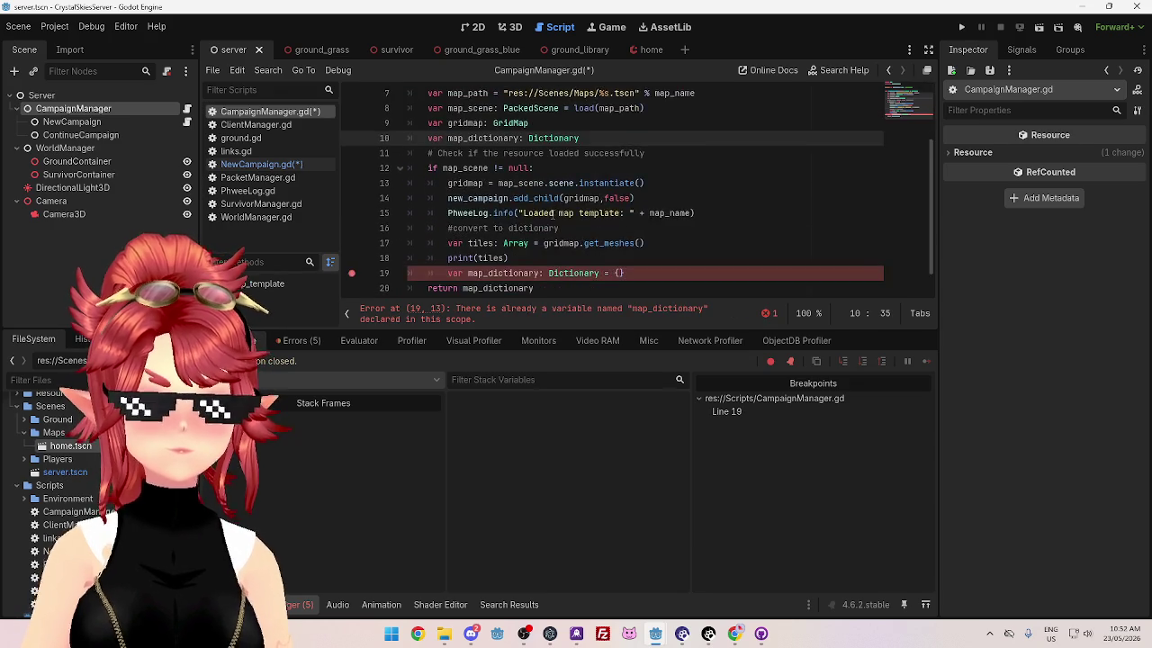
scroll(553, 213, down, 2)
mouse_move(448, 243)
mouse_down()
mouse_move(583, 243)
mouse_move(590, 229)
mouse_up()
key(BackSpace)
key(BackSpace)
Step: Review the edits around line 19 and save the scripts
scroll(590, 216, up, 3)
scroll(621, 242, down, 2)
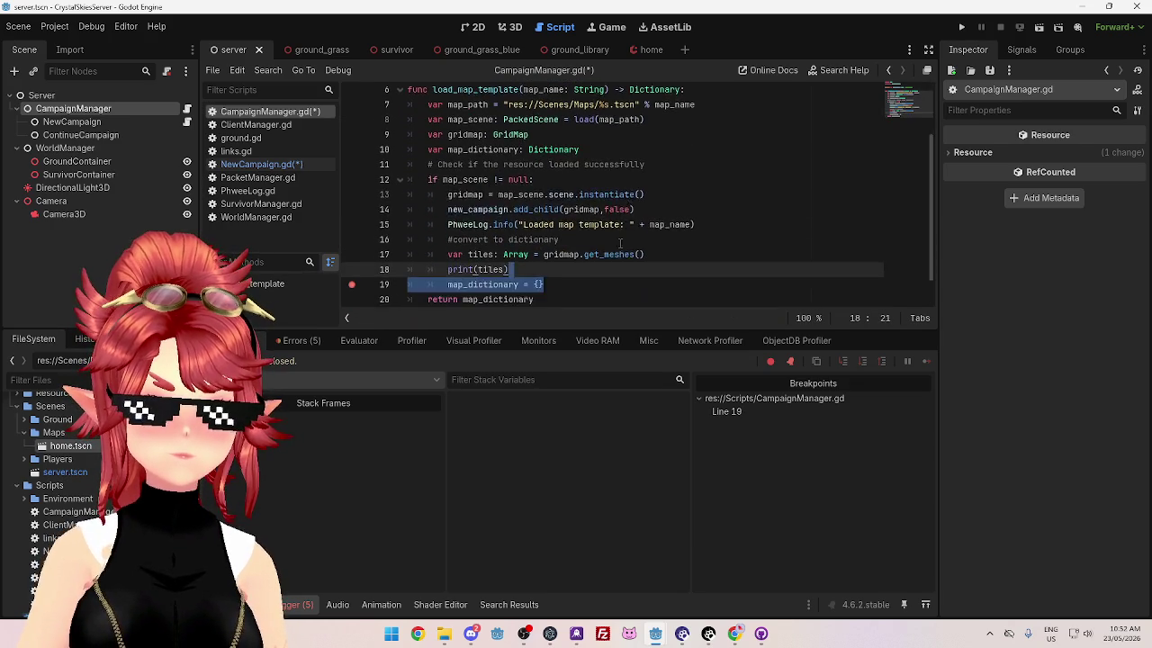
click(622, 243)
scroll(622, 243, down, 2)
click(578, 273)
scroll(506, 216, up, 2)
scroll(554, 271, down, 2)
click(556, 290)
click(555, 272)
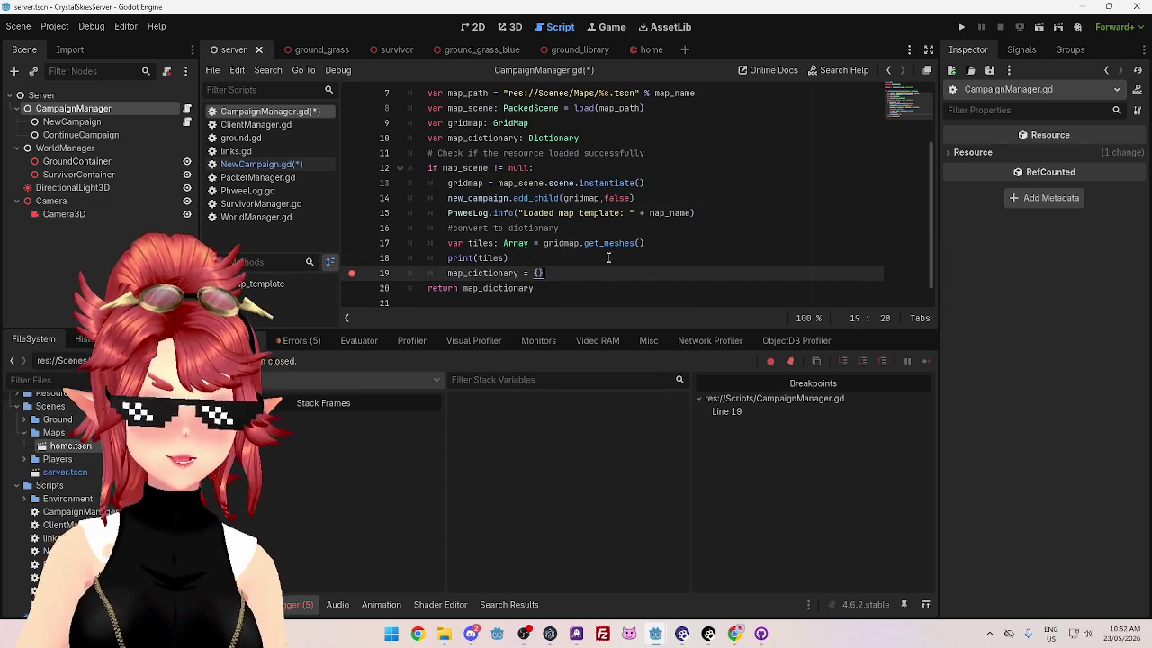
mouse_move(595, 250)
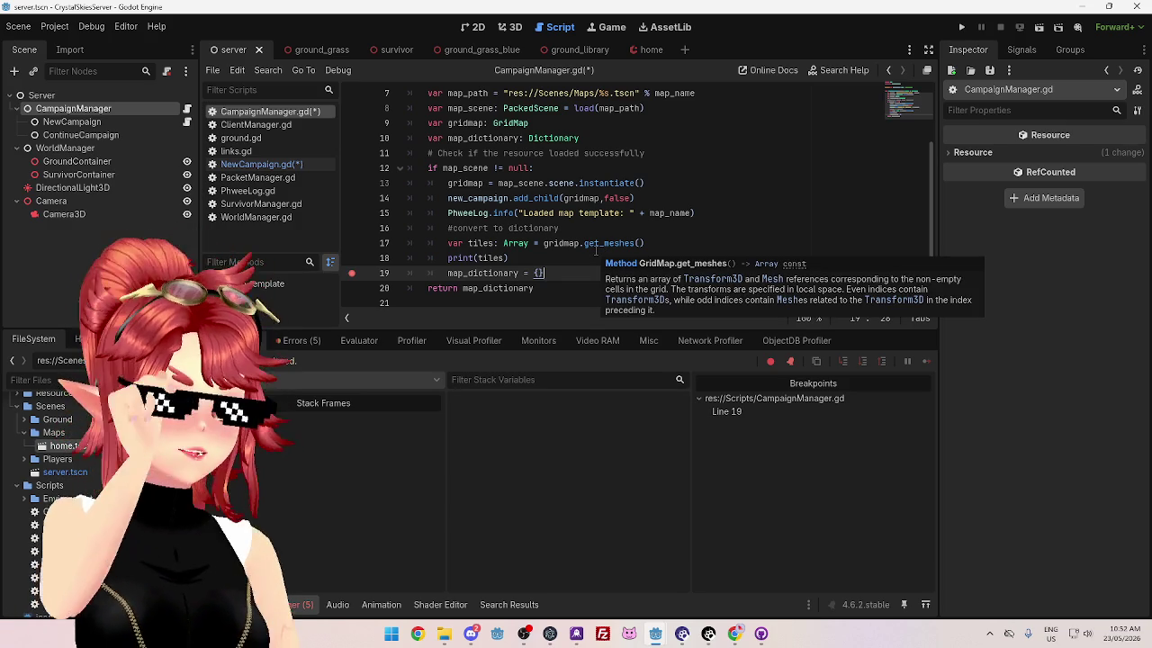
click(532, 259)
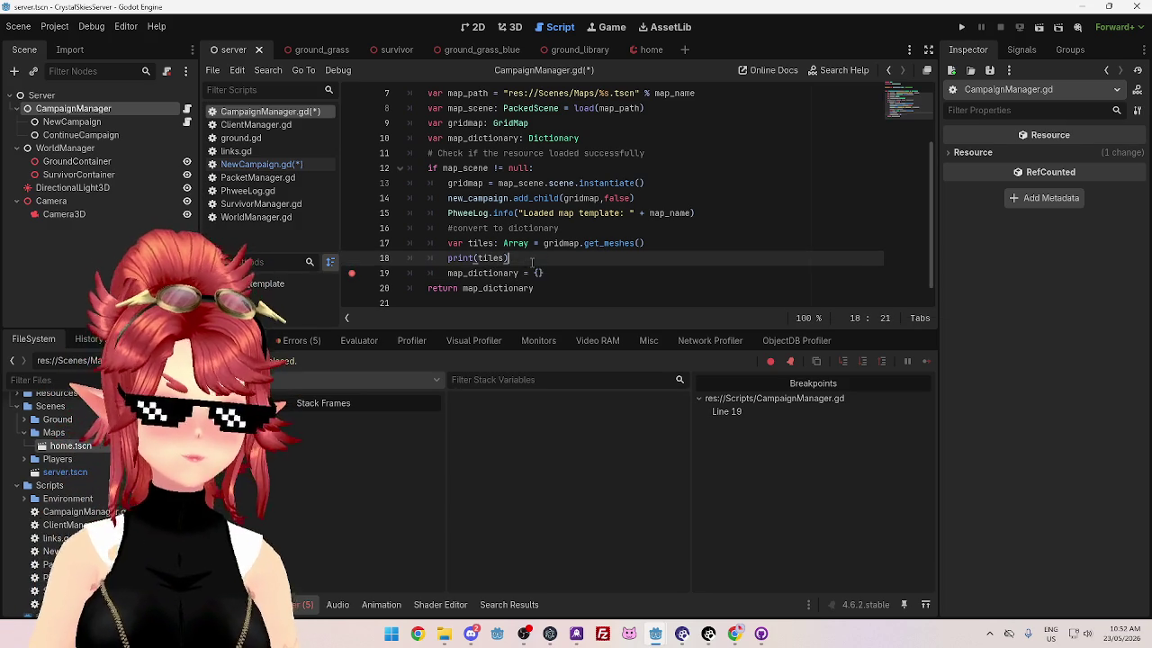
key(ctrl+s)
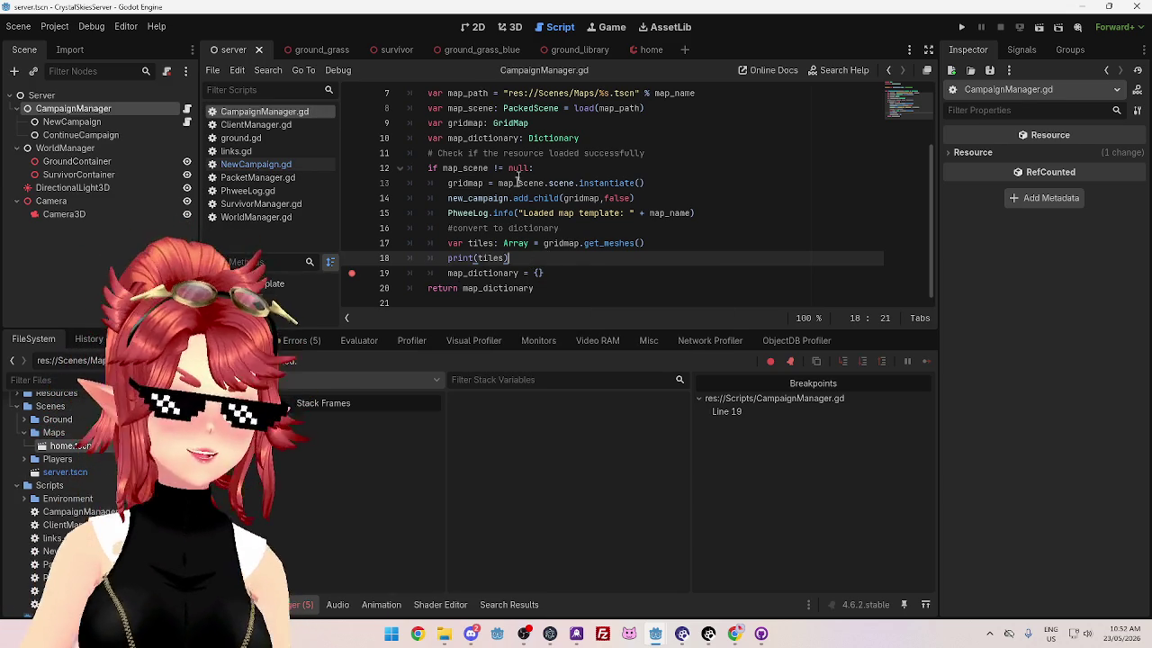
Step: Restart the running GameManager client game with F5
click(573, 273)
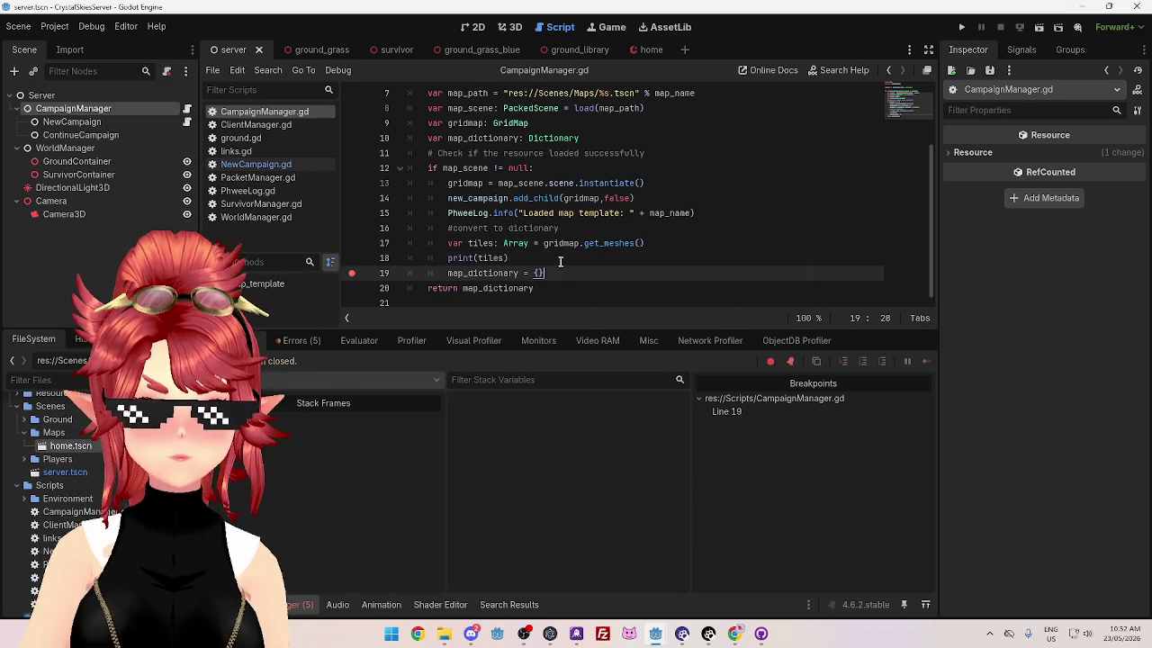
click(560, 259)
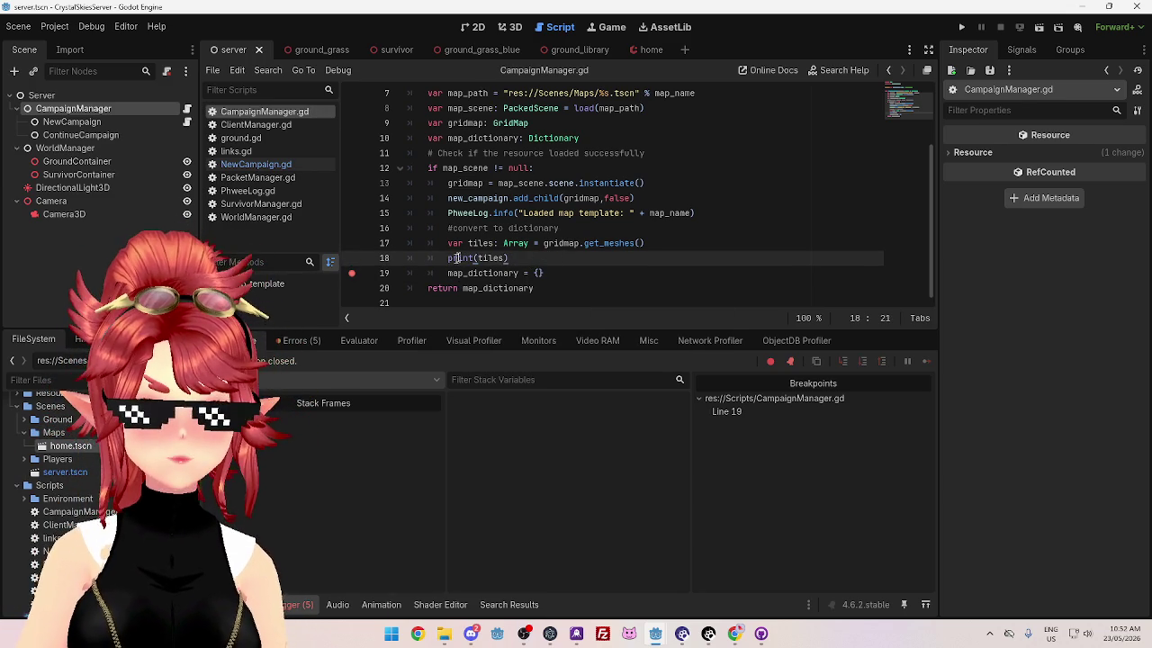
mouse_move(652, 628)
click(583, 565)
key(F5)
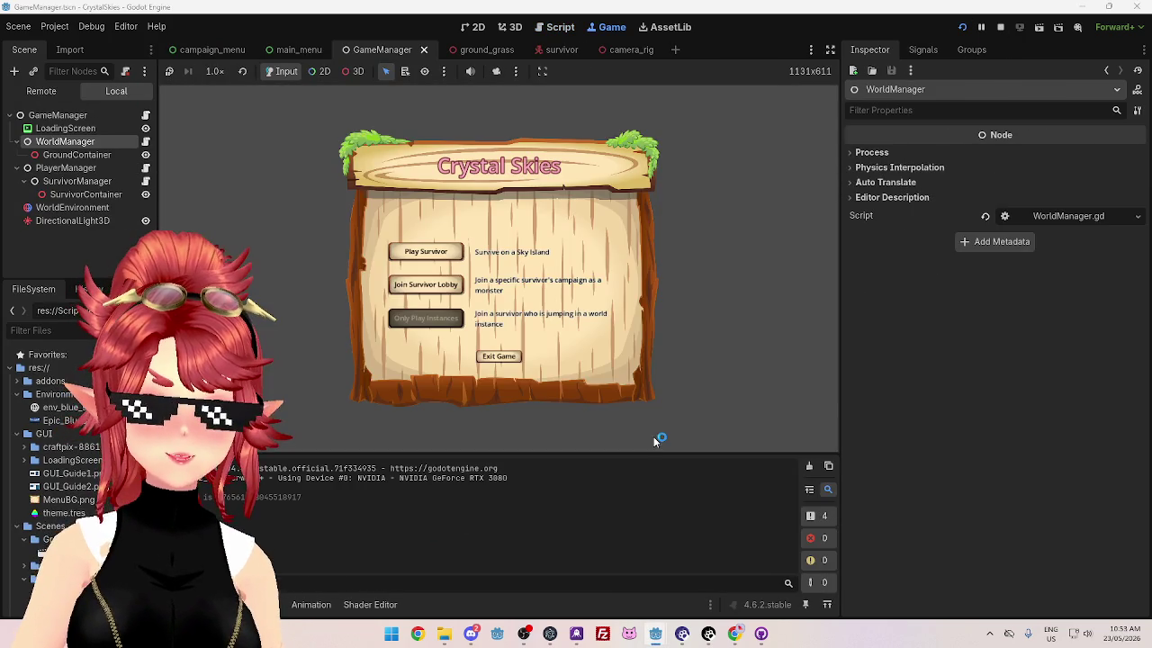
Step: Run the server project and inspect the line 13 error about invalid 'scene' access on PackedScene
mouse_move(656, 634)
click(720, 580)
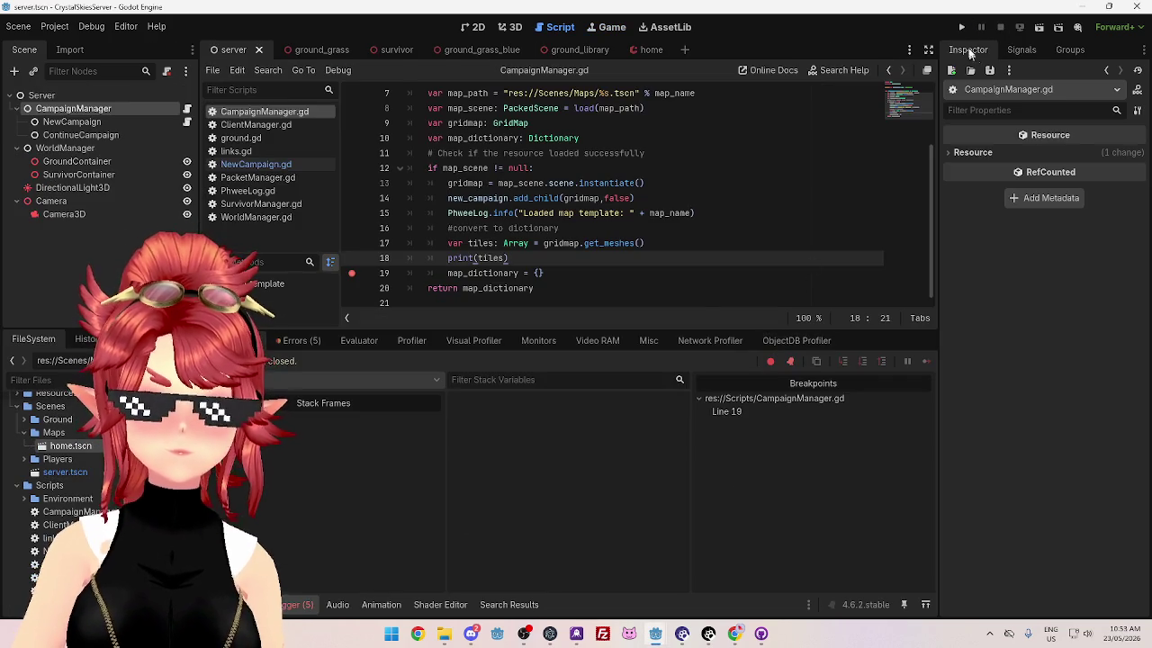
click(962, 27)
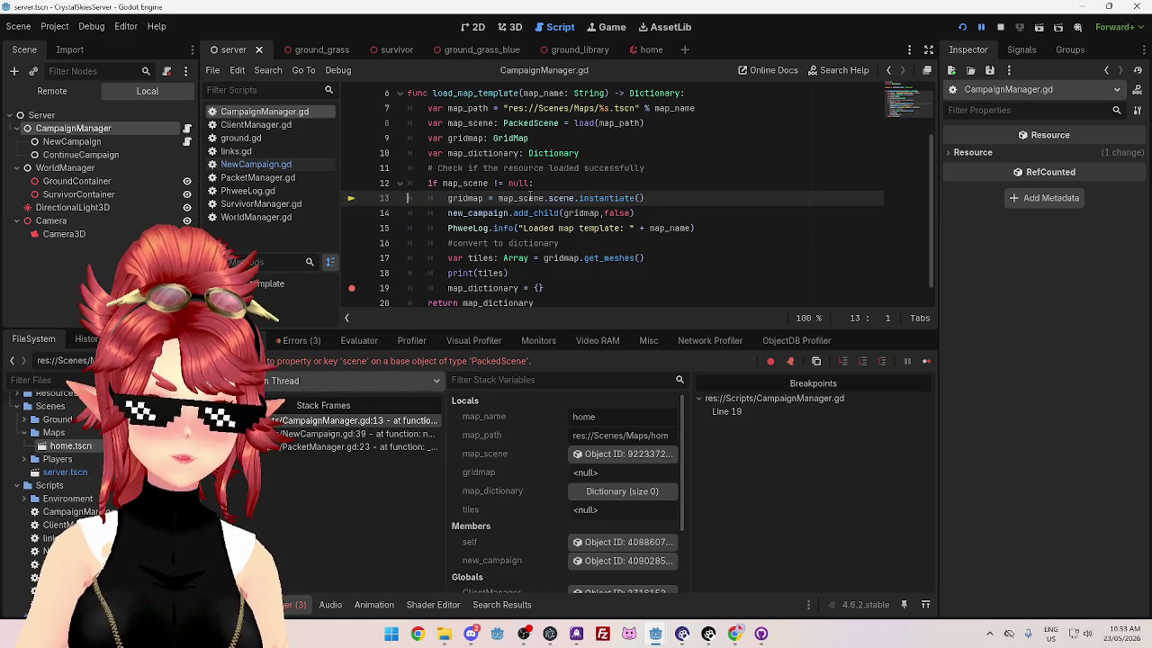
mouse_move(531, 198)
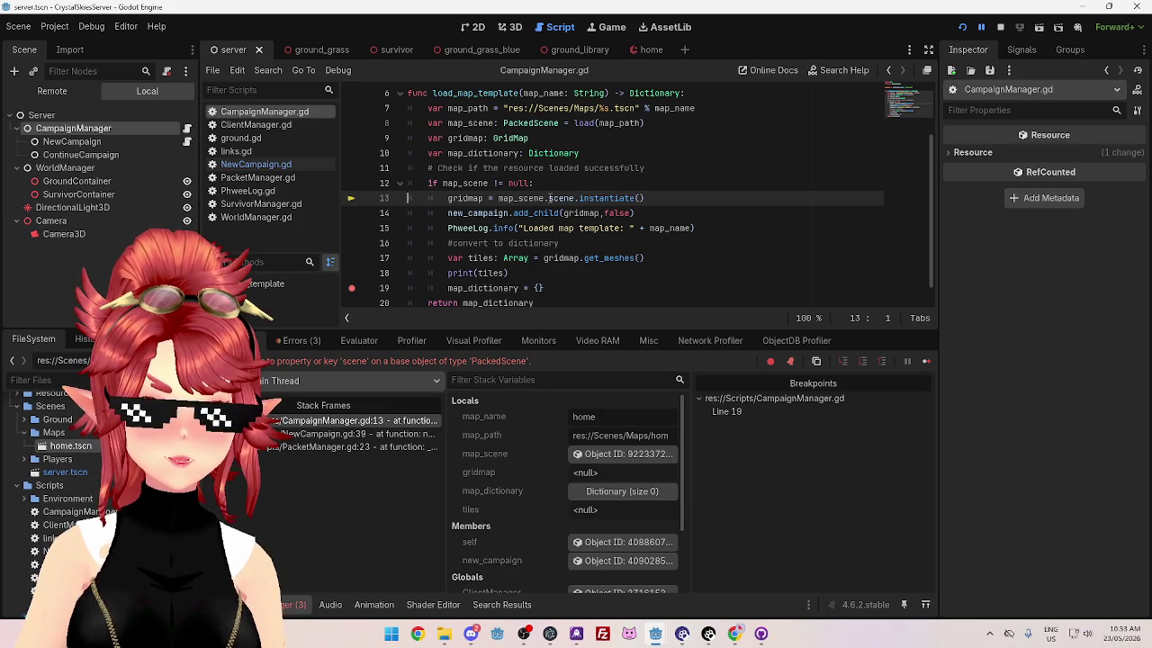
Step: Make line 13 read `gridmap = map_scene.instantiate()`, resume the server, then stop both client and server games
key(BackSpace)
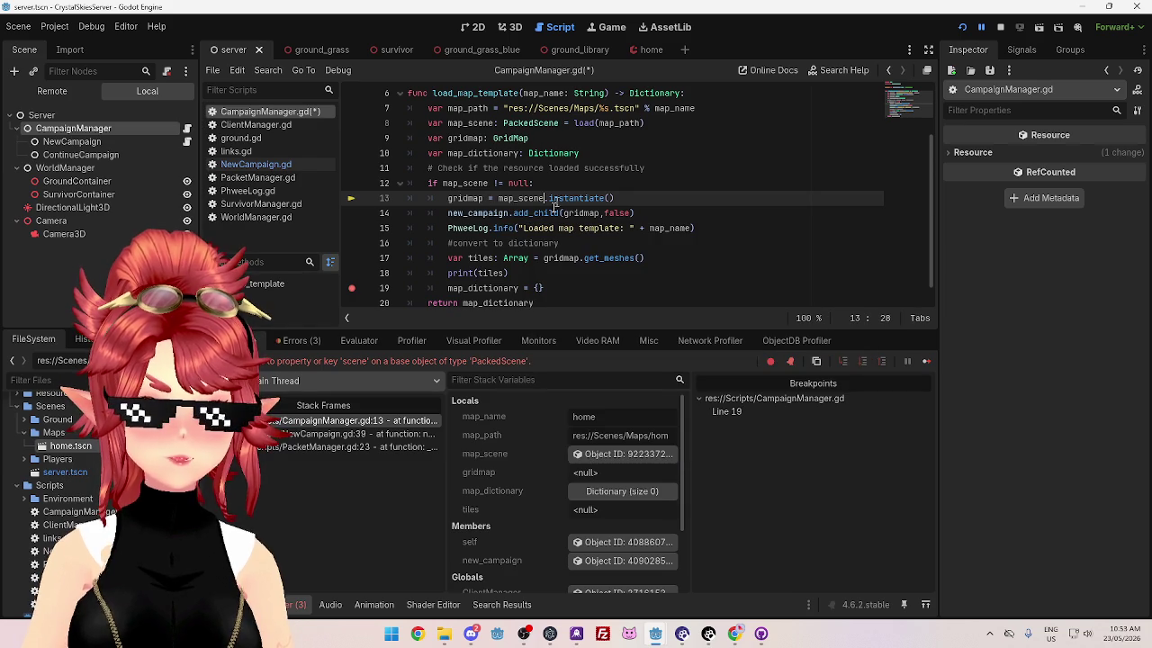
click(927, 361)
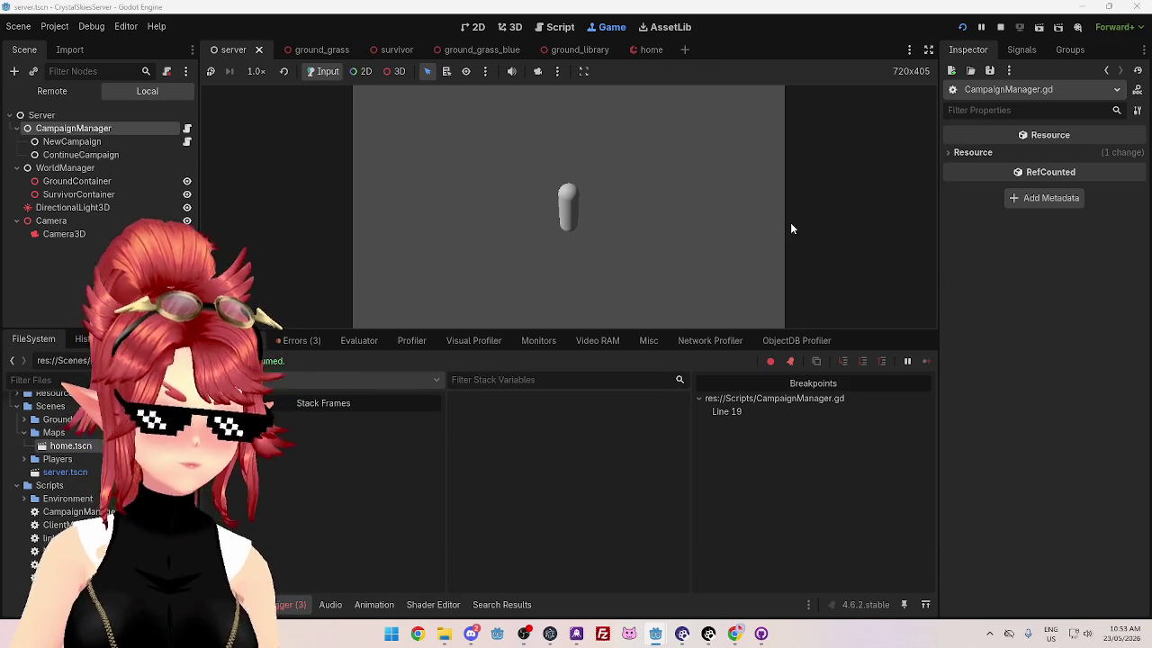
key(alt+Tab)
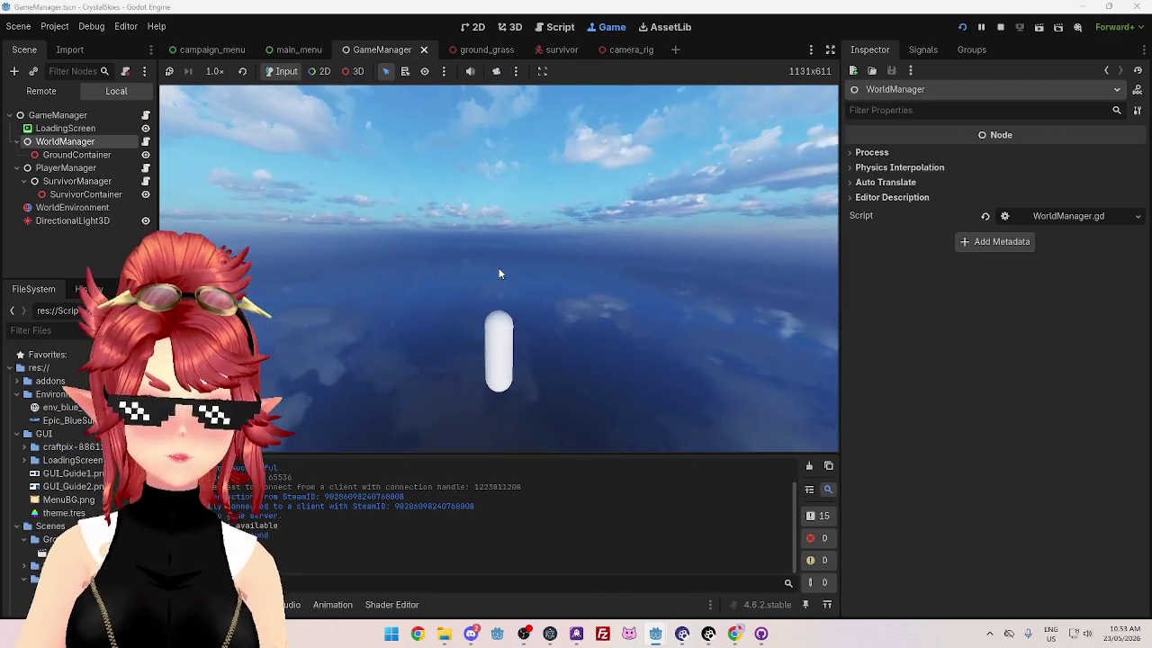
click(1001, 28)
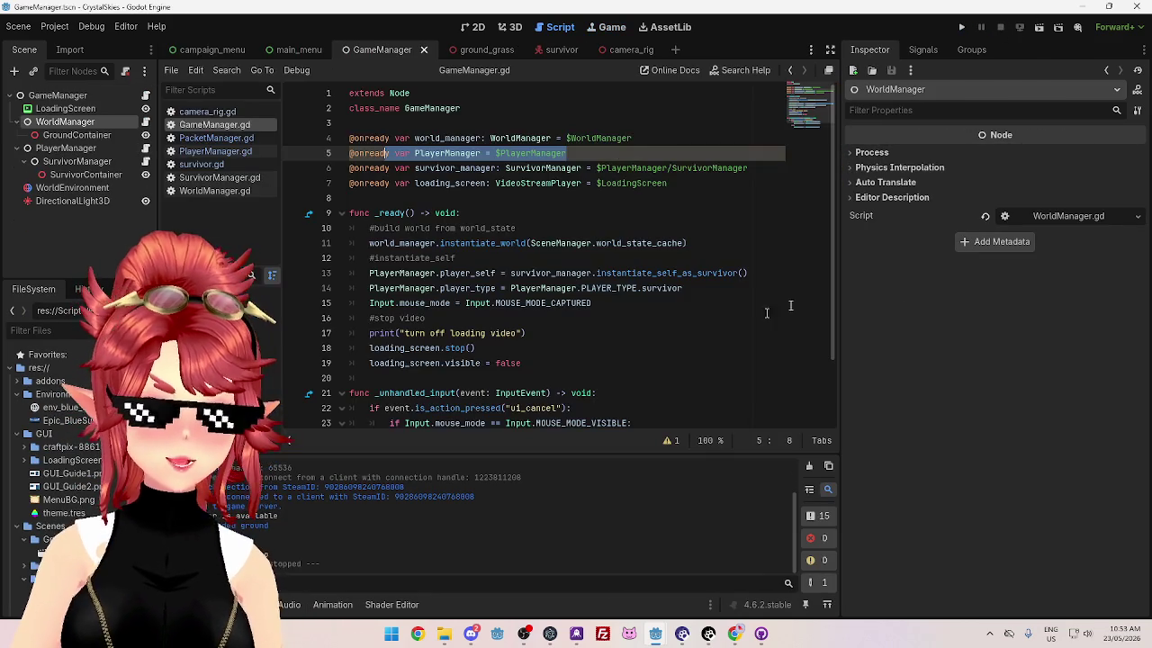
mouse_move(708, 634)
click(891, 581)
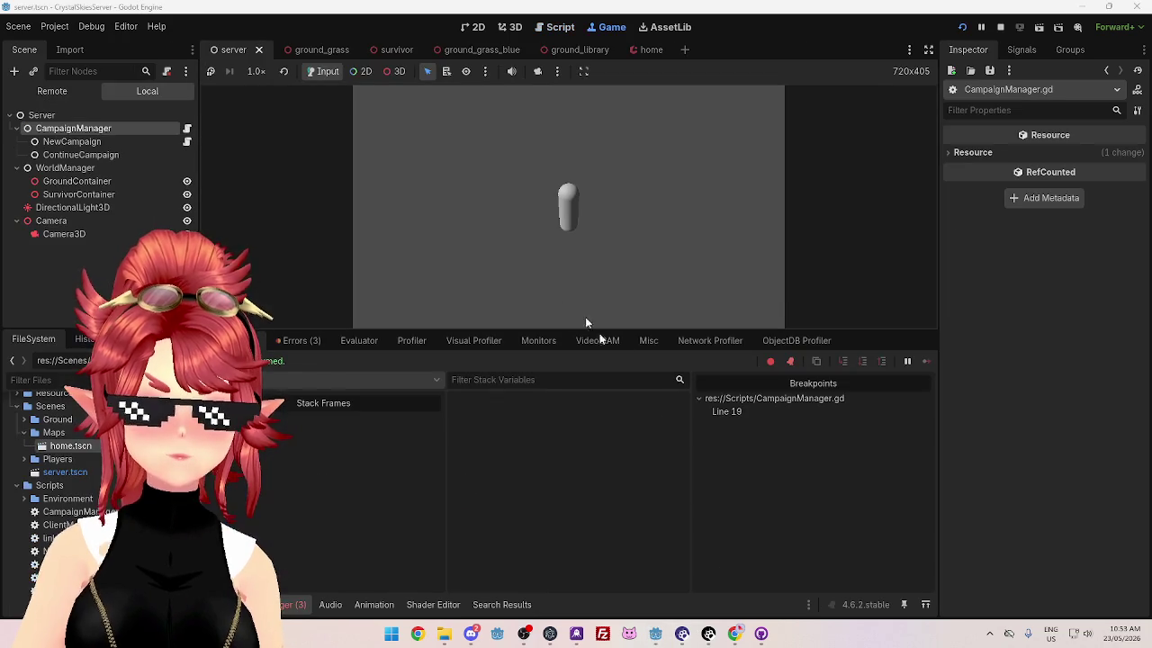
click(999, 27)
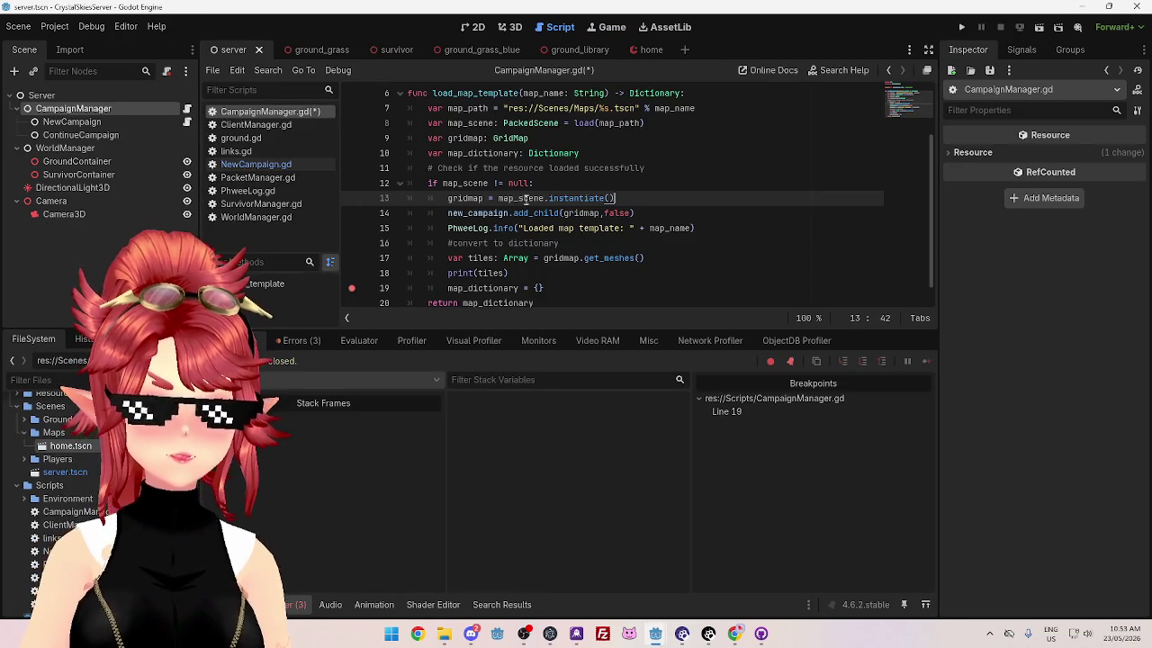
Step: Dismiss the documentation popup and place the caret on line 12 of CampaignManager.gd
mouse_move(573, 200)
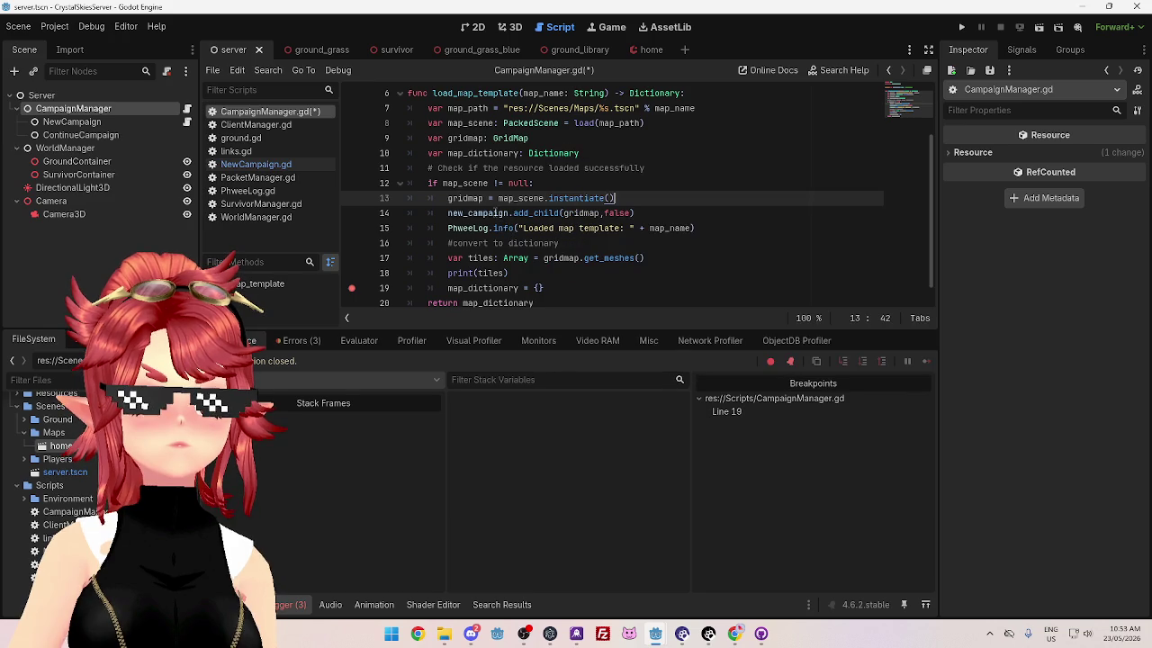
mouse_move(495, 210)
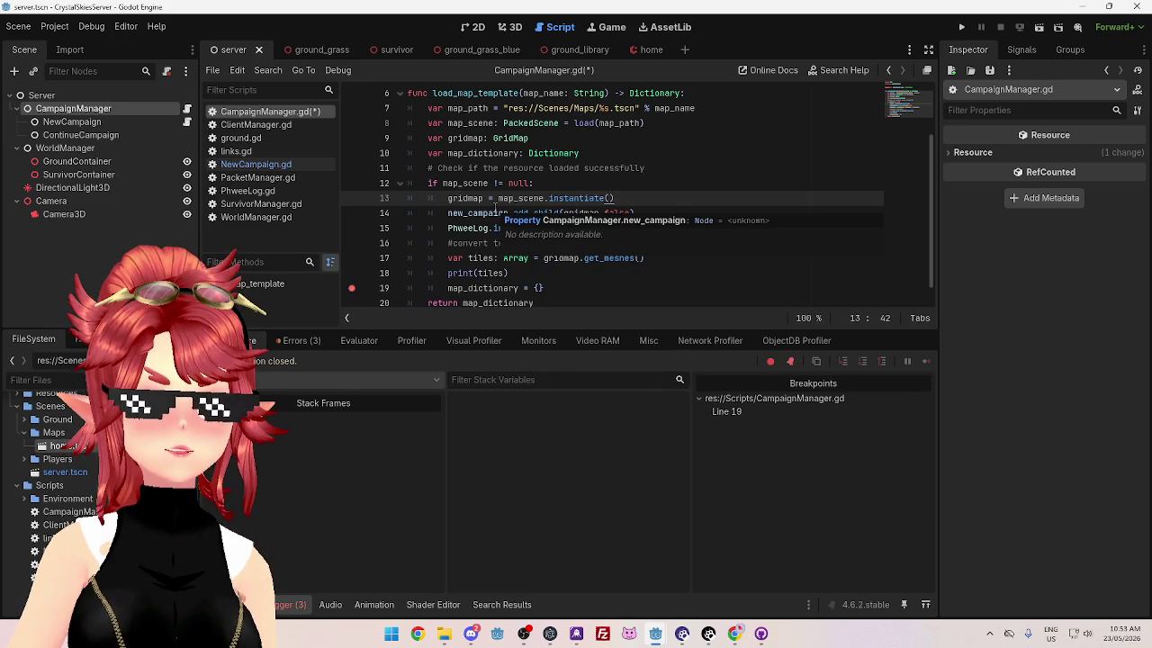
click(621, 190)
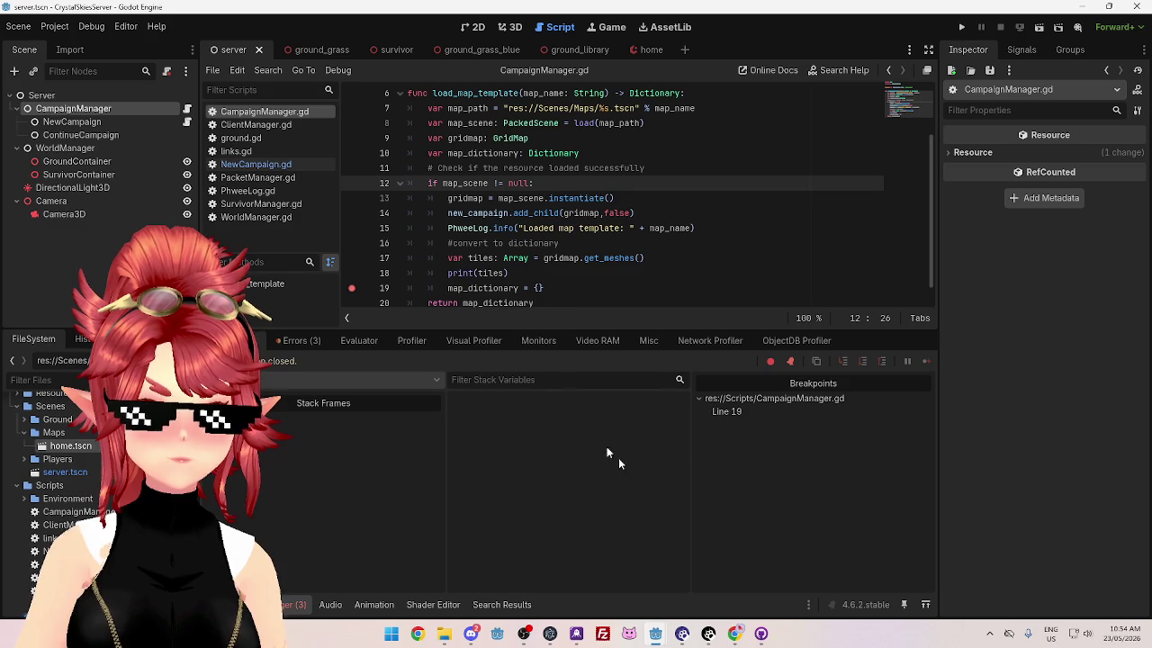
Step: Select the client's whole GameManager _unhandled_input function, then select the server's Server root node
mouse_move(657, 621)
click(614, 585)
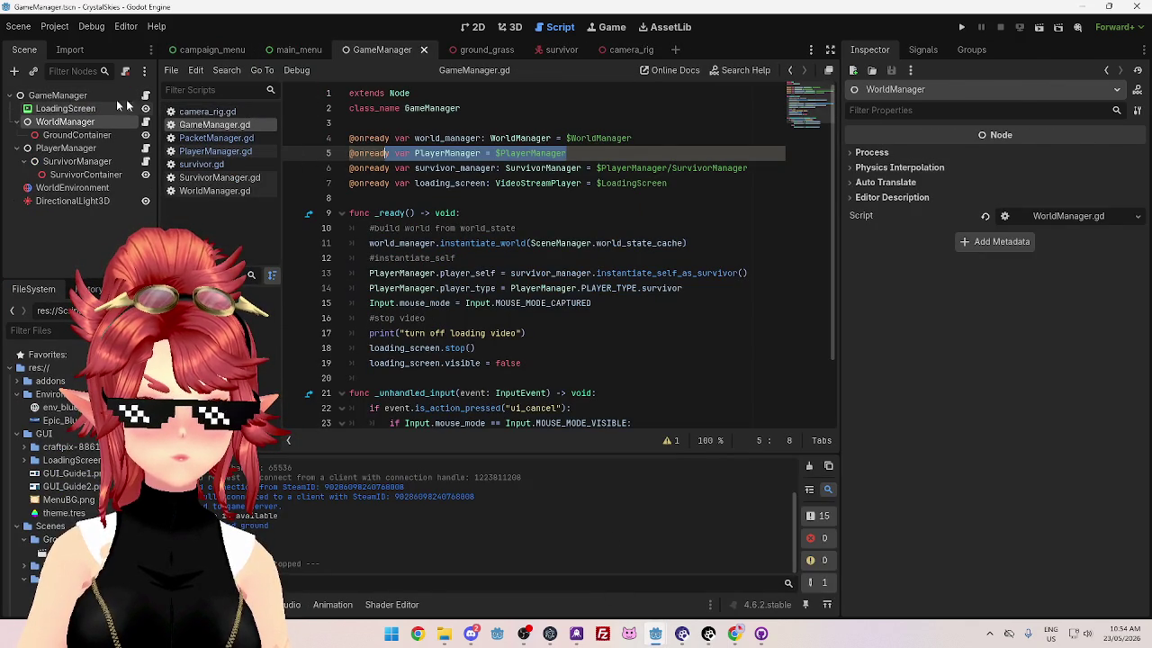
click(70, 97)
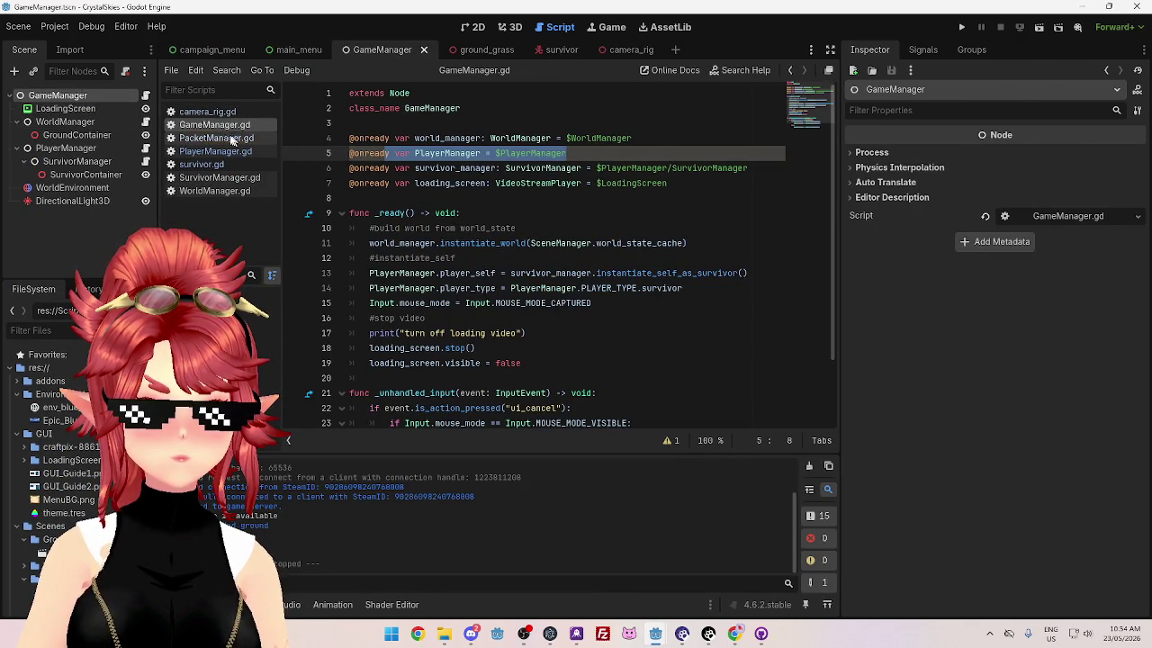
scroll(518, 266, down, 2)
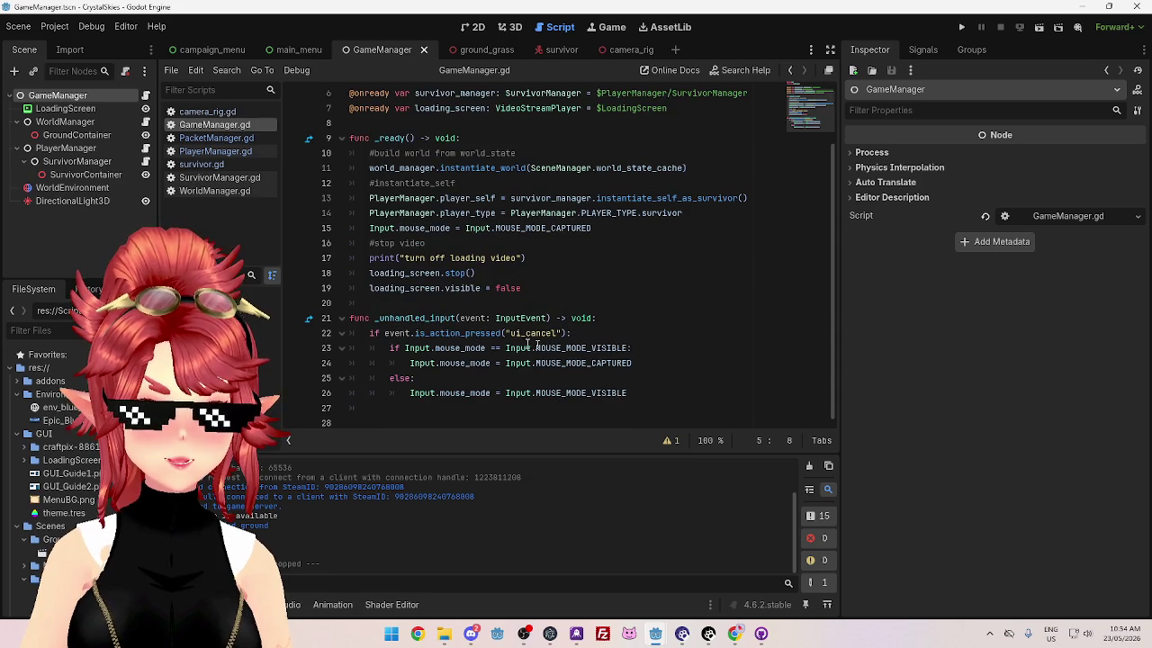
click(478, 334)
drag(633, 393, 343, 317)
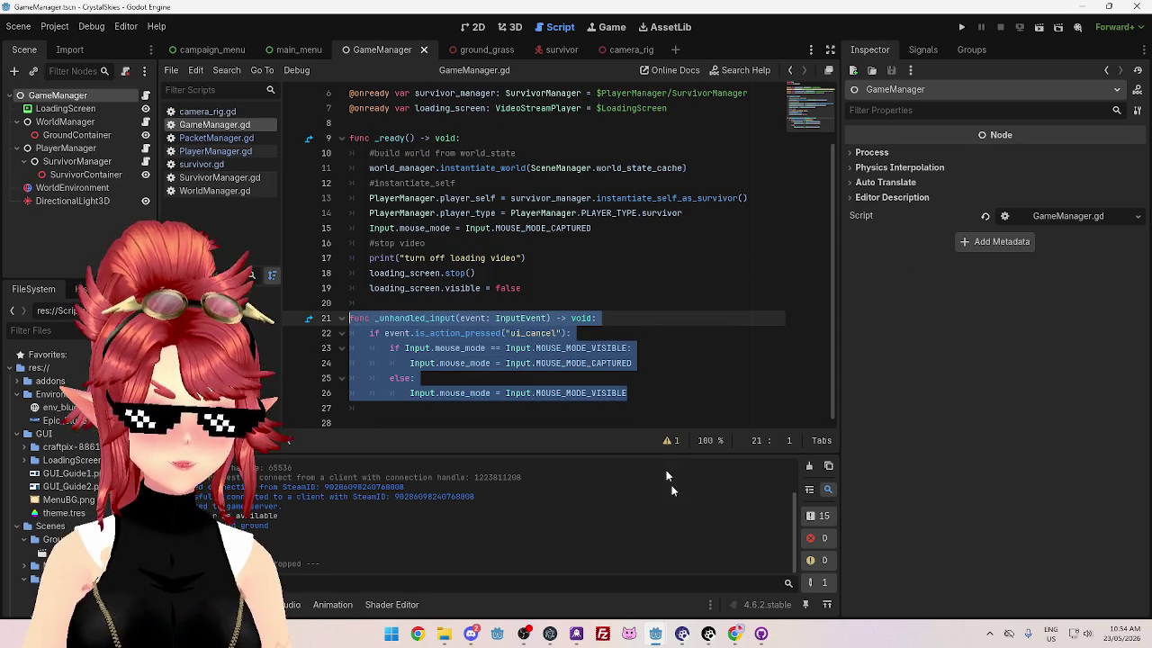
click(686, 614)
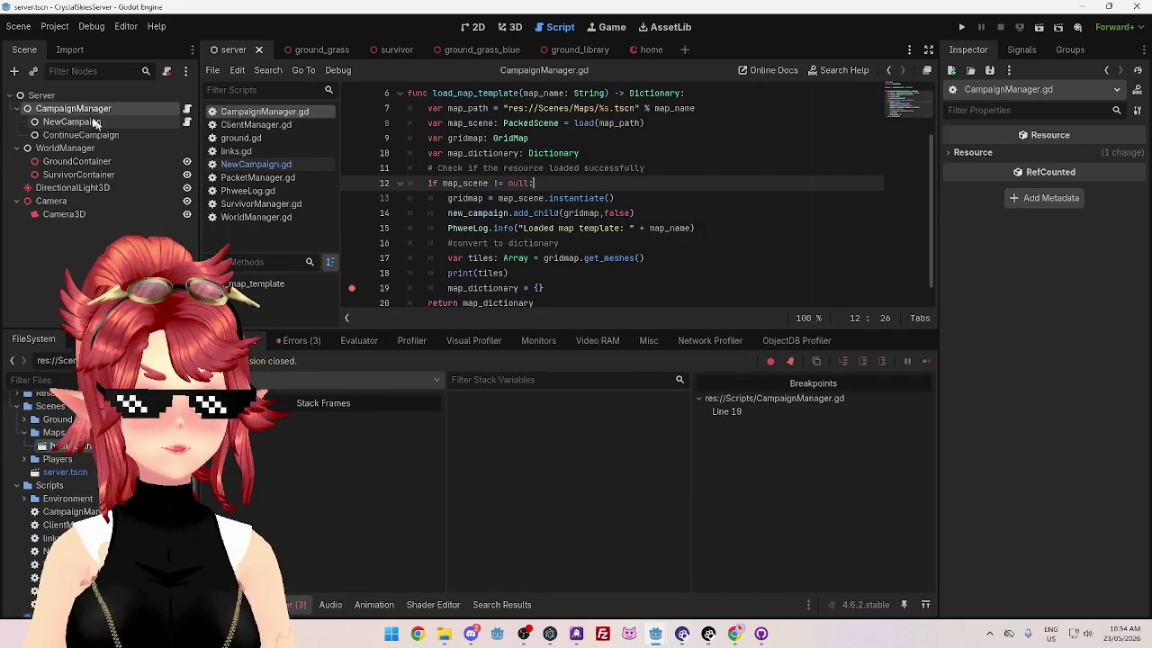
click(65, 93)
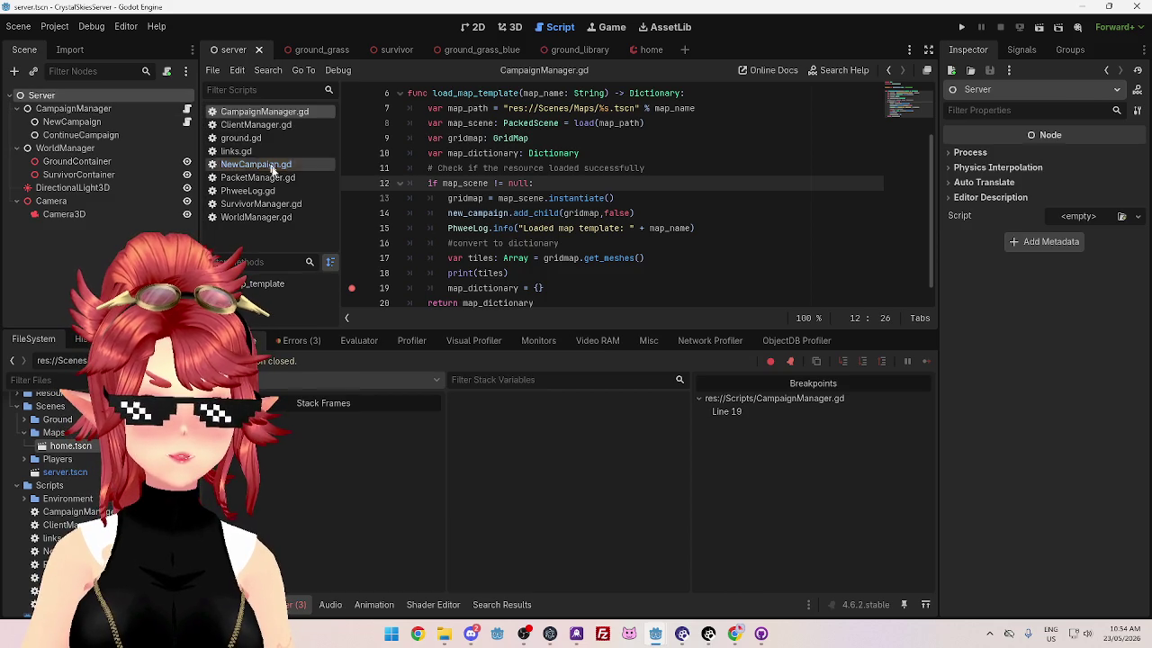
Step: Attach a new script to the Server node at res://Scripts/server.gd, abandoning the wrong-path first attempt
right_click(79, 94)
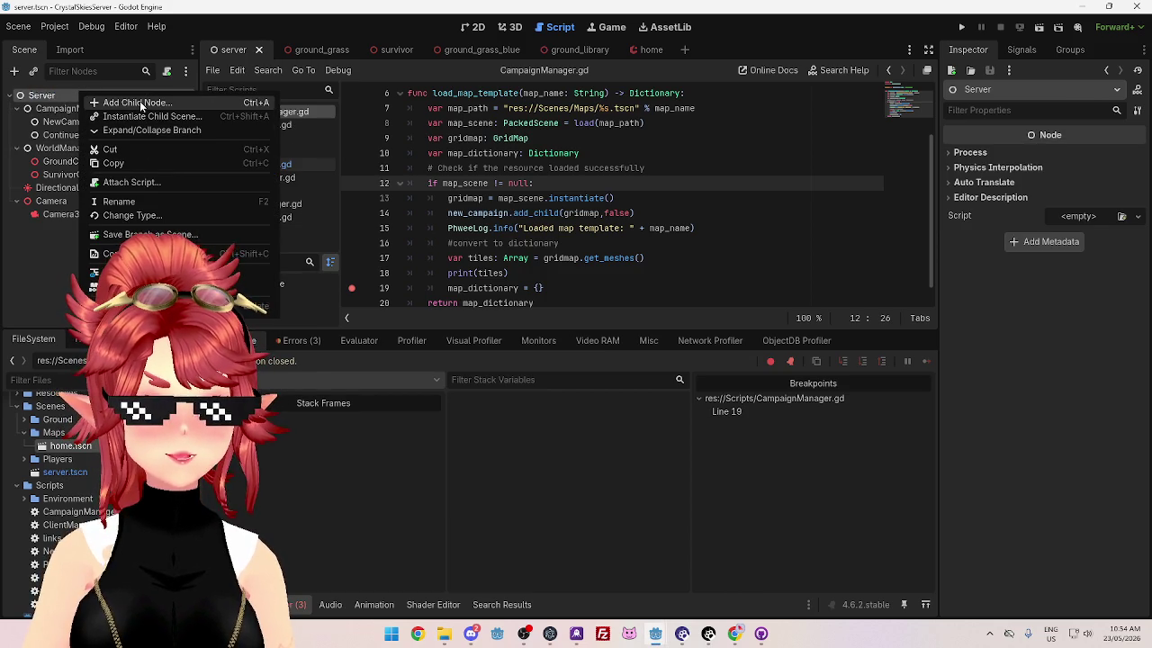
click(145, 180)
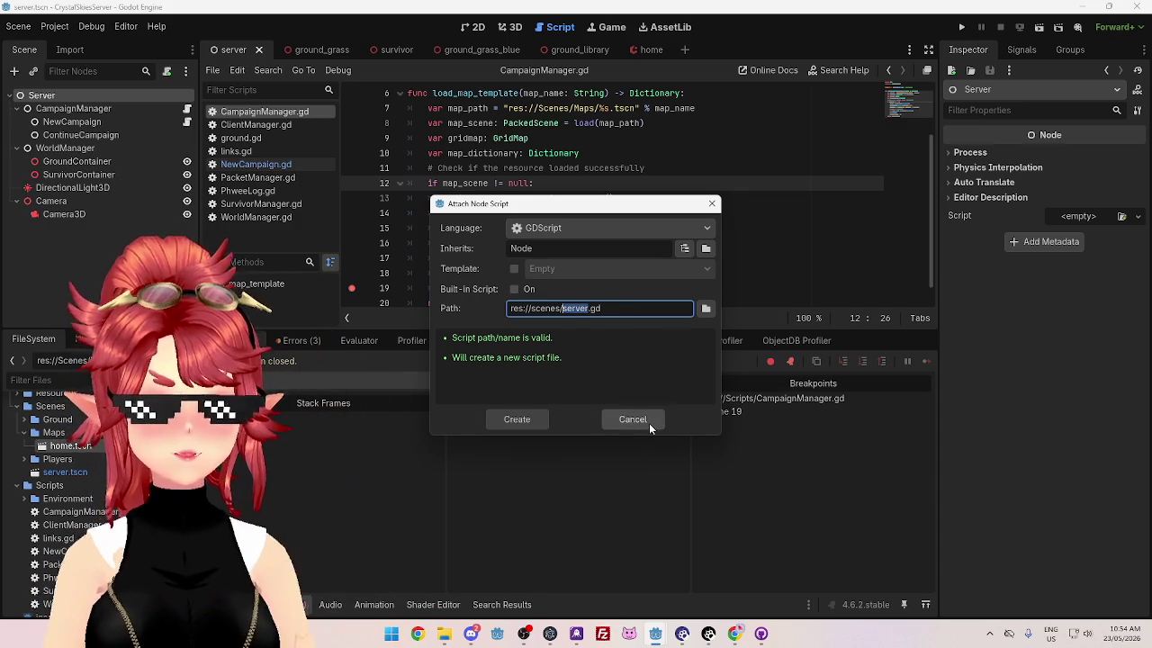
click(650, 420)
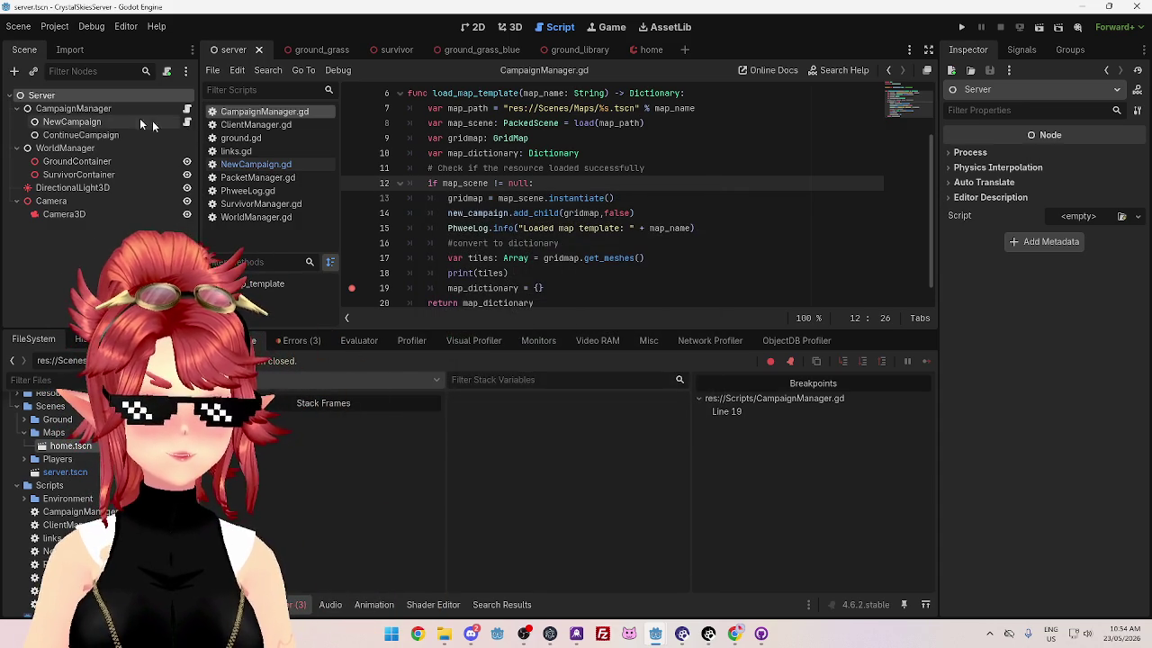
right_click(67, 94)
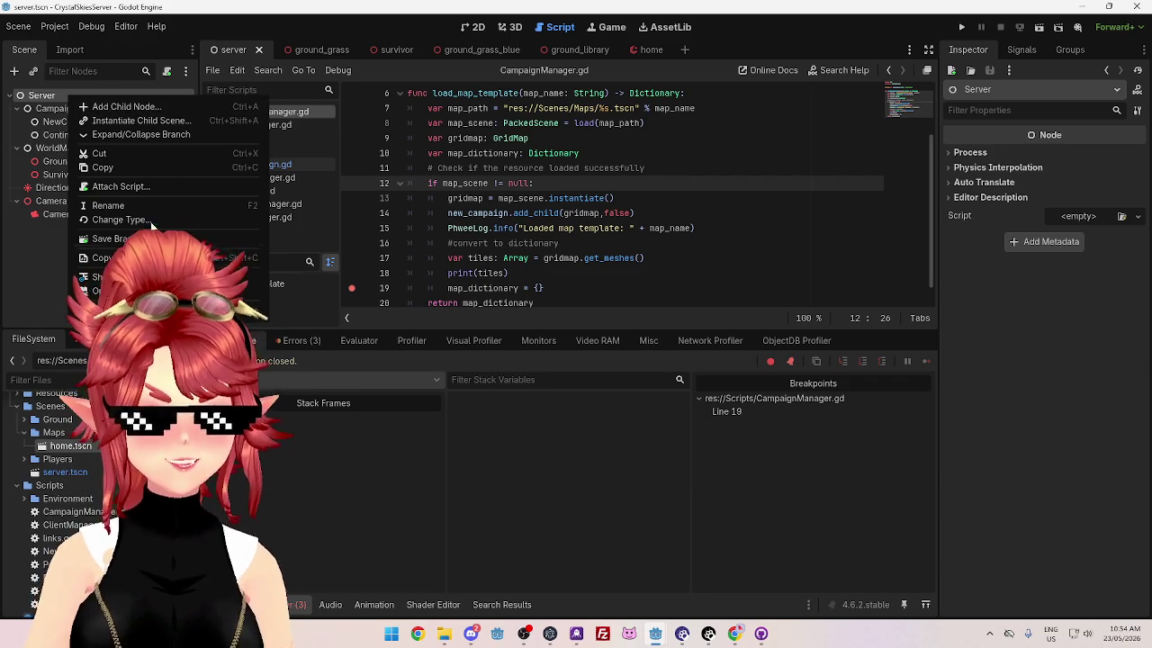
click(165, 187)
click(698, 308)
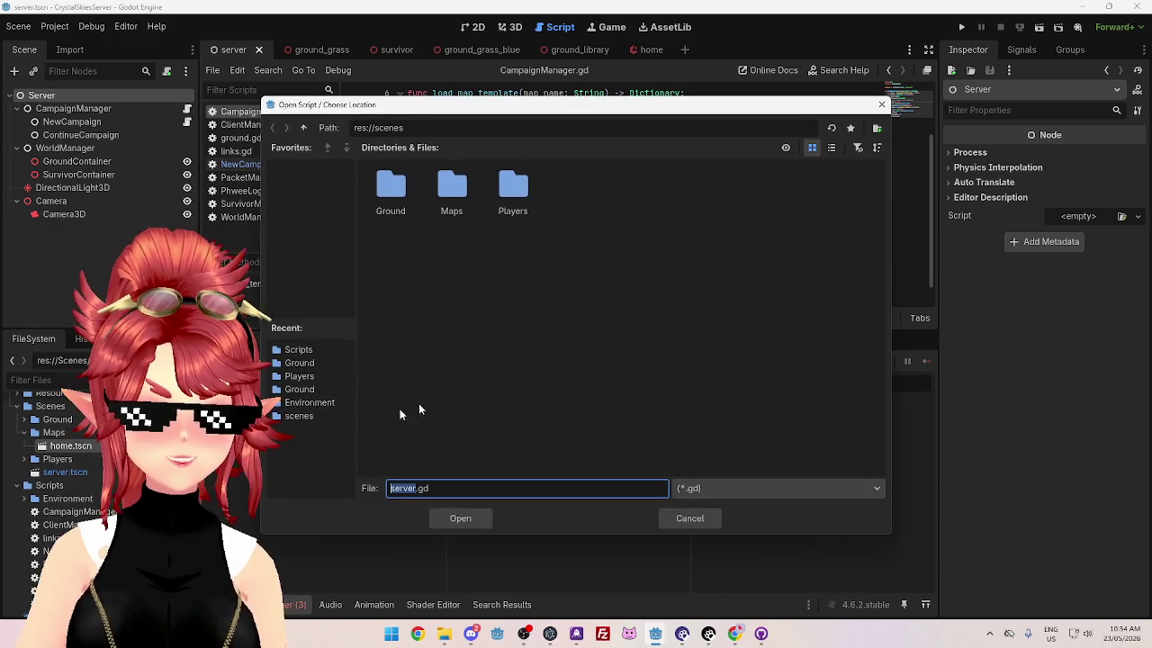
click(312, 363)
click(306, 350)
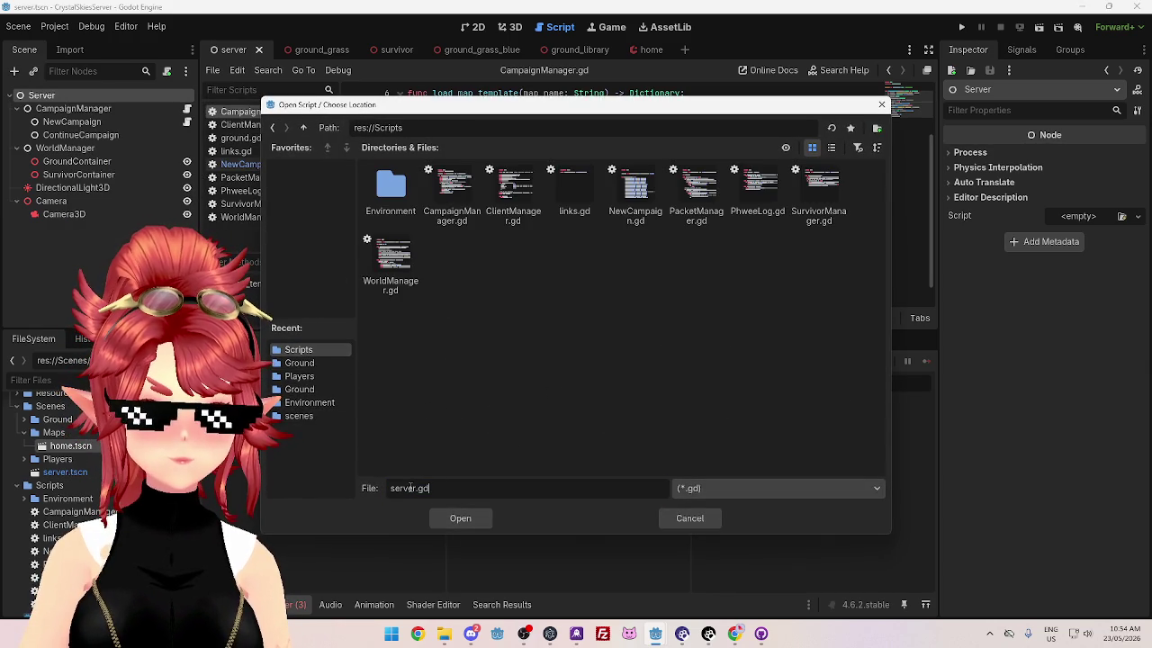
click(457, 519)
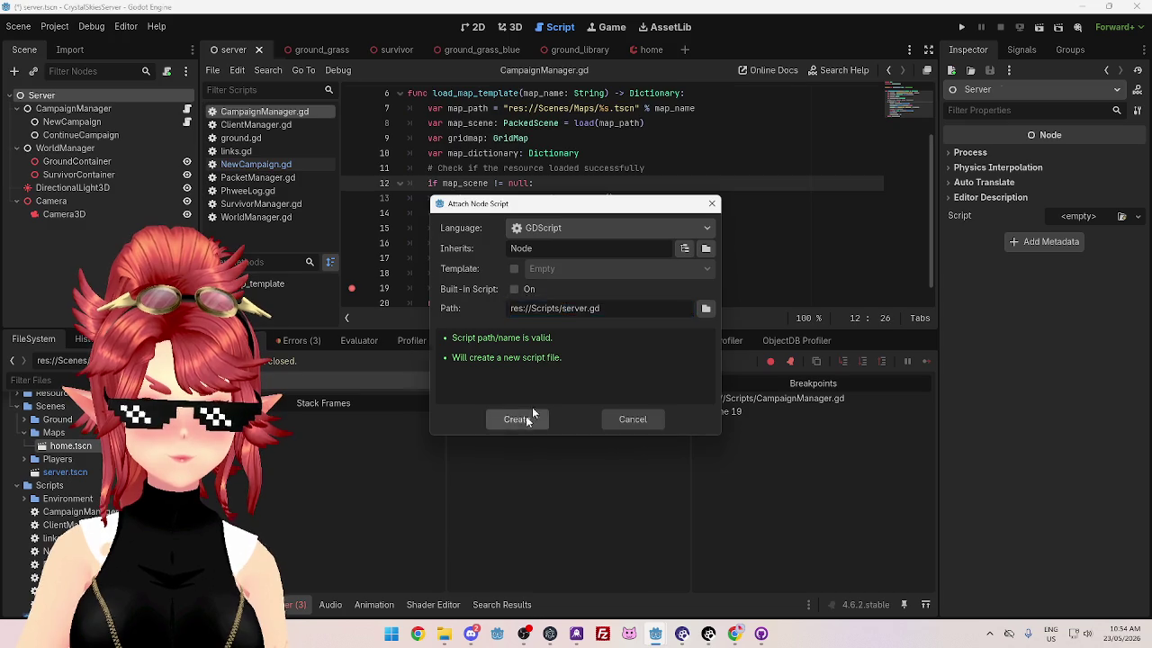
click(522, 421)
Step: Paste the mouse-mode-toggling _unhandled_input function into server.gd and save it
key(Return)
key(Return)
text(func _unhandled_input(event: InputEvent) -> void: 	if event.is_action_pressed("ui_cancel"): 		if Input.mouse_mode == Input.MOUSE_MODE_VISIBLE: 			Input.mouse_mode = Input.MOUSE_MODE_CAPTURED 		else: 			Input.mouse_mode = Input.MOUSE_MODE_VISIBLE)
click(514, 93)
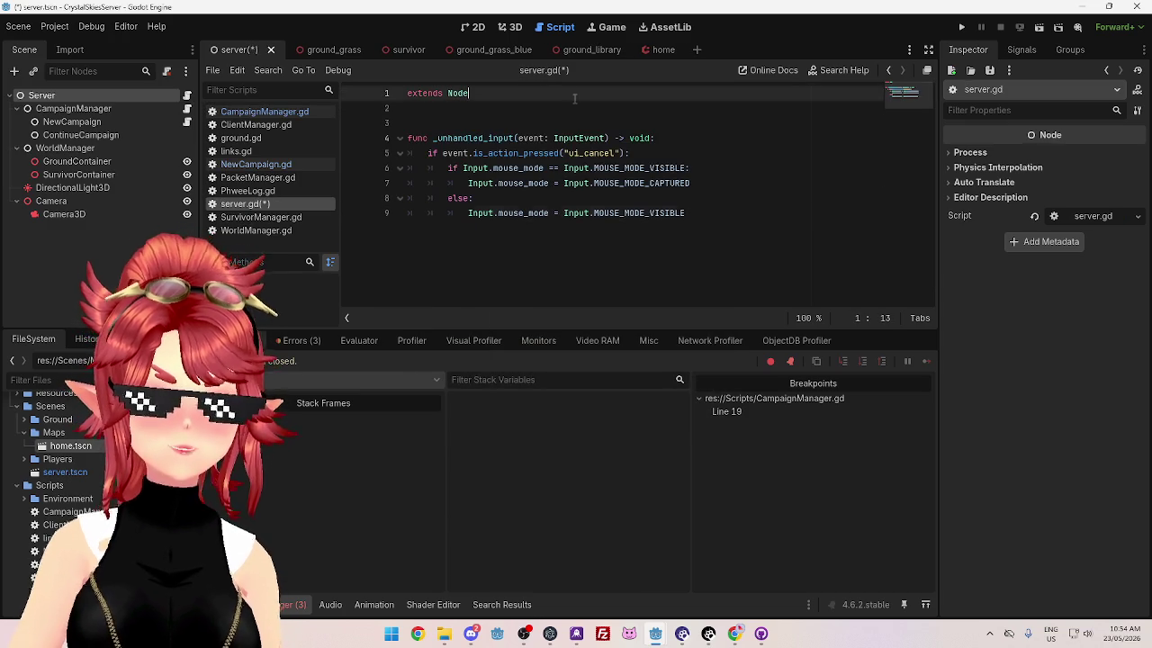
key(ctrl+s)
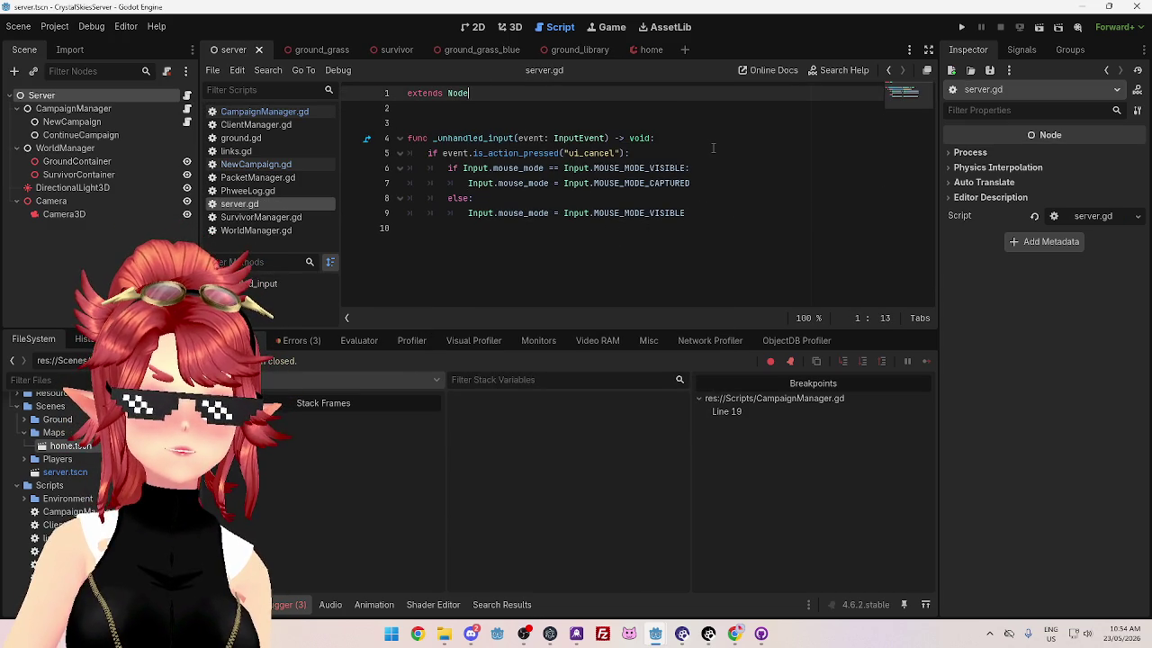
click(262, 112)
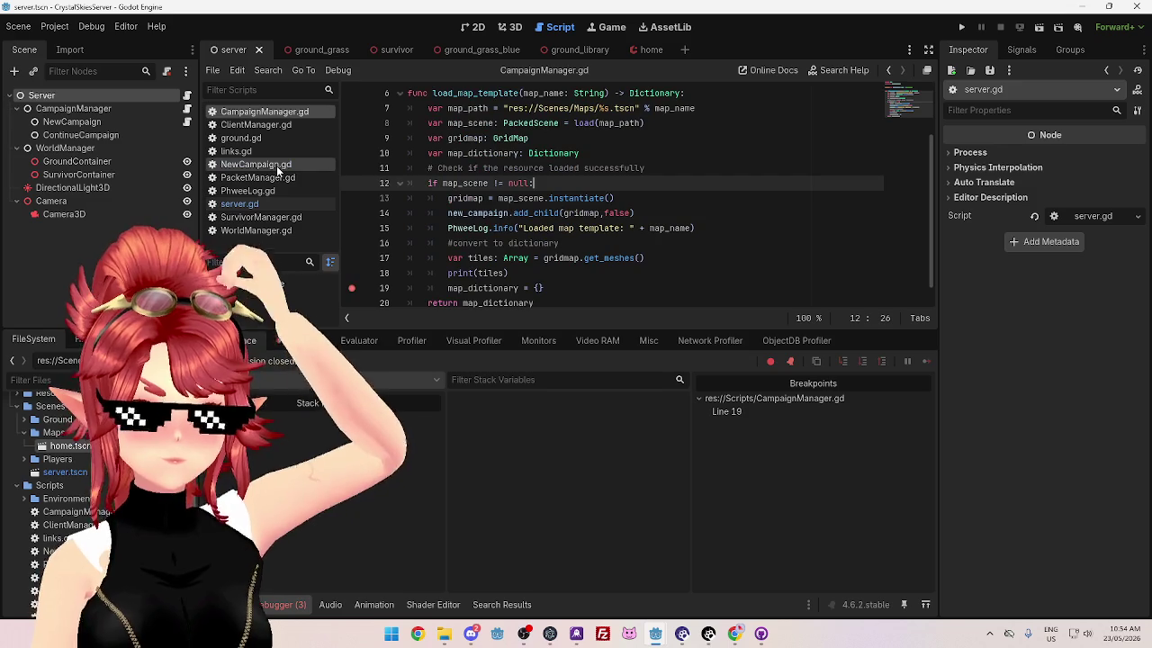
Step: Start the GameManager client game, then run the server until it pauses at the line 19 breakpoint
mouse_move(656, 634)
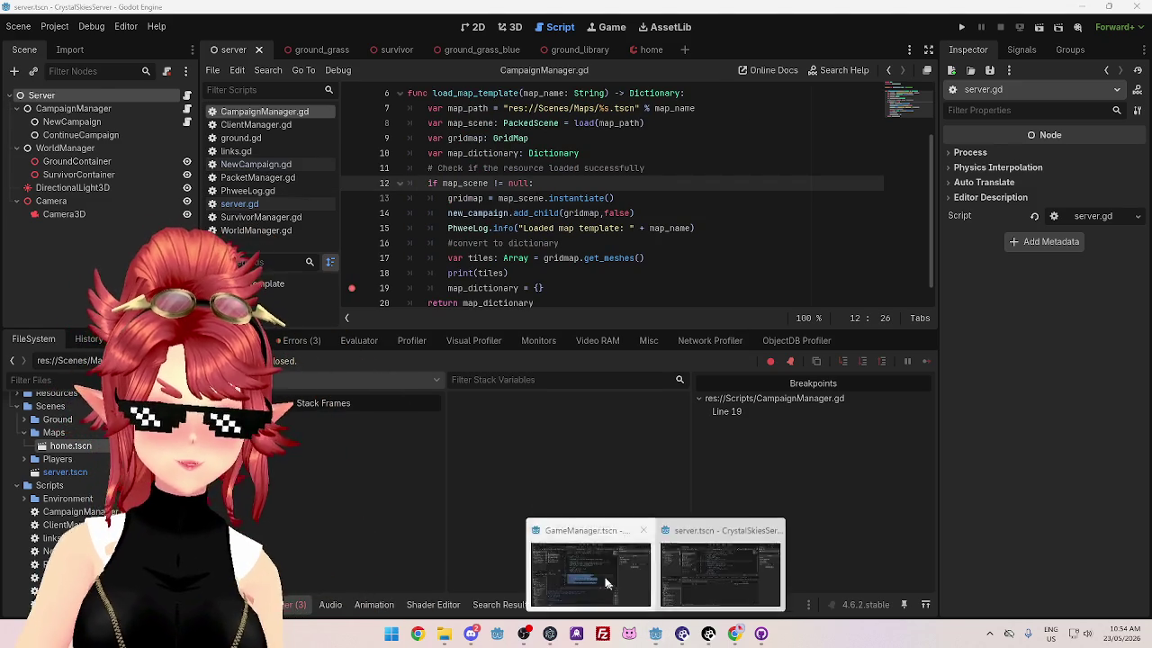
click(590, 567)
click(682, 167)
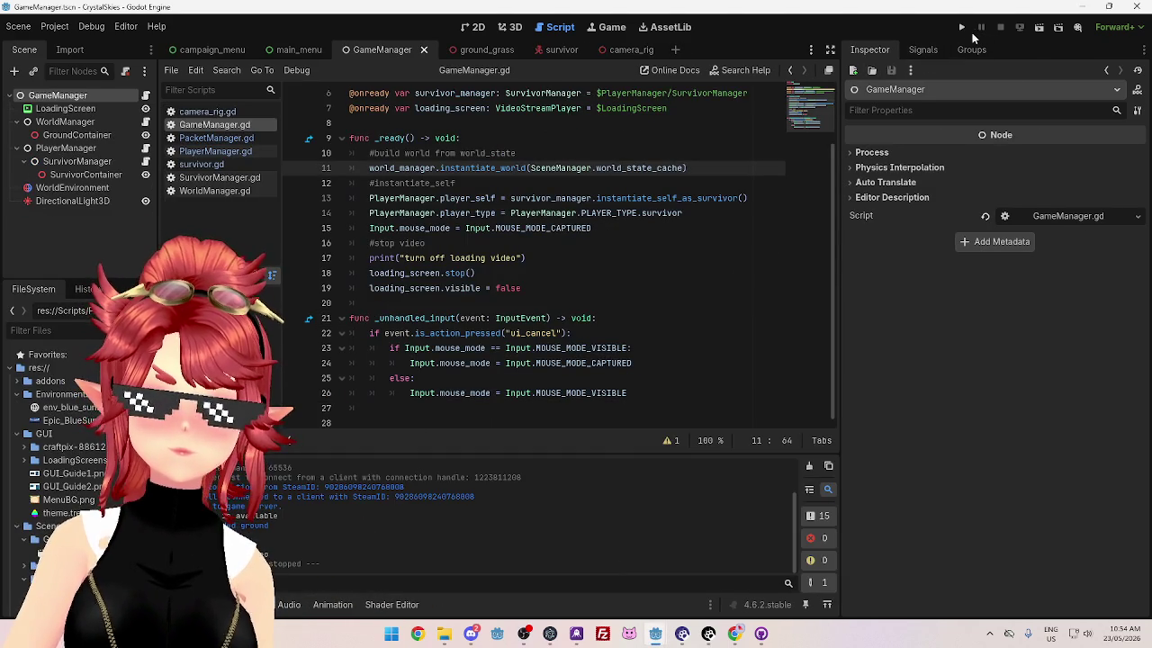
click(961, 27)
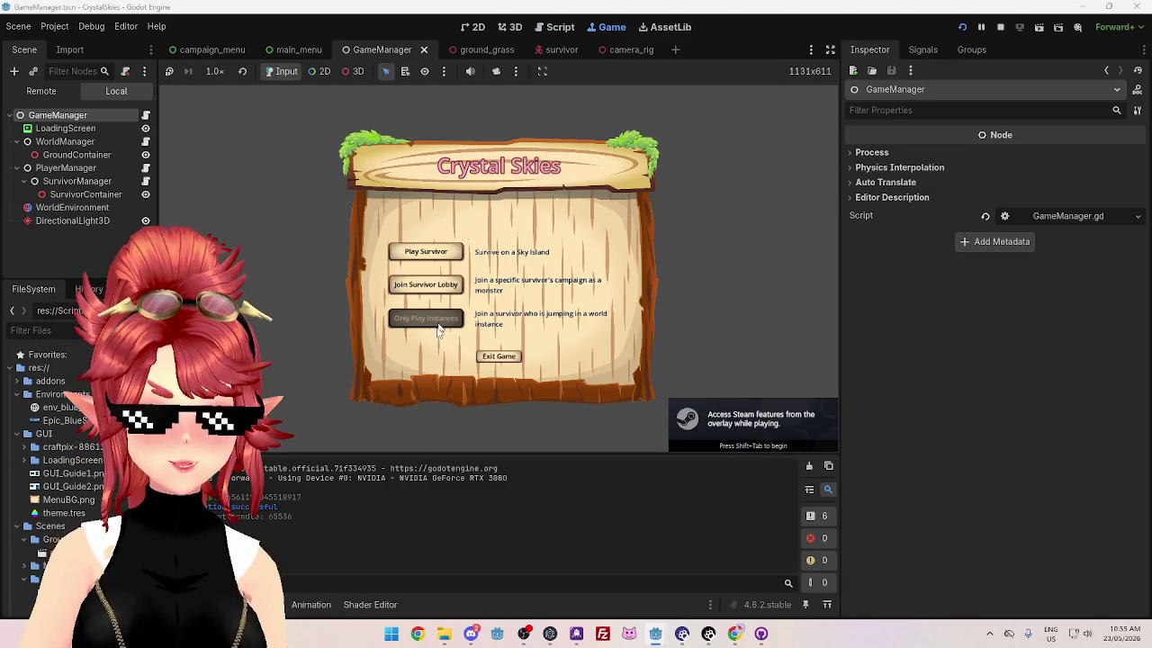
click(721, 567)
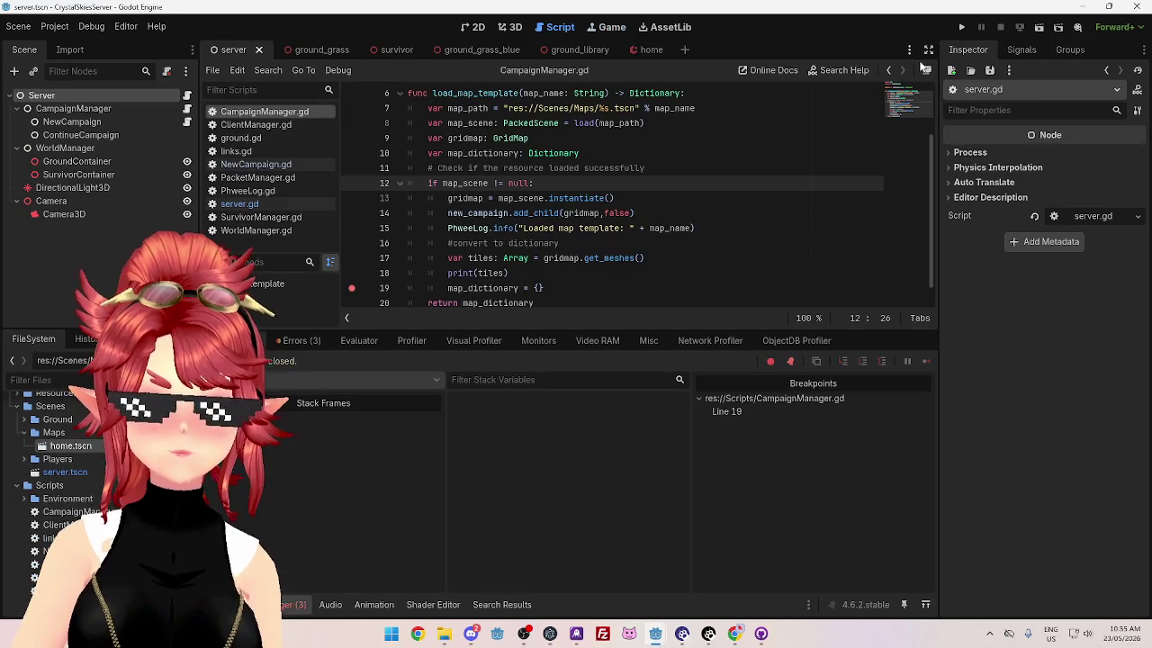
click(961, 27)
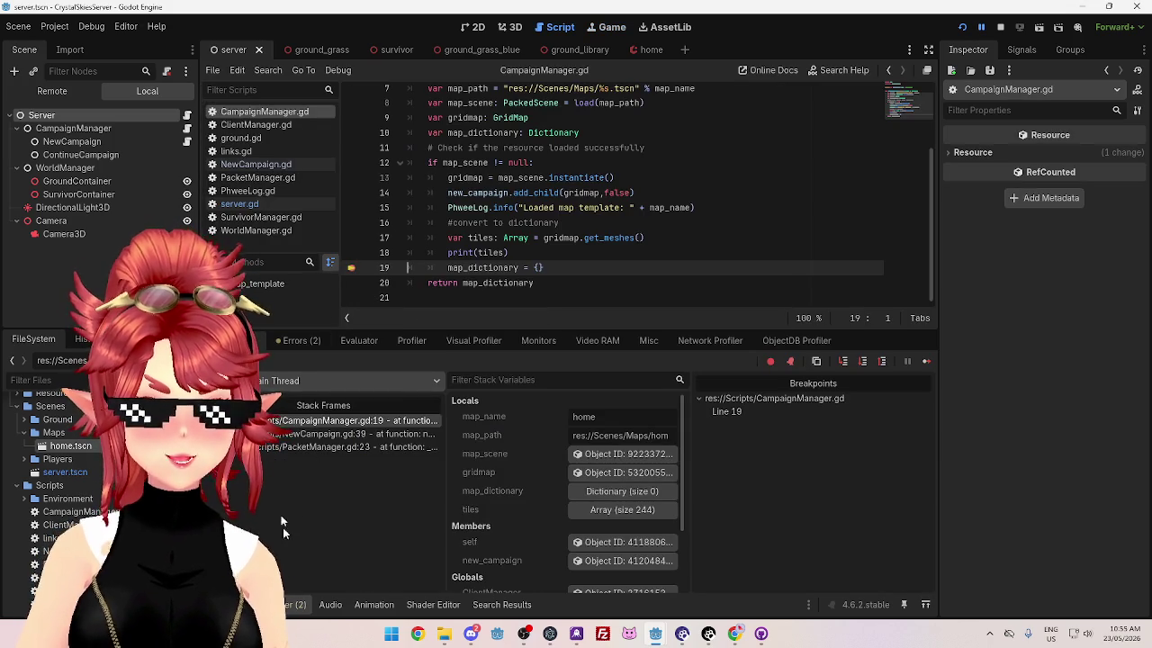
Step: Enlarge the Output log, scroll to the start of the printed tiles, then open ground_library
key(alt+o)
mouse_move(561, 433)
mouse_down()
mouse_move(589, 194)
mouse_move(592, 225)
mouse_up()
scroll(624, 387, up, 15)
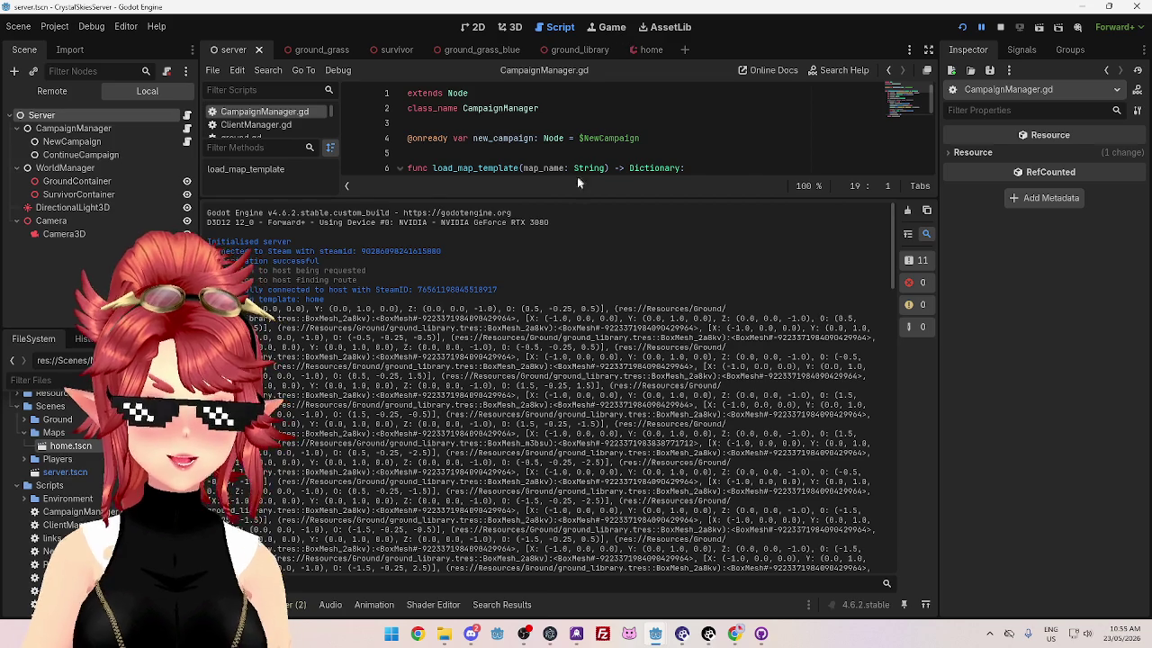
click(583, 51)
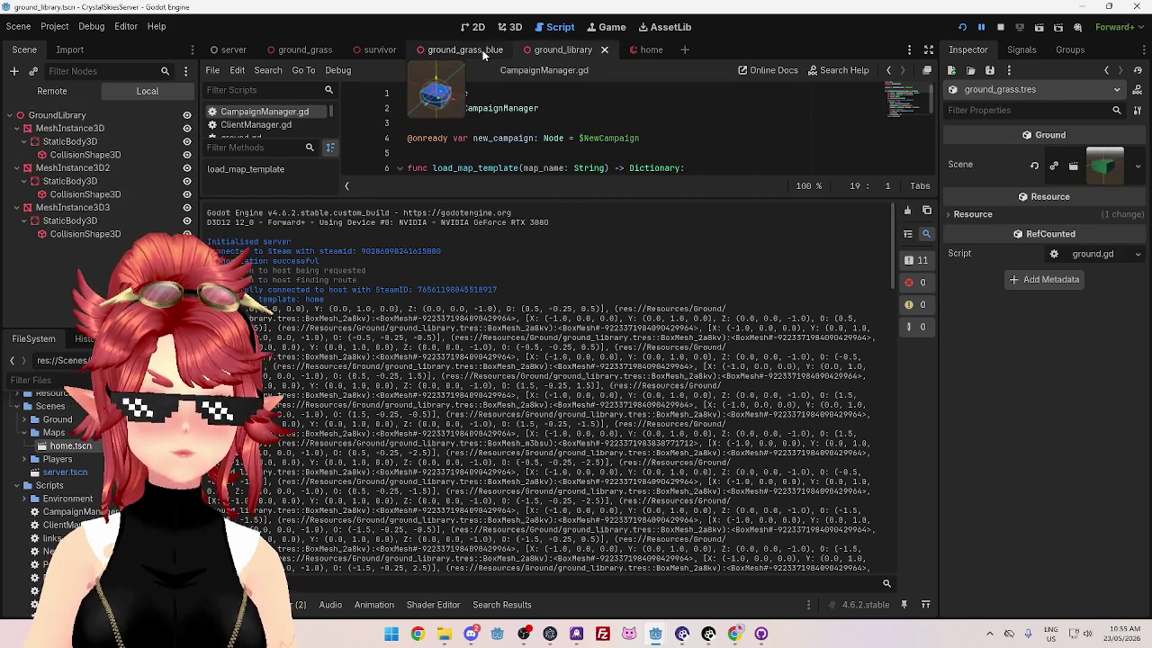
Step: Open the ground_grass_blue scene, give the script area more room, and open ground.gd
click(466, 51)
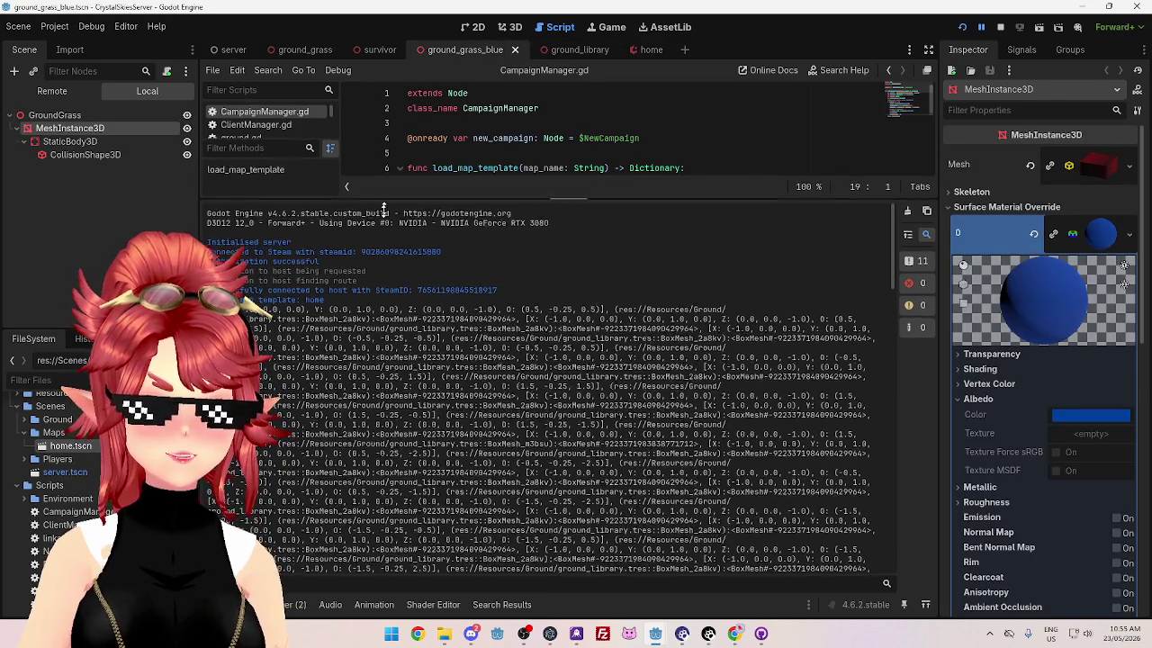
drag(386, 198, 385, 315)
click(241, 138)
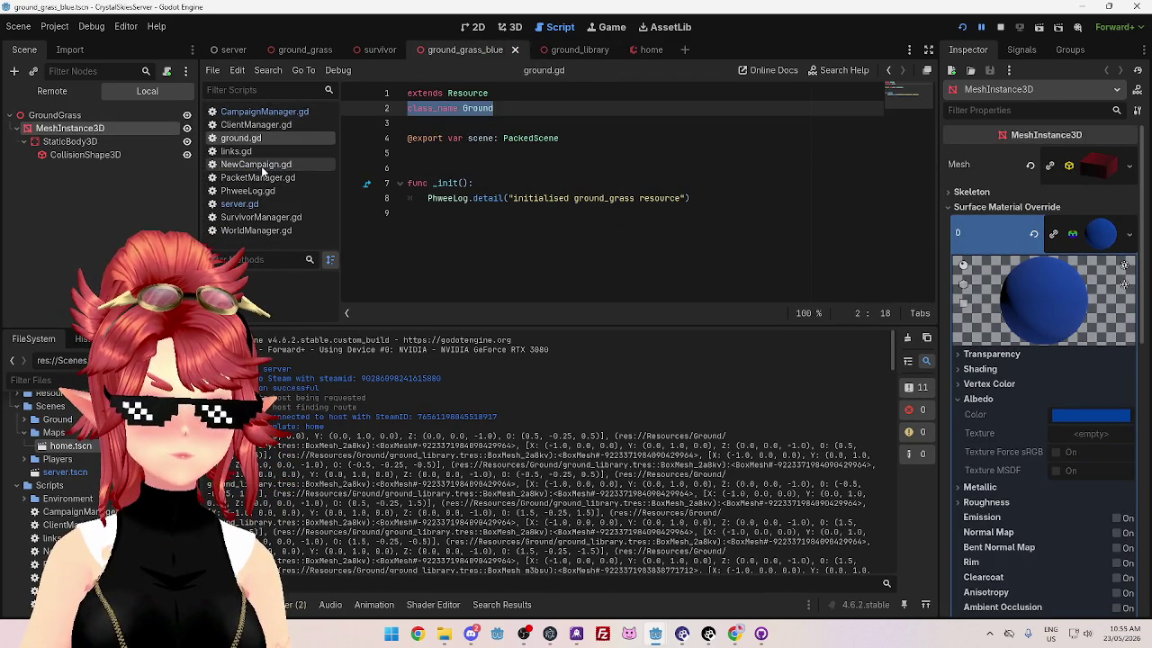
Step: Show the top of NewCampaign.gd and select the BoxMesh_2a8kv mesh name in the output
click(257, 165)
scroll(450, 183, up, 10)
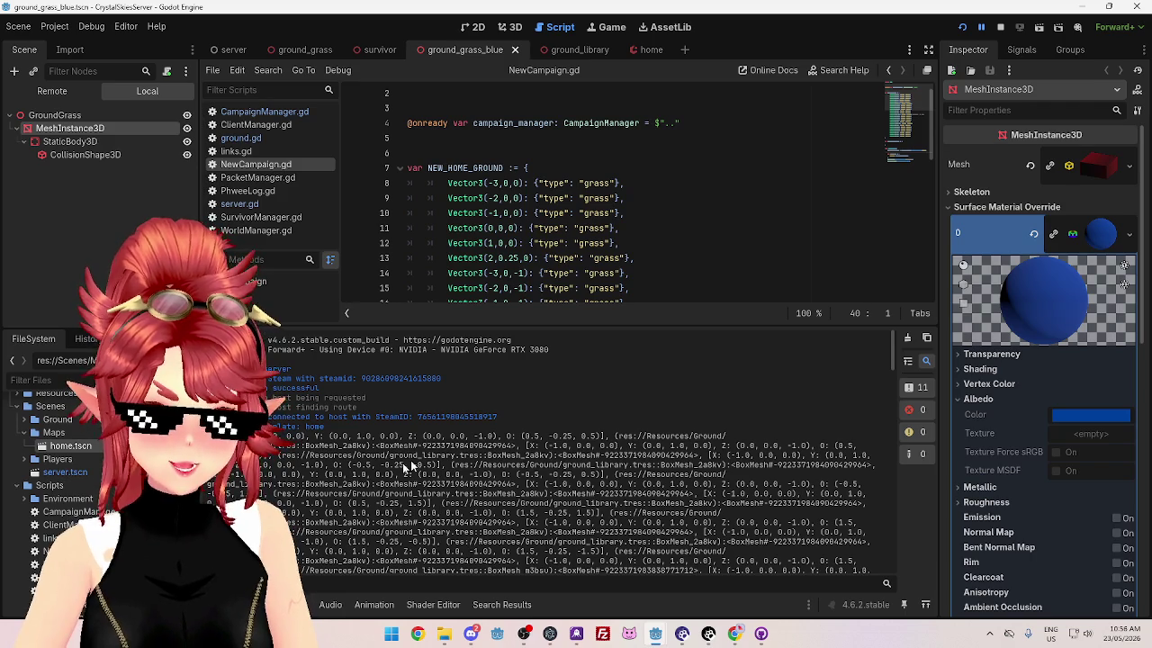
double_click(333, 446)
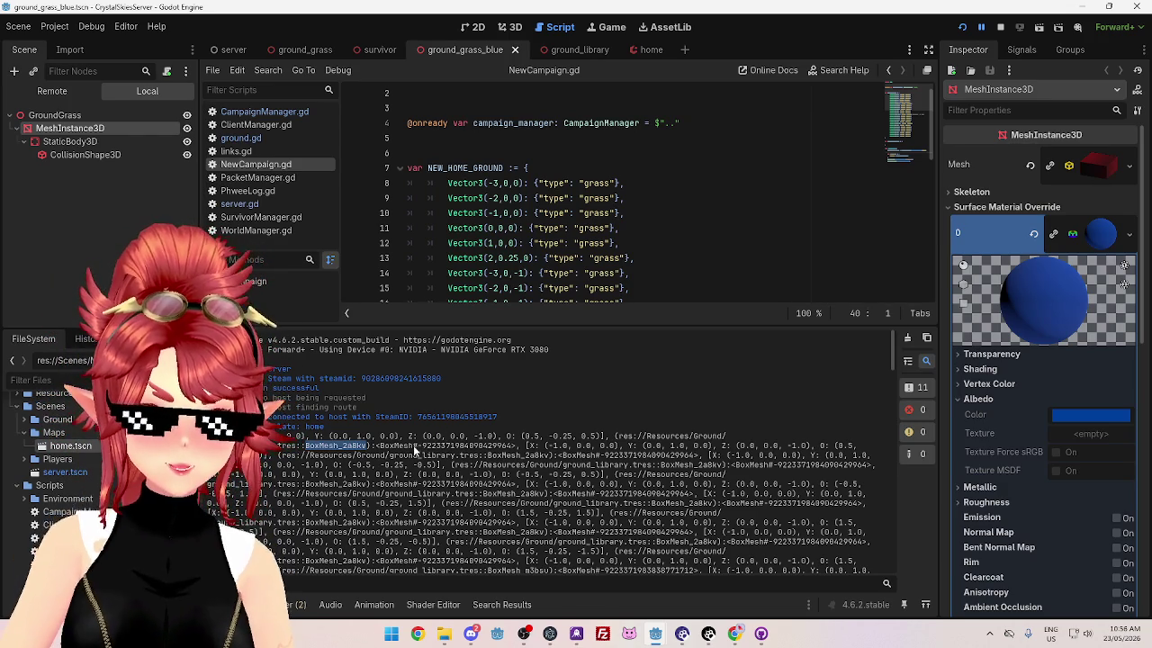
Step: Scroll through the output and select the BoxMesh ids, including the nk8ea line
drag(511, 484, 376, 484)
scroll(426, 482, down, 5)
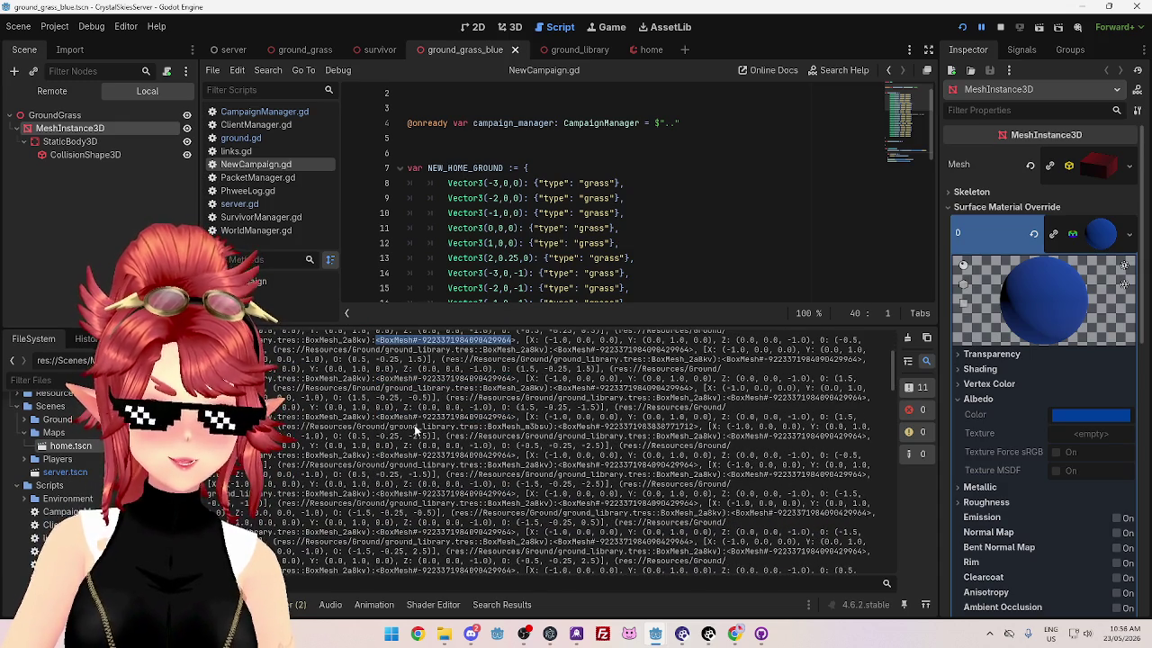
scroll(414, 431, down, 10)
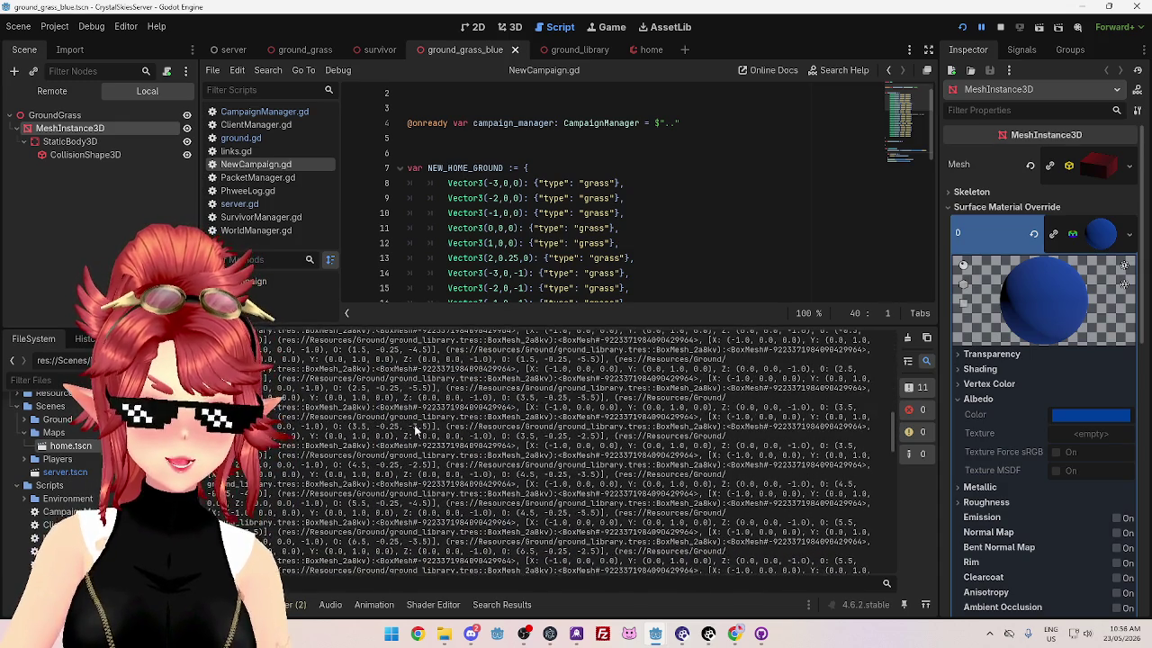
scroll(415, 430, down, 10)
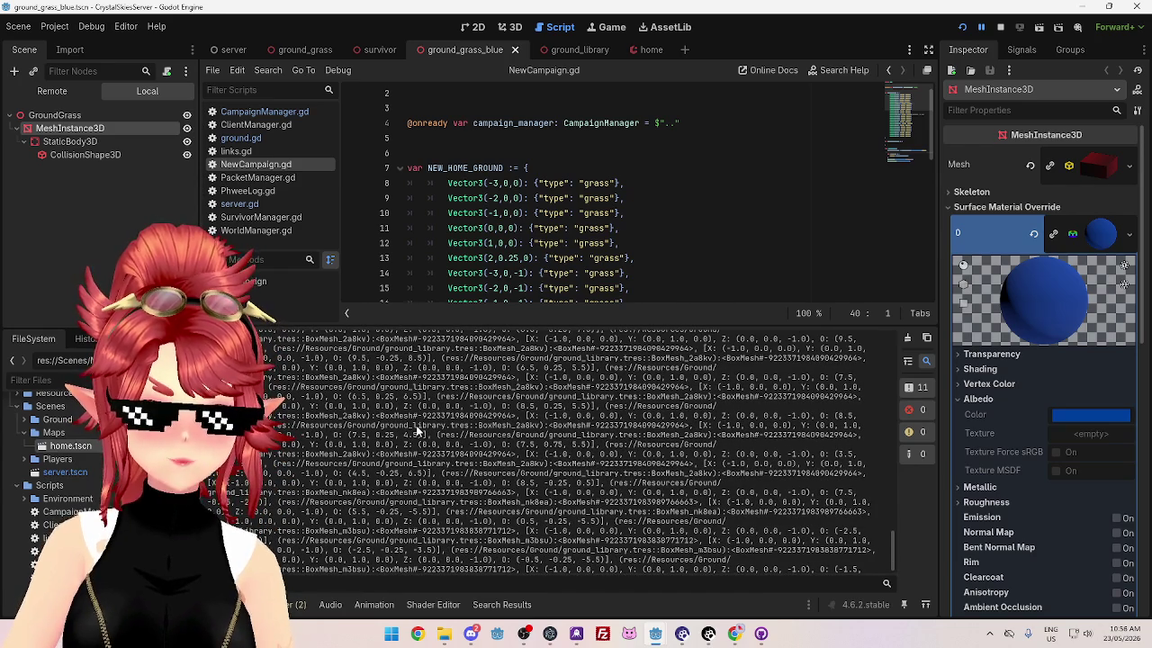
drag(515, 493, 412, 493)
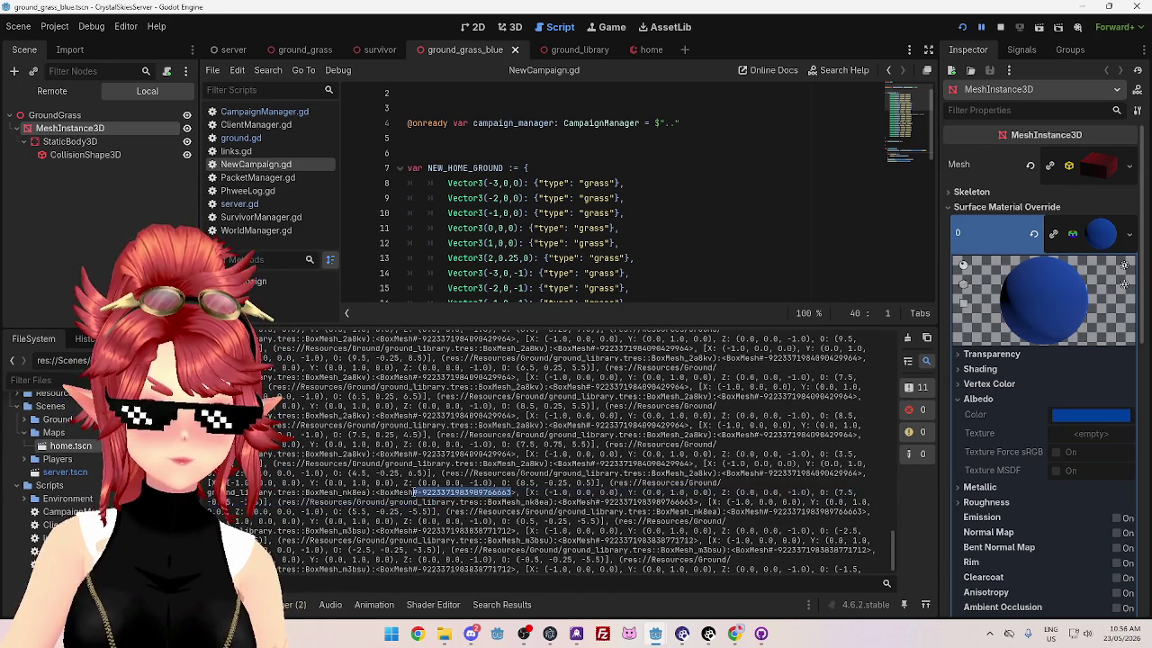
drag(512, 530, 436, 530)
scroll(460, 516, down, 1)
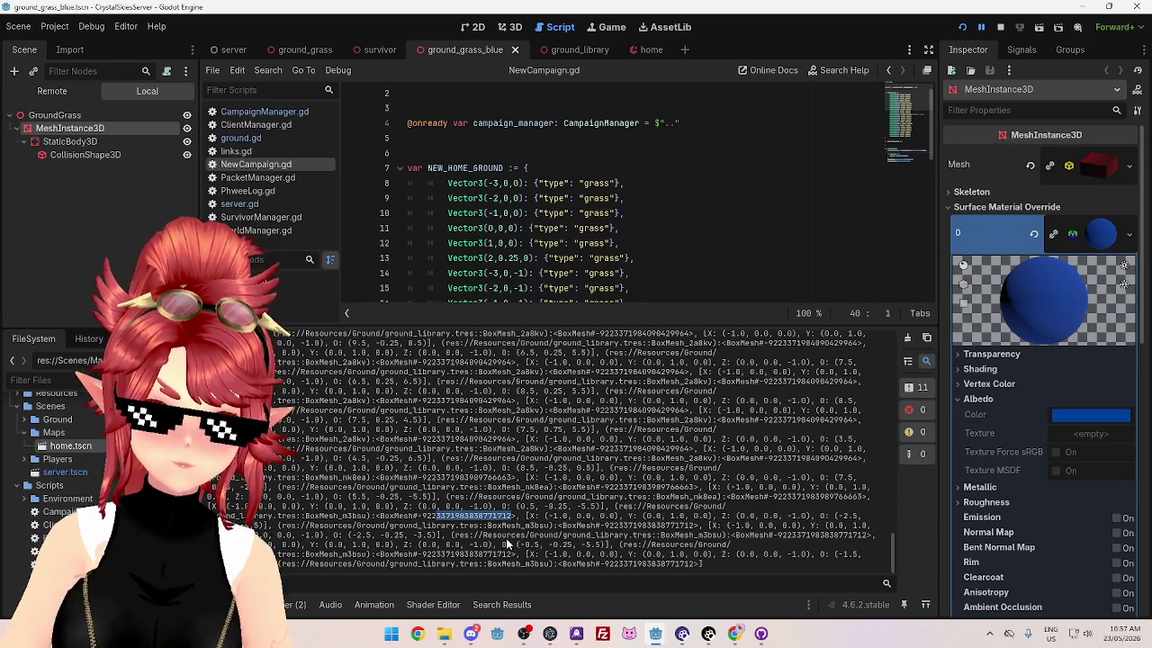
Step: Compare the BoxMesh_nk8ea and BoxMesh_2a8kv mesh names across output lines
drag(653, 496, 720, 496)
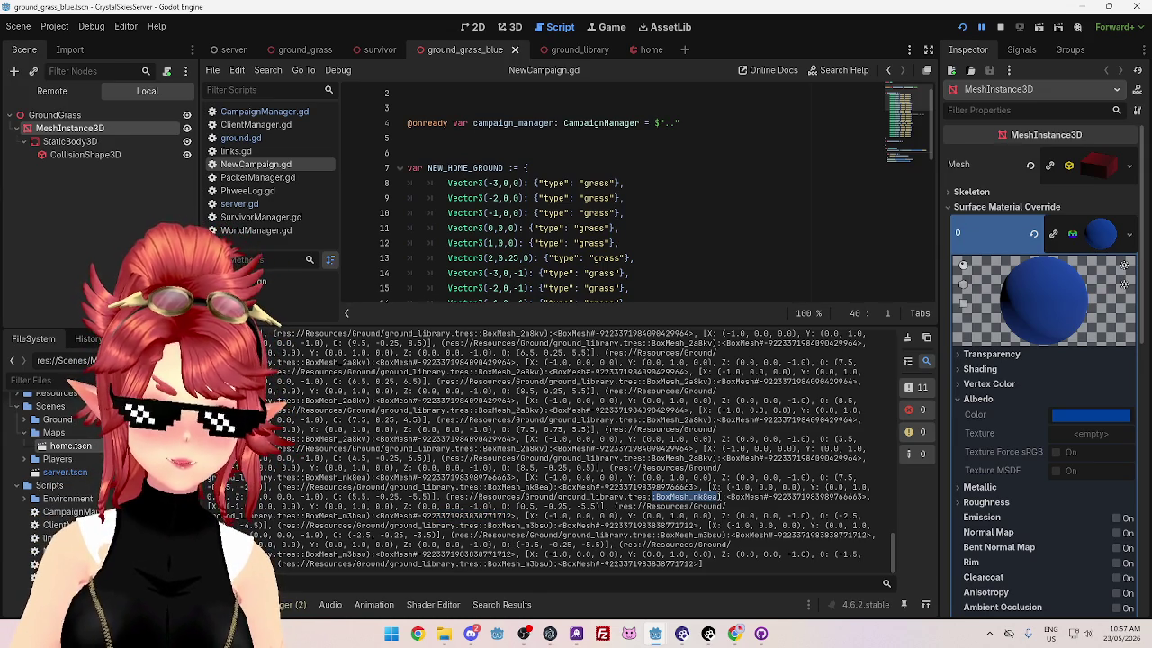
drag(715, 459, 691, 460)
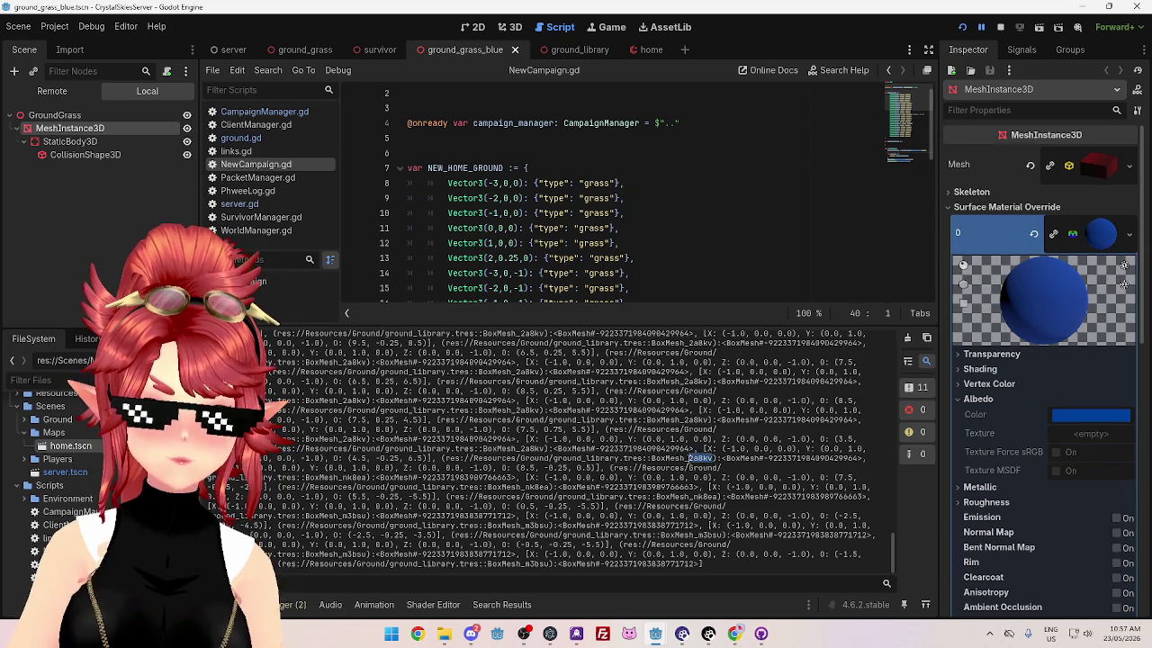
drag(684, 420, 711, 419)
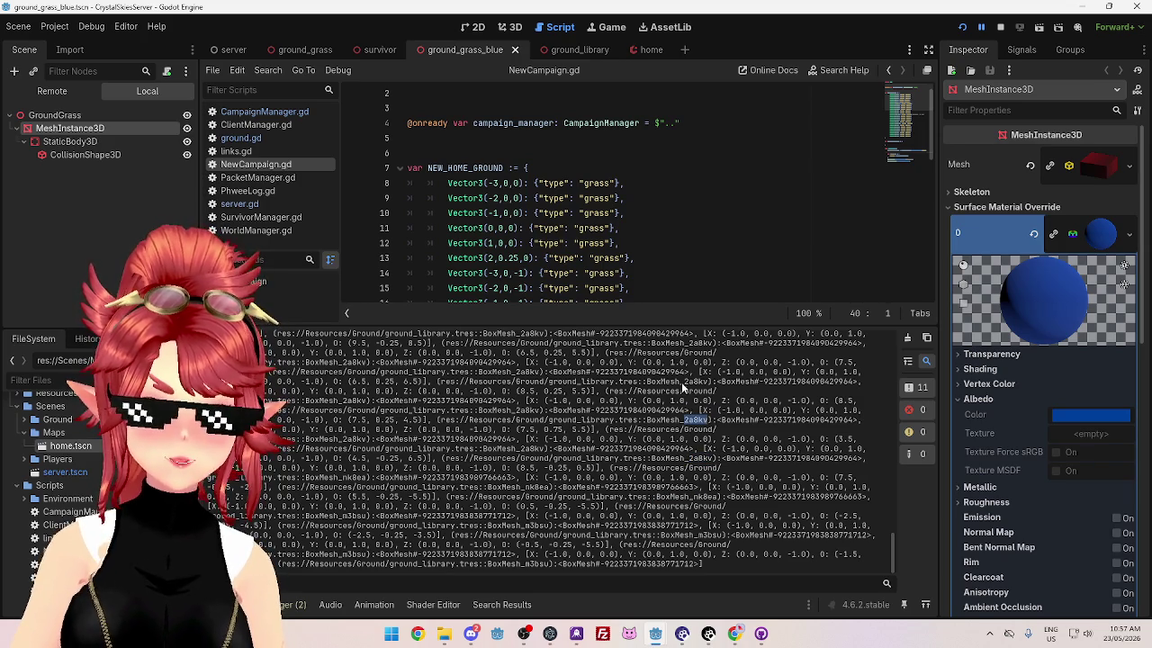
mouse_move(685, 460)
mouse_down()
mouse_move(704, 460)
mouse_move(721, 497)
mouse_up()
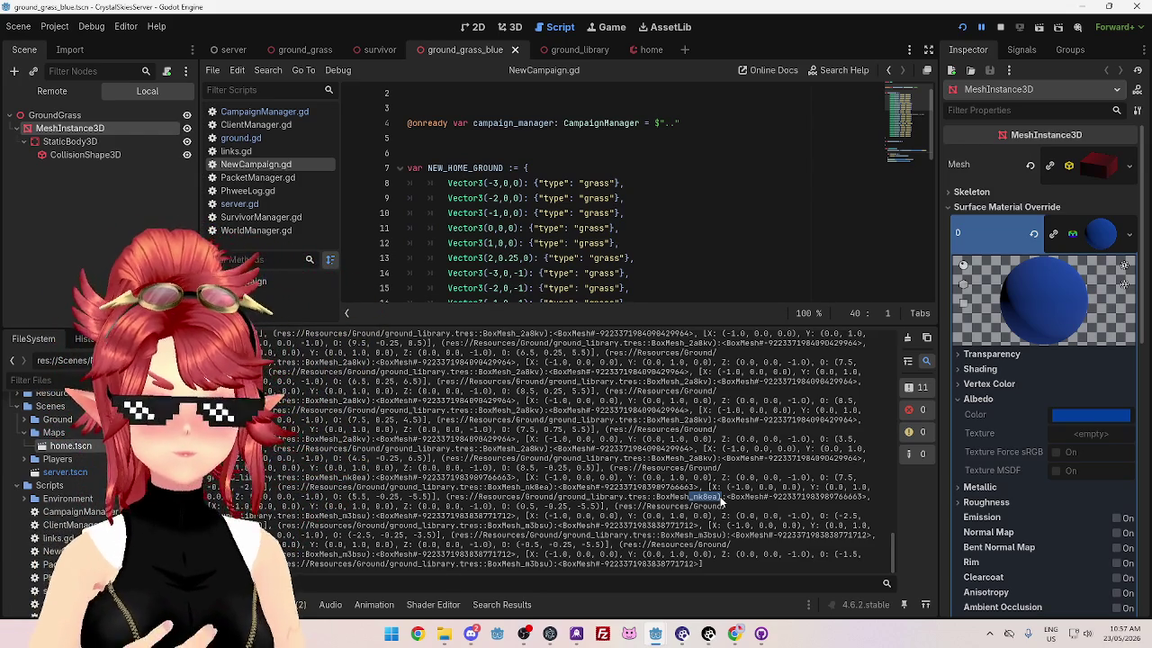
scroll(674, 504, up, 10)
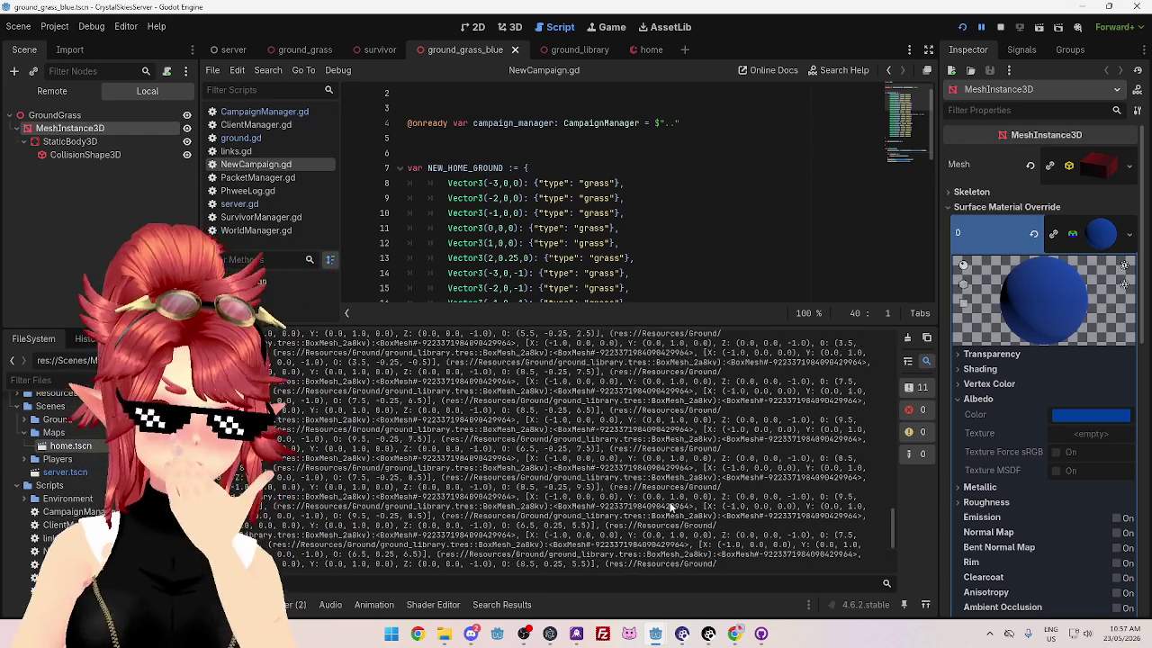
scroll(671, 521, up, 10)
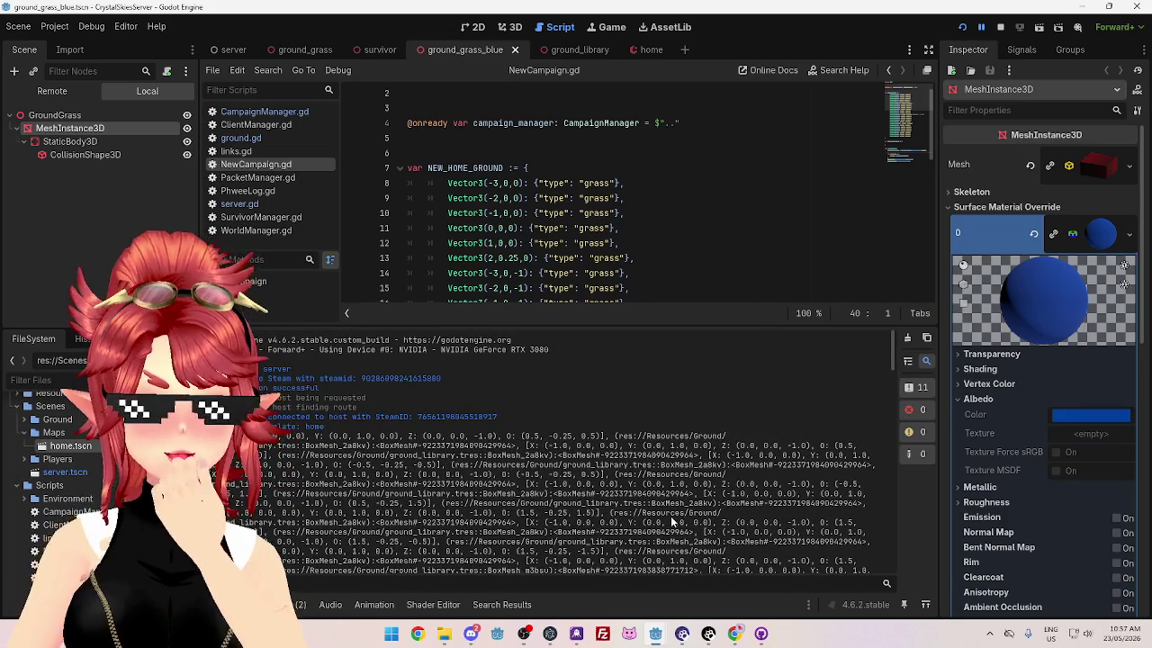
scroll(611, 282, down, 5)
scroll(594, 261, down, 5)
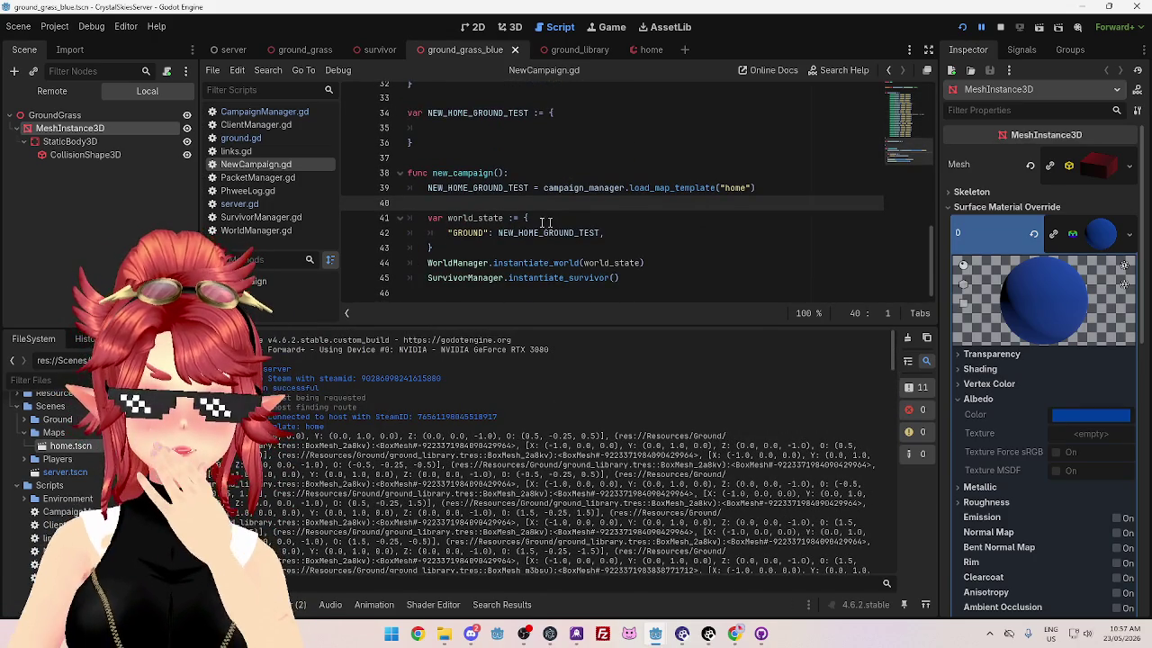
Step: In CampaignManager.gd, change print(tiles) to print("array item format: ", tiles[1])
click(274, 110)
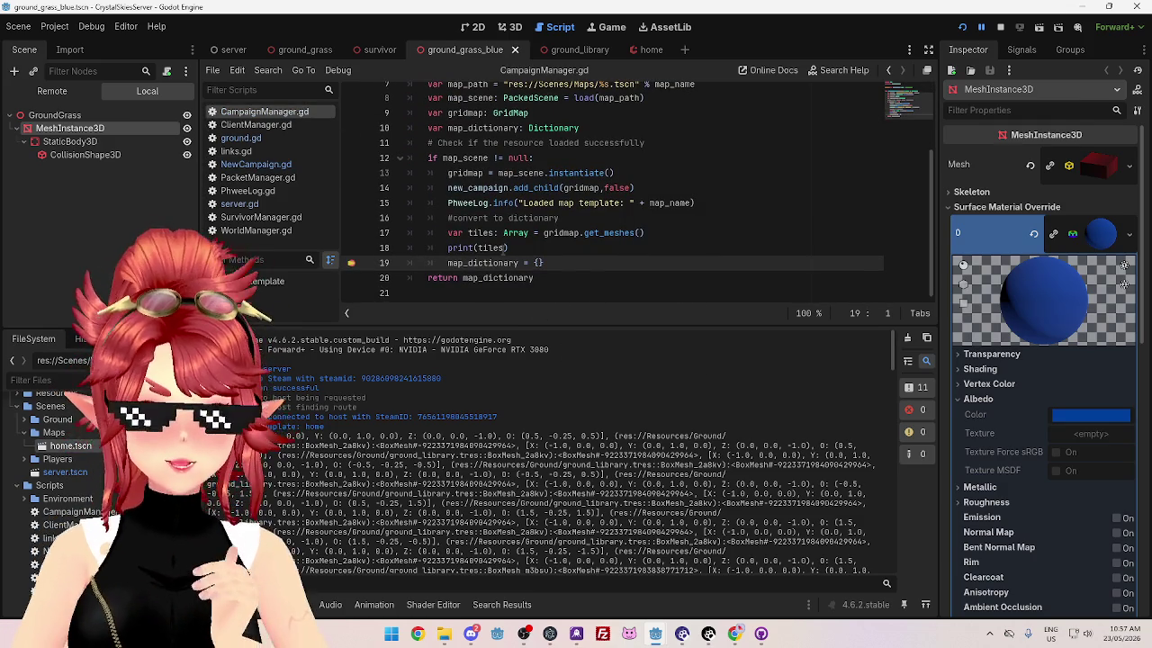
click(504, 248)
text([1])
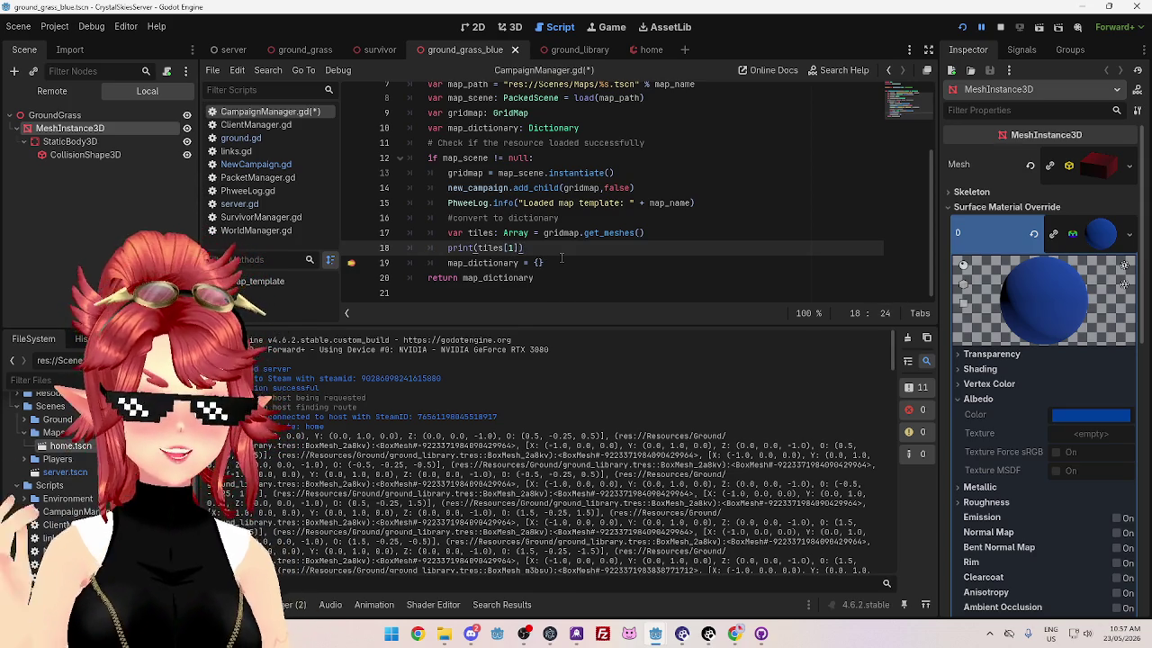
key(Return)
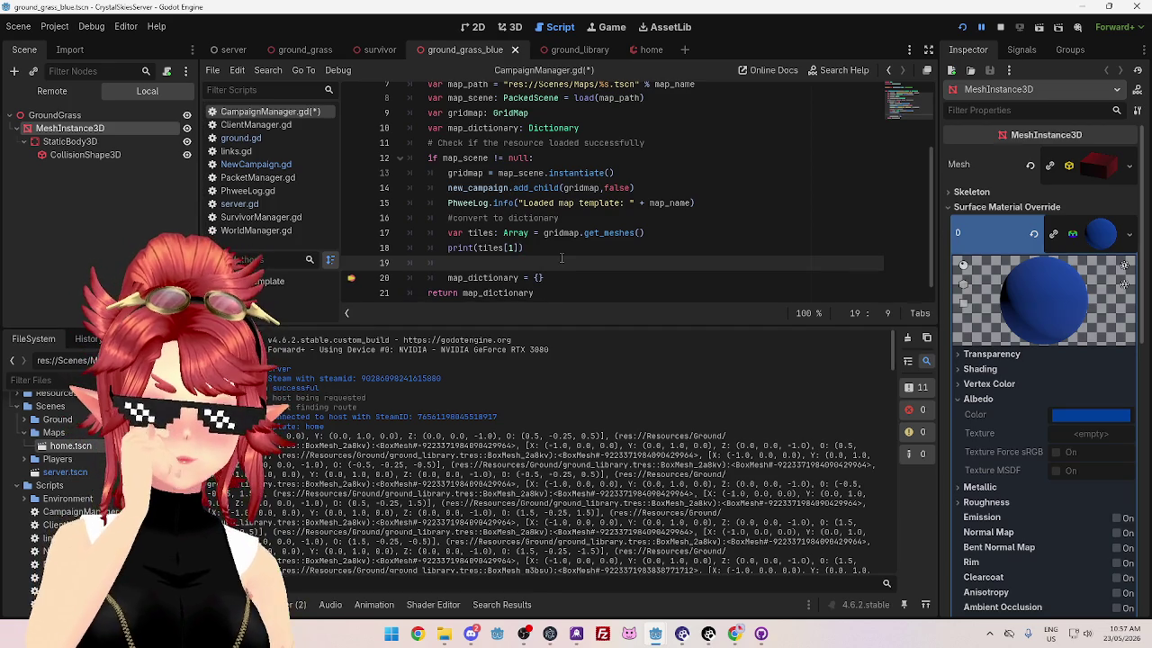
click(478, 248)
mouse_move(478, 249)
key(Right)
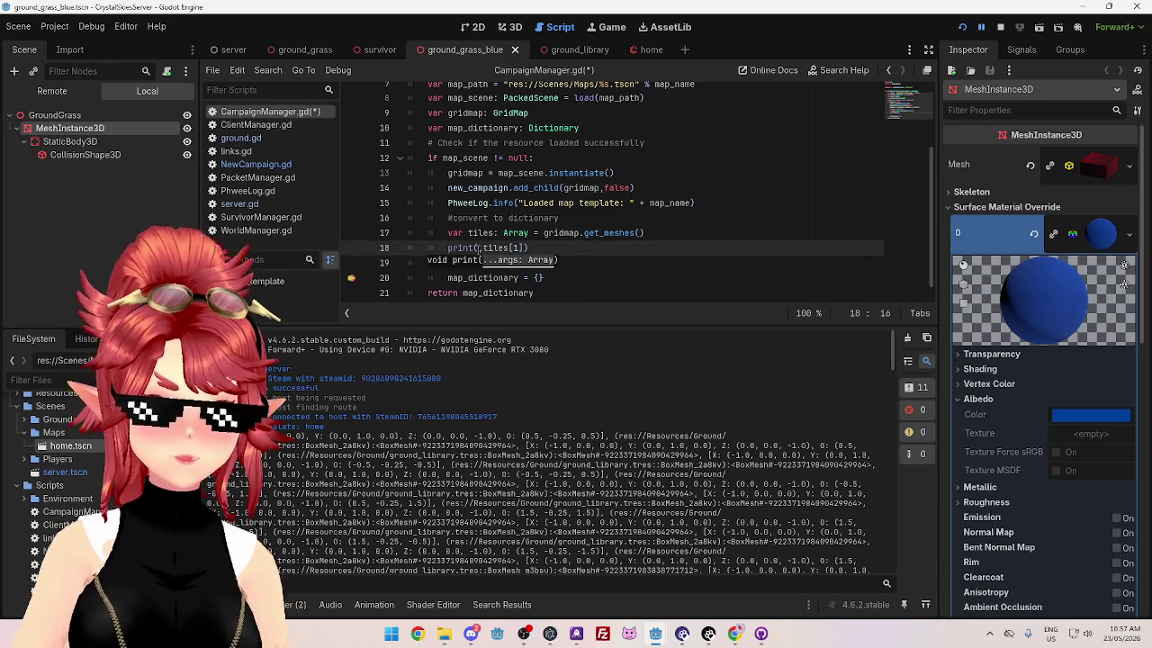
key(Left)
text(")
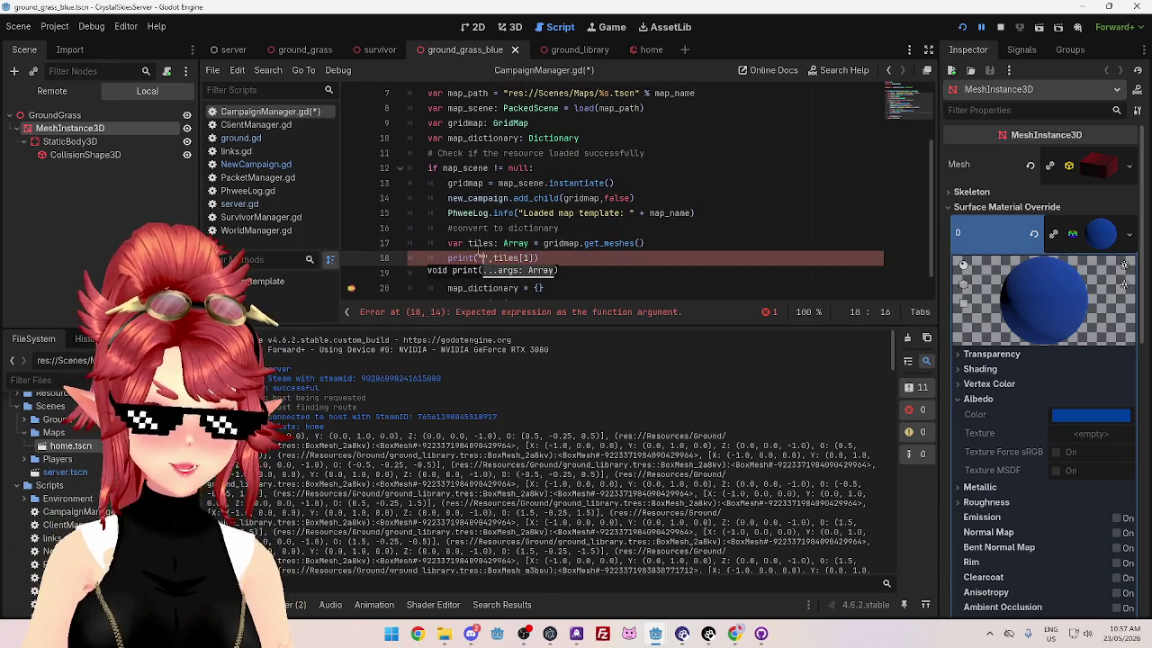
text(array item format:)
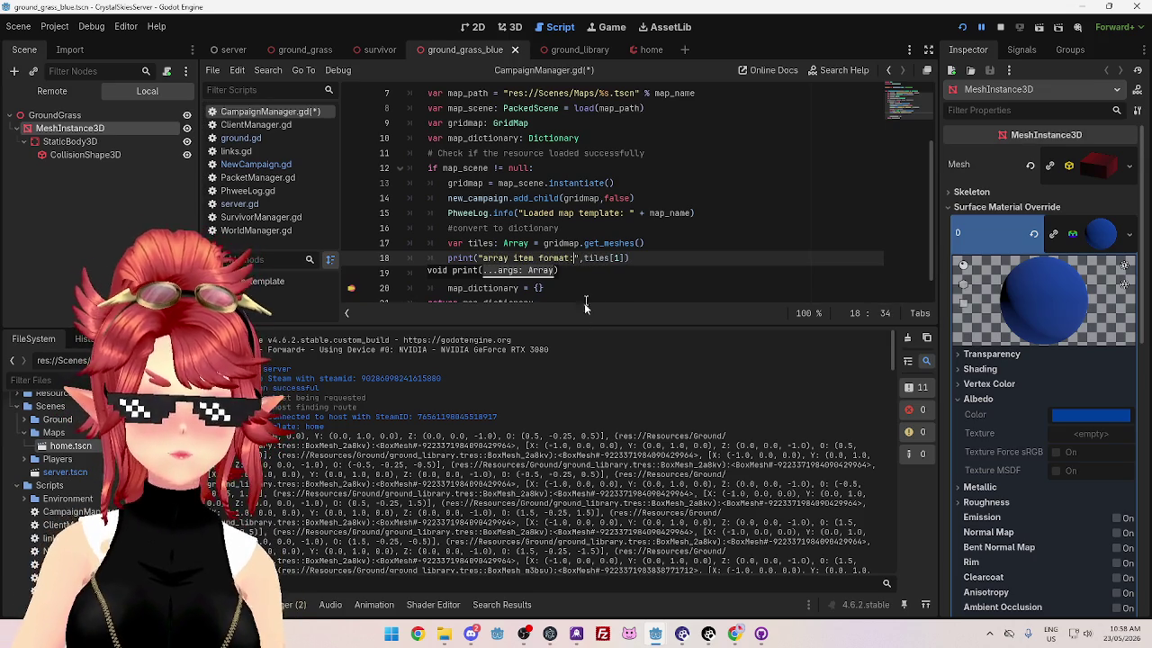
Step: Add print(map_dictionary) on a new line before the return statement
key(Return)
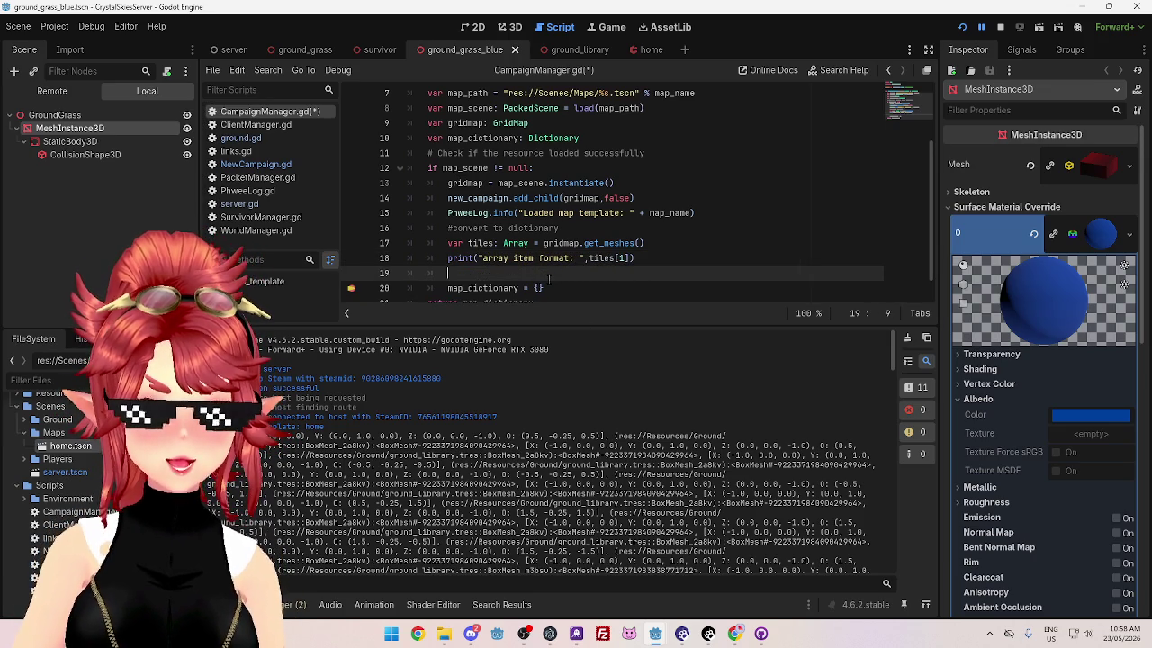
scroll(560, 263, down, 1)
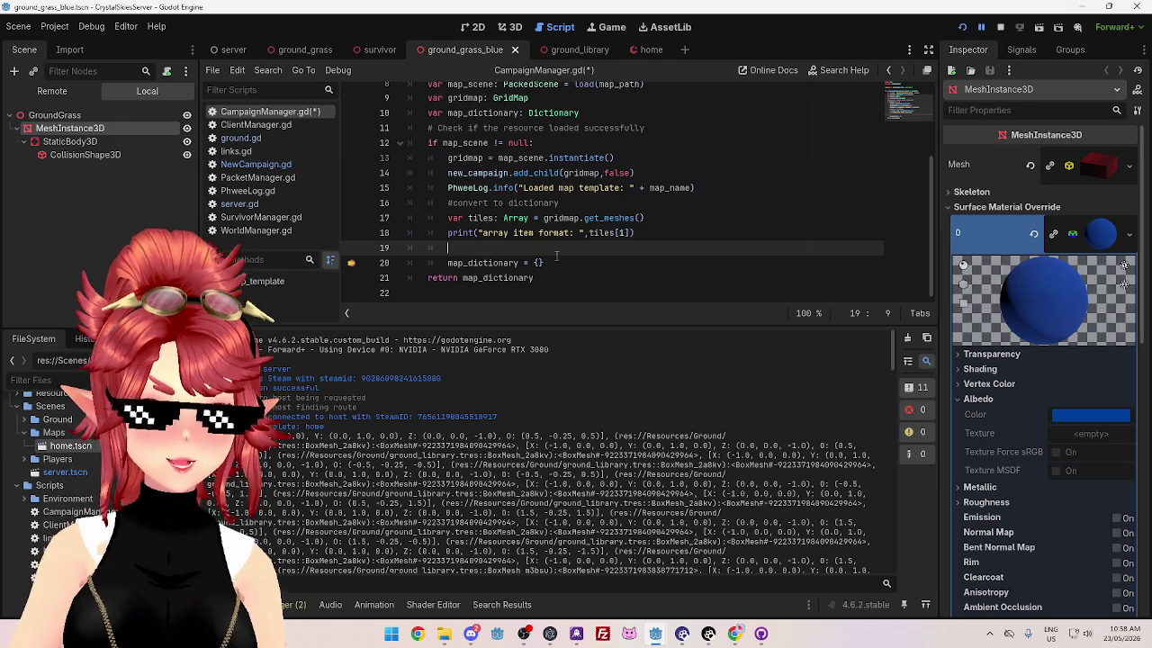
click(570, 272)
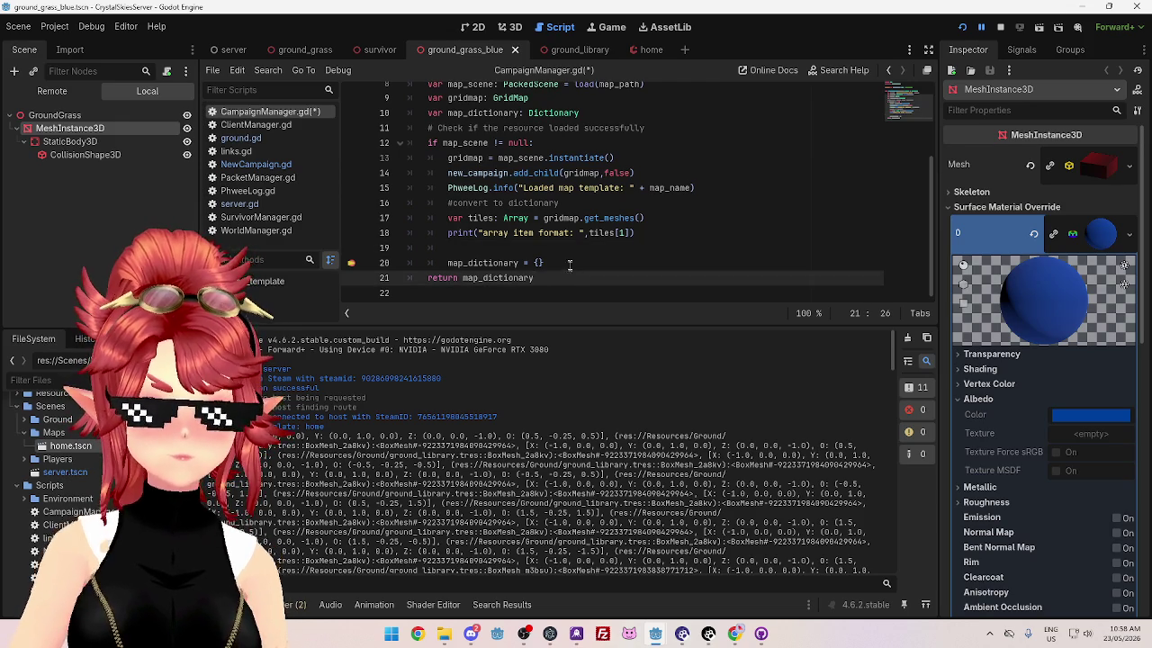
key(ctrl+shift+Return)
text(print)
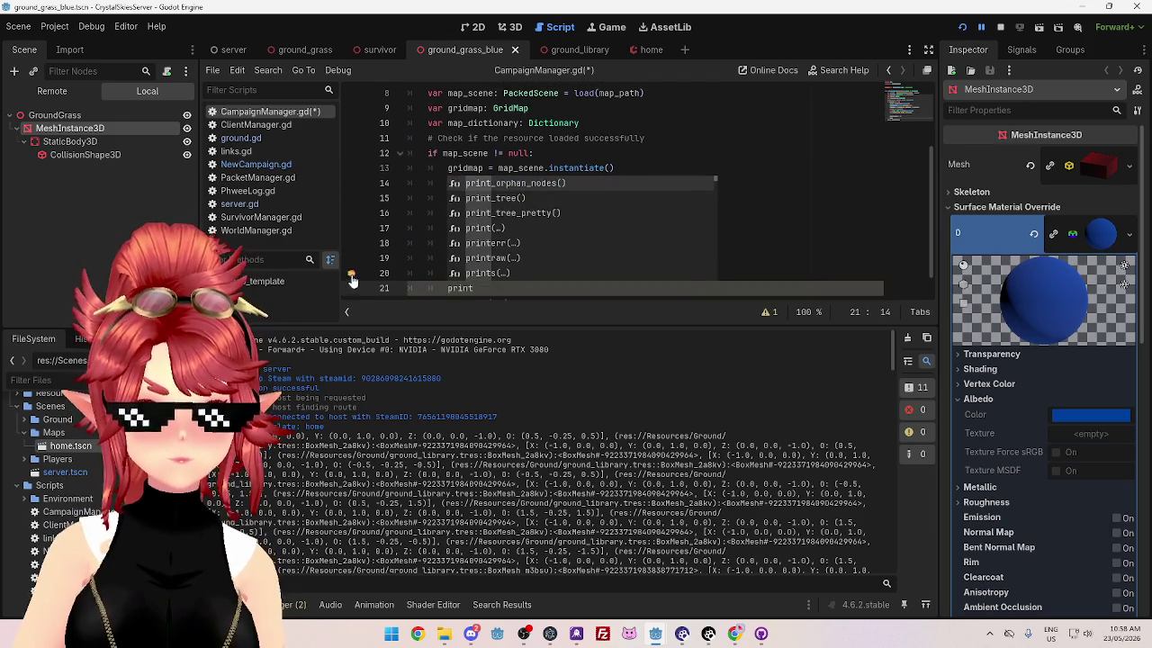
scroll(367, 279, down, 1)
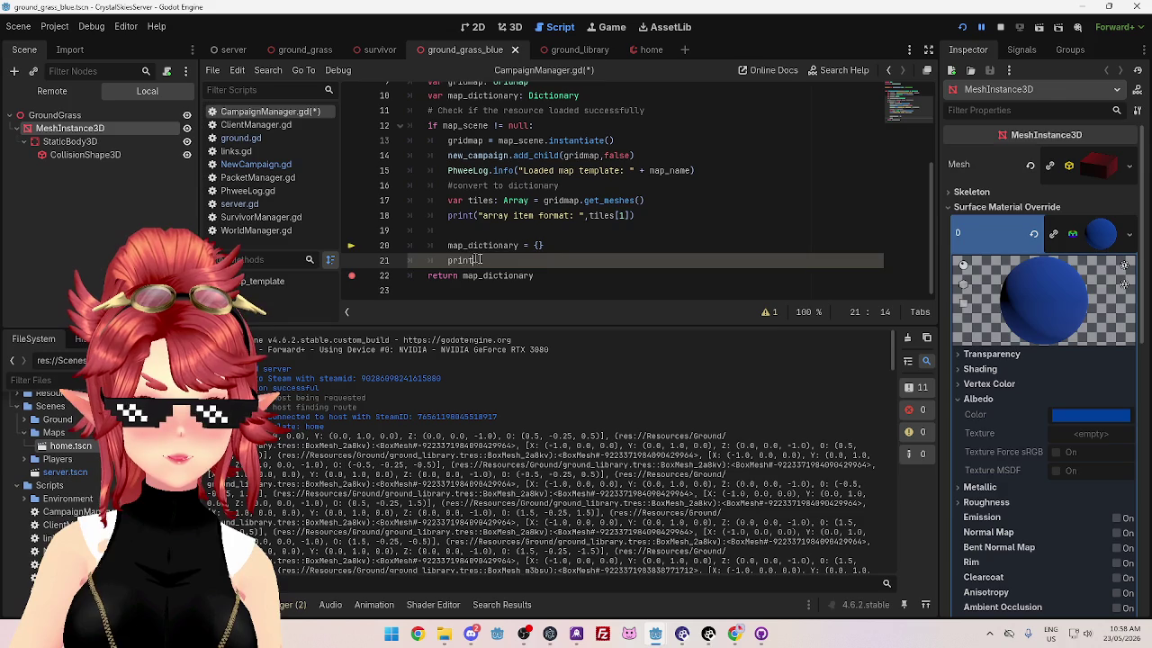
text(()
key(BackSpace)
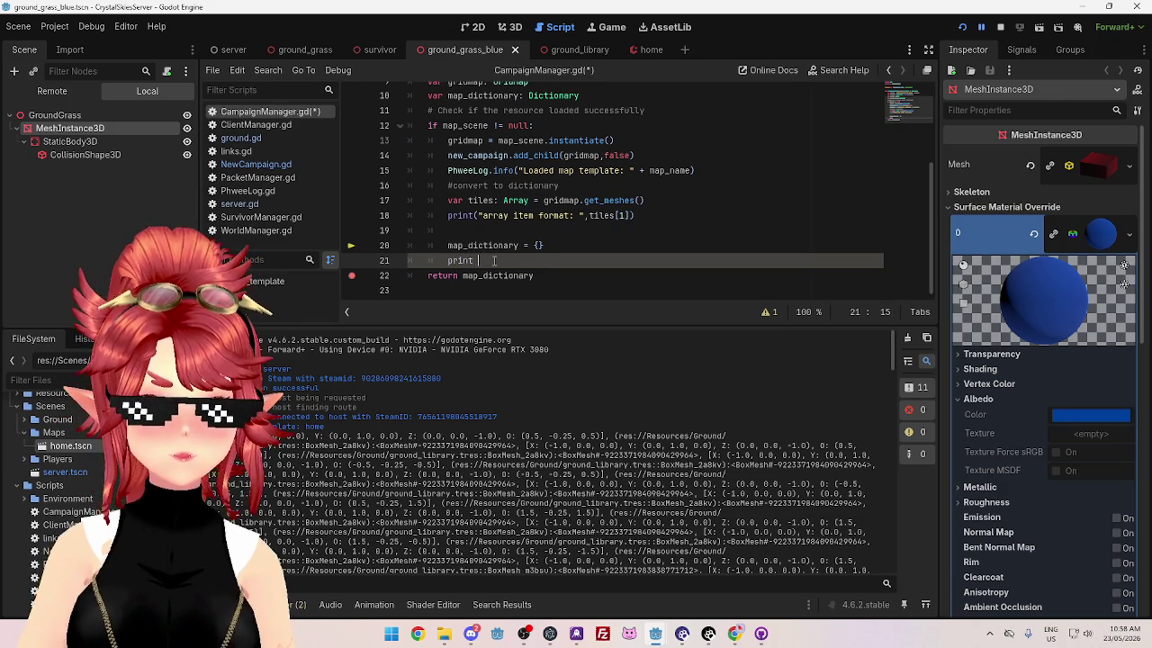
text(())
text(map)
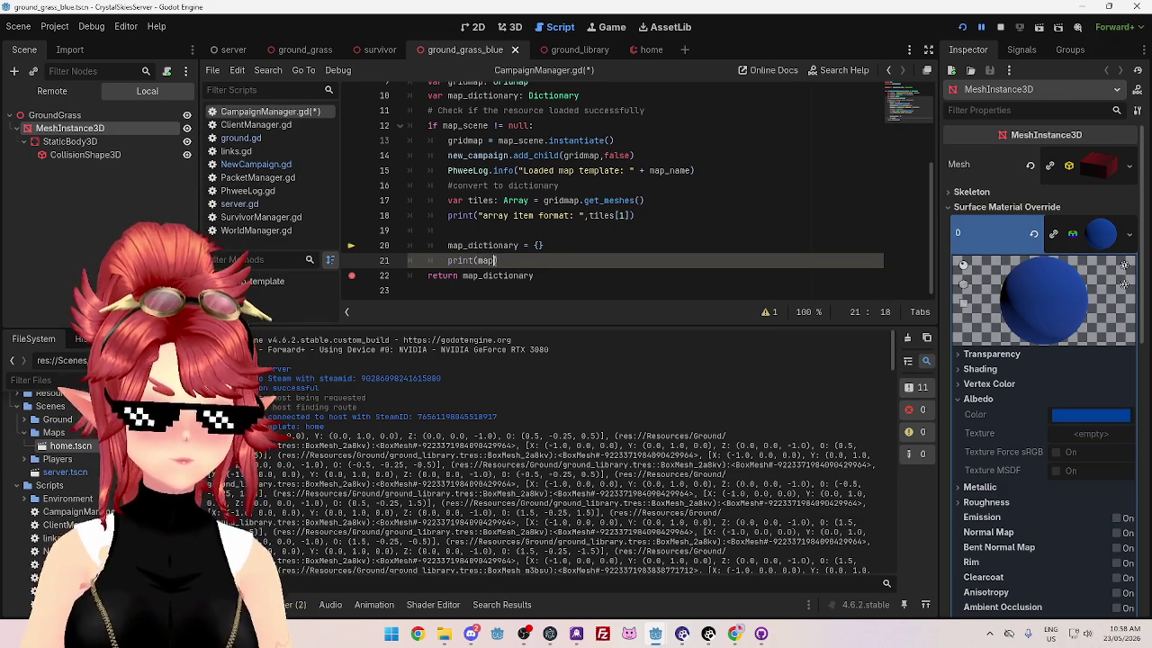
key(Return)
Step: Delete the leftover empty line 19 above the map_dictionary assignment
click(599, 232)
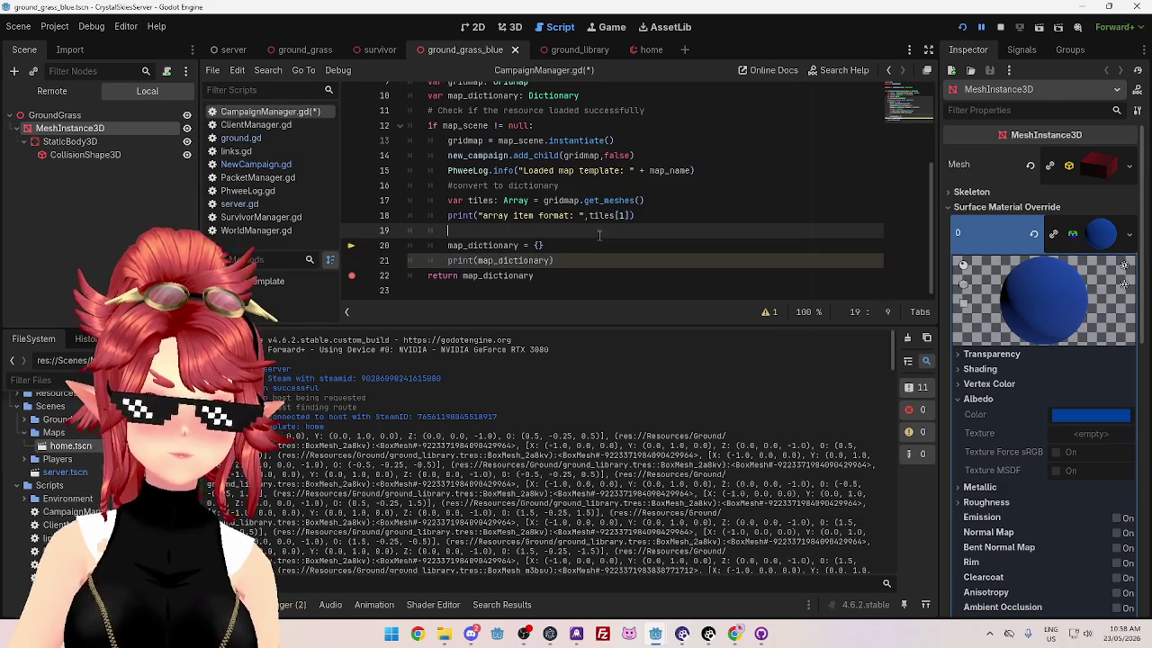
scroll(569, 200, up, 1)
drag(463, 245, 397, 239)
key(BackSpace)
key(BackSpace)
click(600, 229)
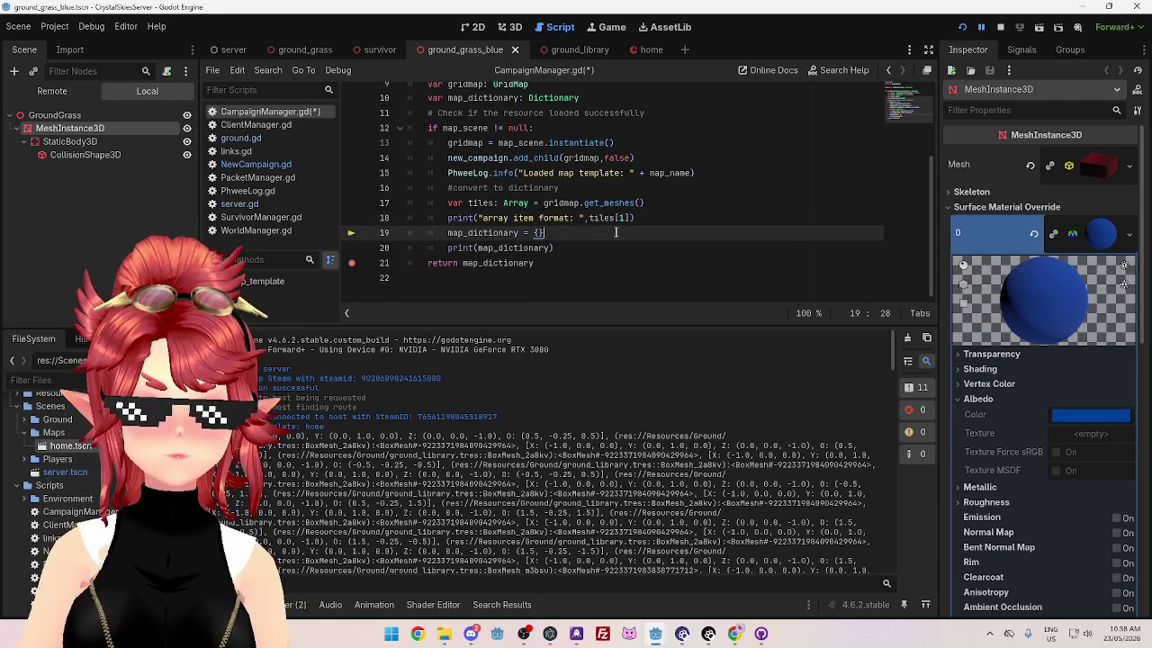
mouse_move(518, 233)
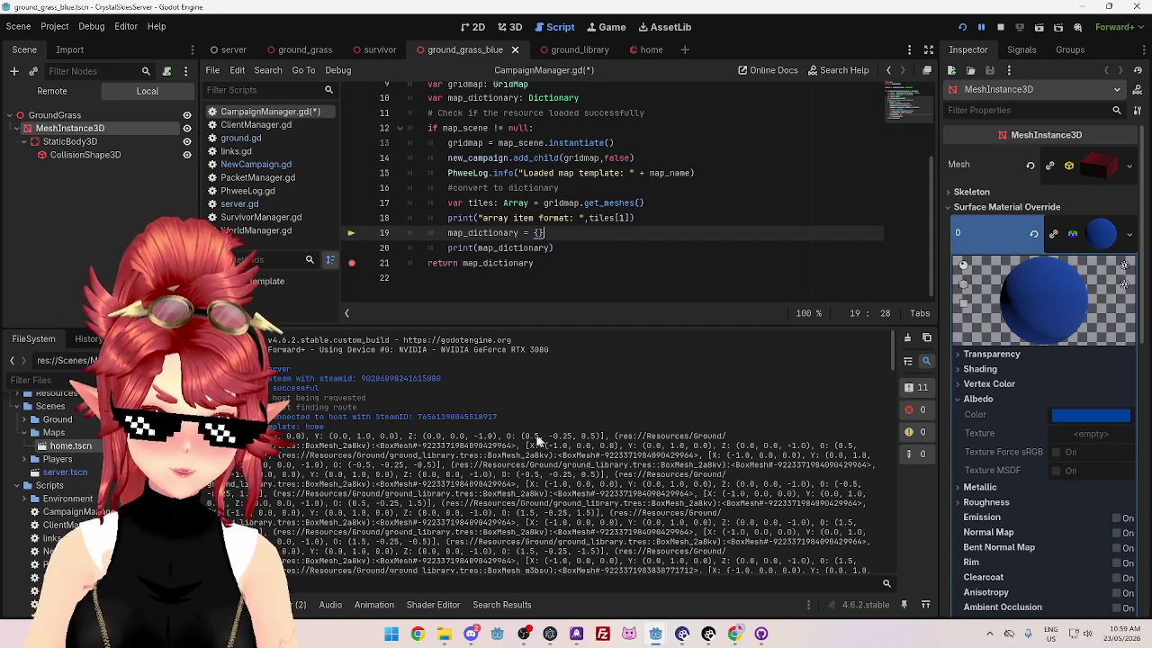
drag(524, 437, 595, 437)
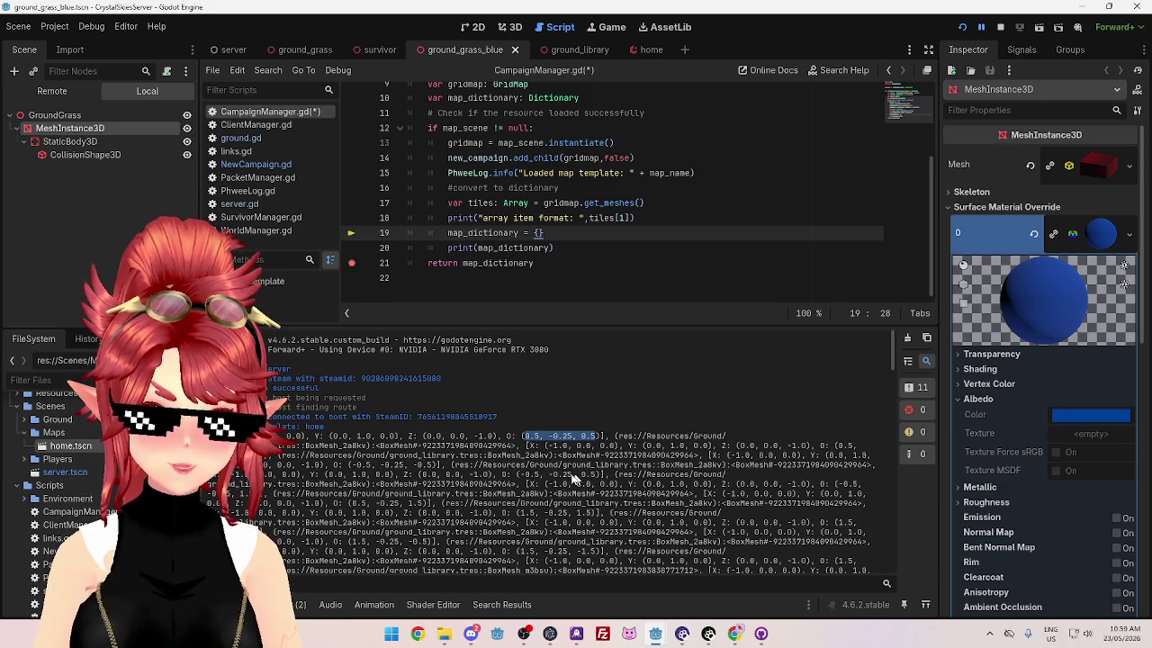
drag(521, 475, 599, 477)
scroll(559, 486, down, 1)
mouse_move(520, 486)
mouse_down()
mouse_move(609, 486)
mouse_move(597, 486)
mouse_up()
scroll(580, 497, down, 1)
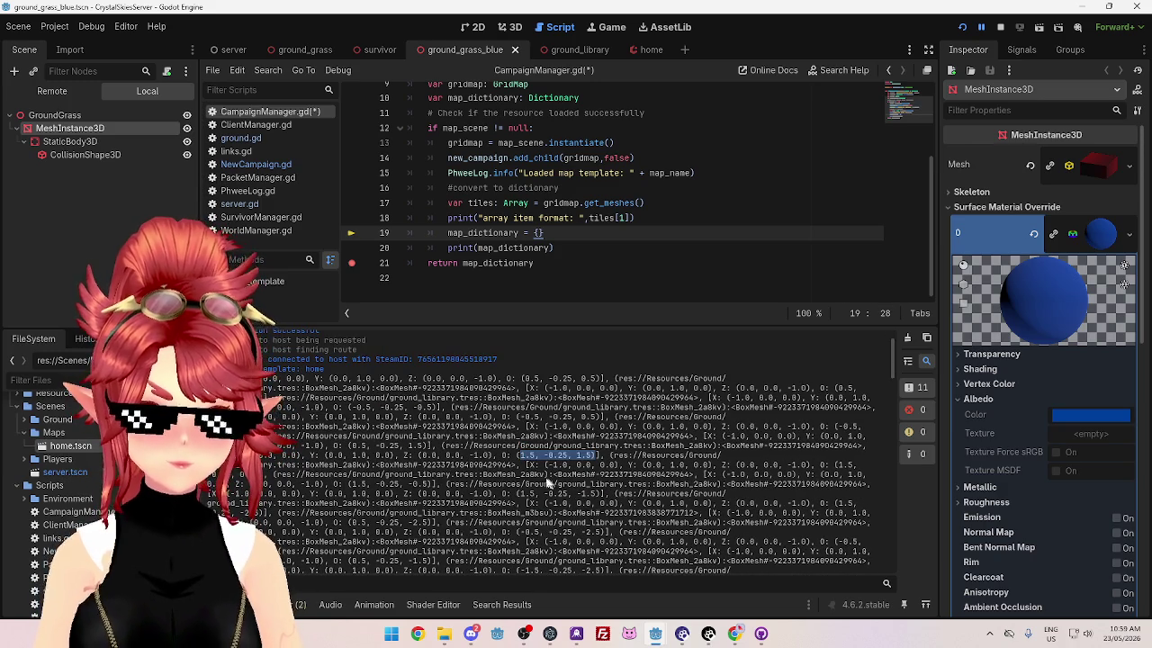
drag(523, 493, 603, 493)
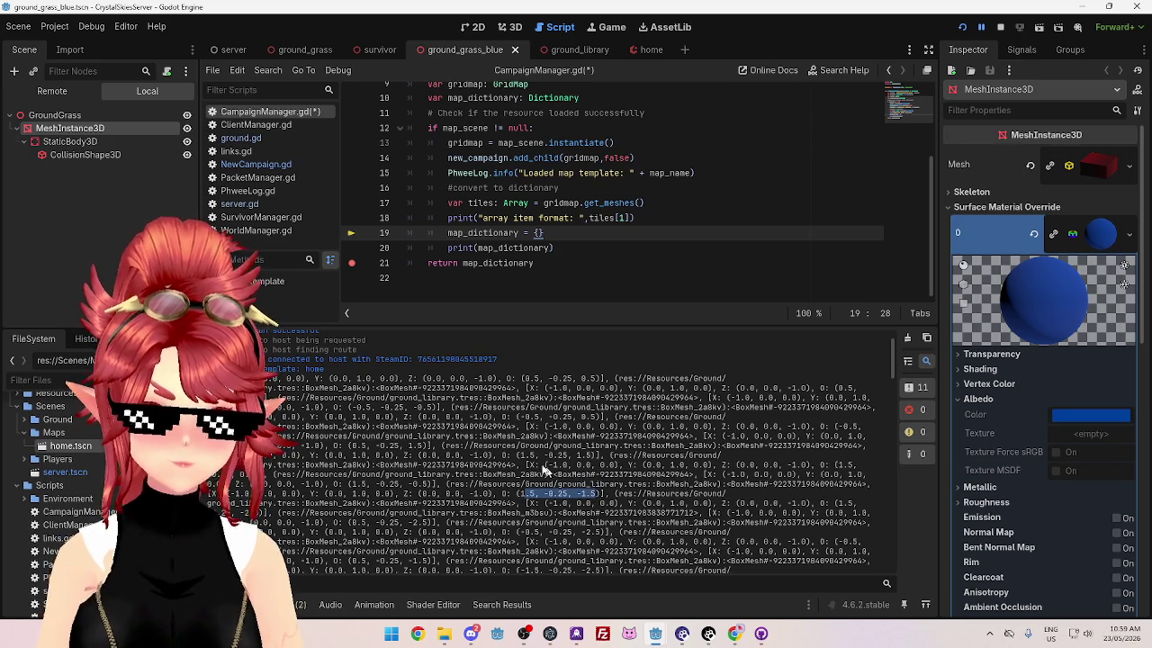
scroll(585, 493, down, 1)
mouse_move(522, 498)
mouse_down()
mouse_move(598, 499)
mouse_move(520, 485)
mouse_up()
scroll(592, 506, down, 1)
scroll(553, 456, up, 5)
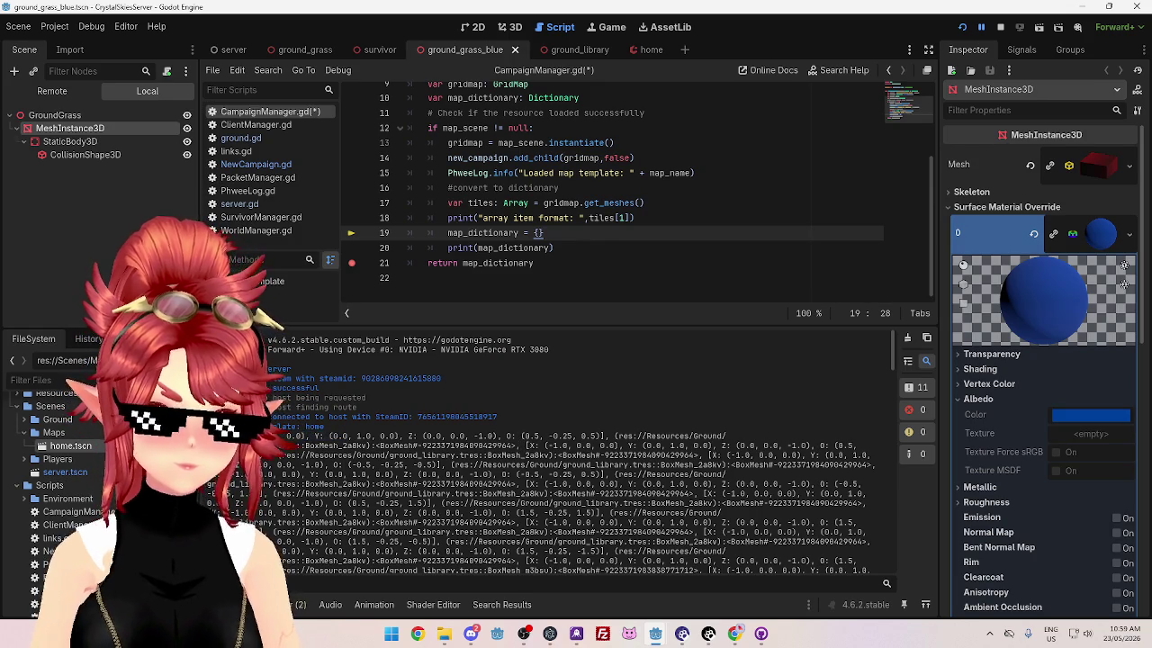
drag(288, 438, 397, 439)
drag(518, 439, 605, 435)
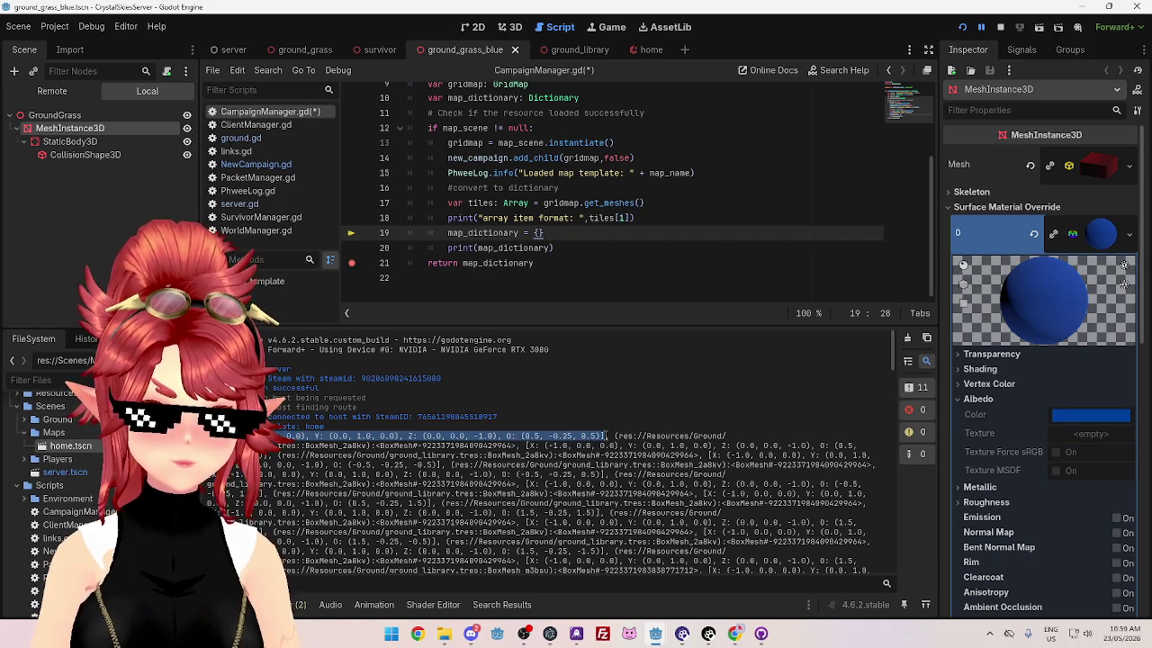
mouse_move(608, 436)
mouse_down()
mouse_move(732, 436)
mouse_move(520, 446)
mouse_up()
mouse_move(605, 436)
mouse_down()
mouse_move(521, 445)
mouse_move(533, 446)
mouse_up()
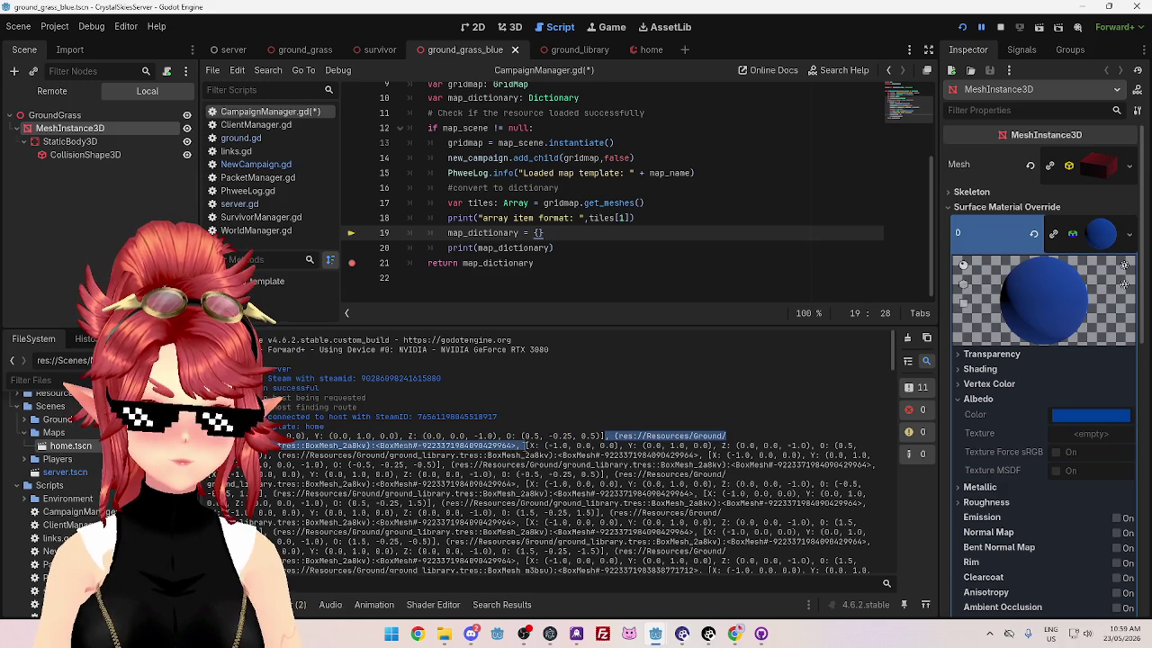
click(521, 444)
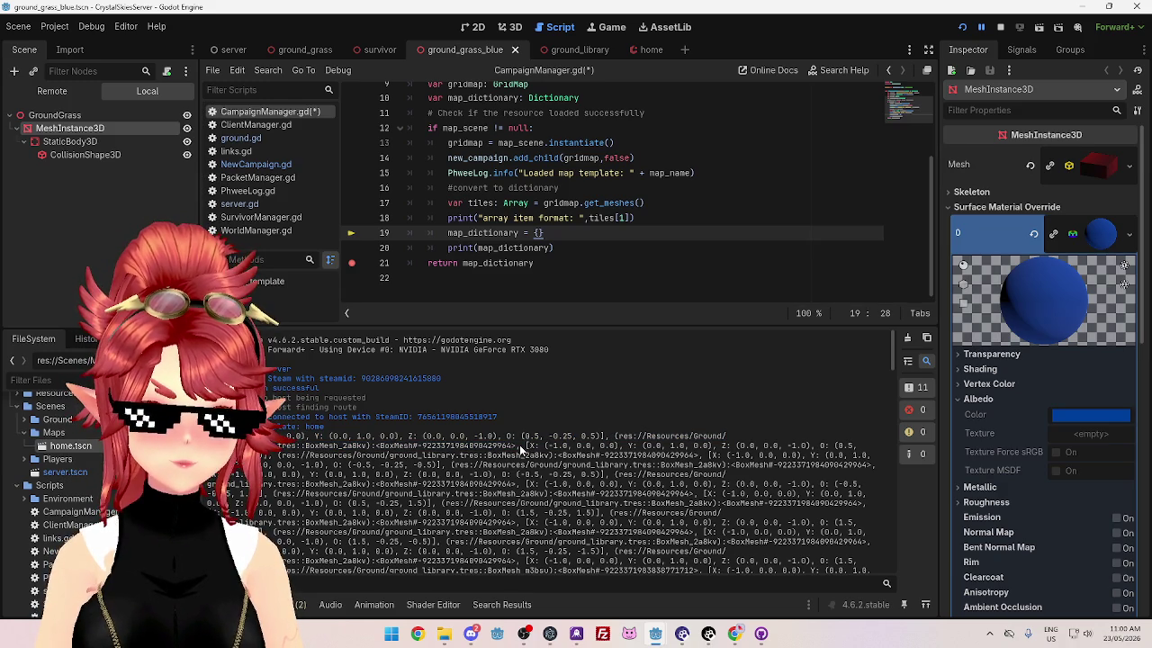
drag(519, 444, 332, 437)
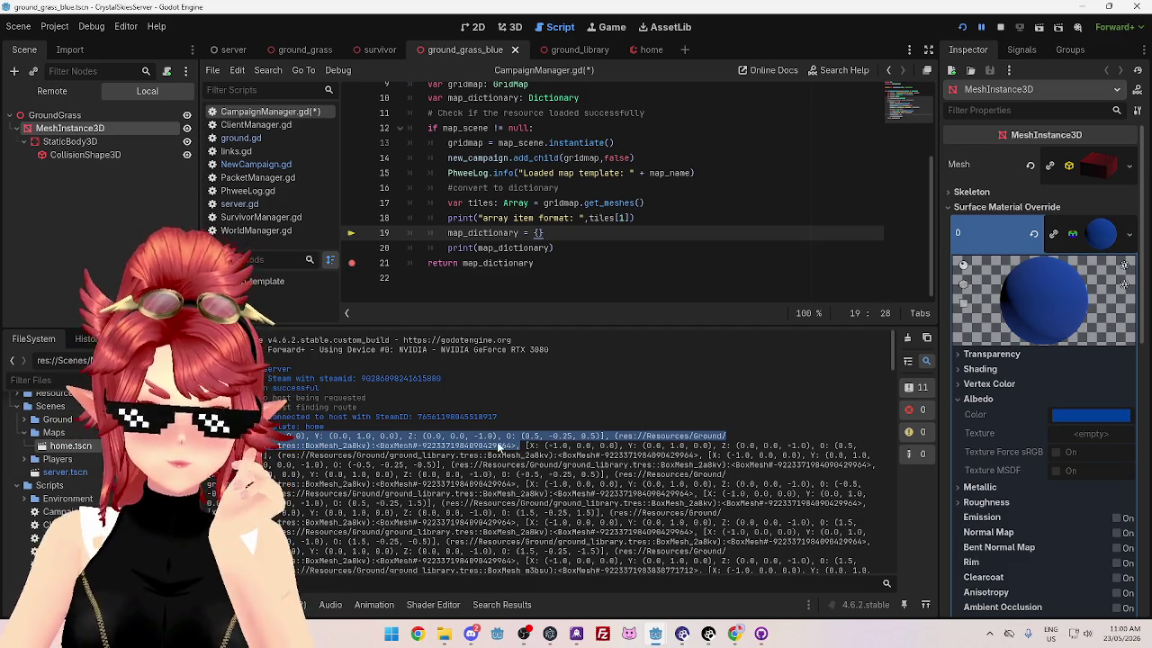
click(498, 448)
scroll(498, 446, down, 1)
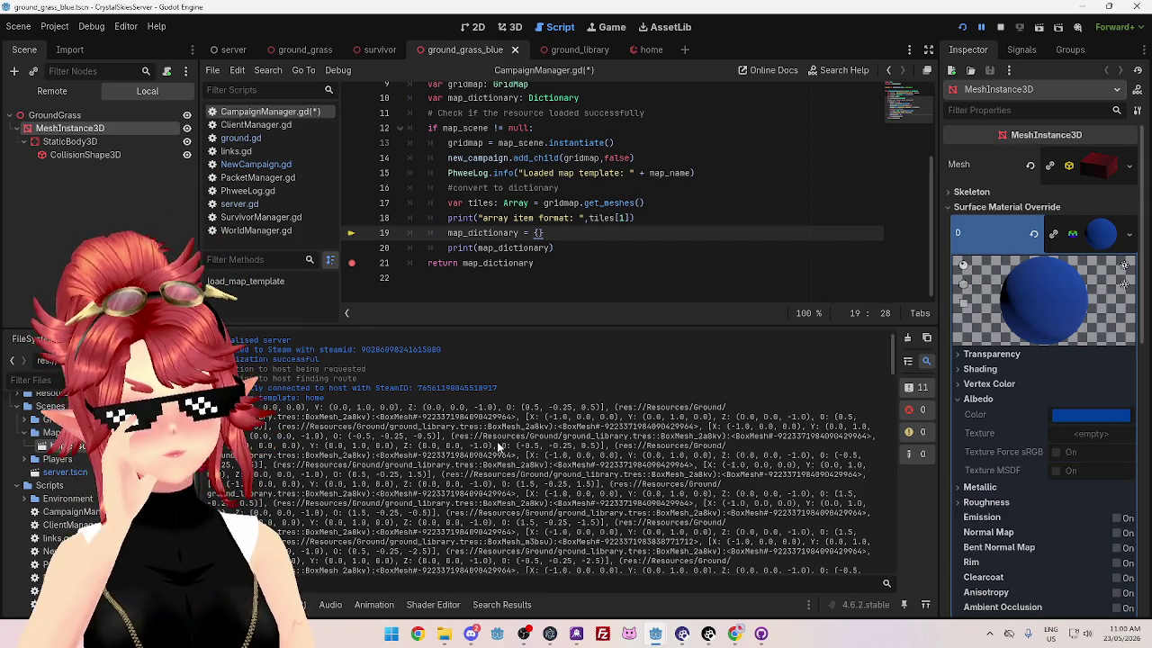
mouse_move(266, 407)
mouse_down()
mouse_move(470, 416)
mouse_move(608, 406)
mouse_up()
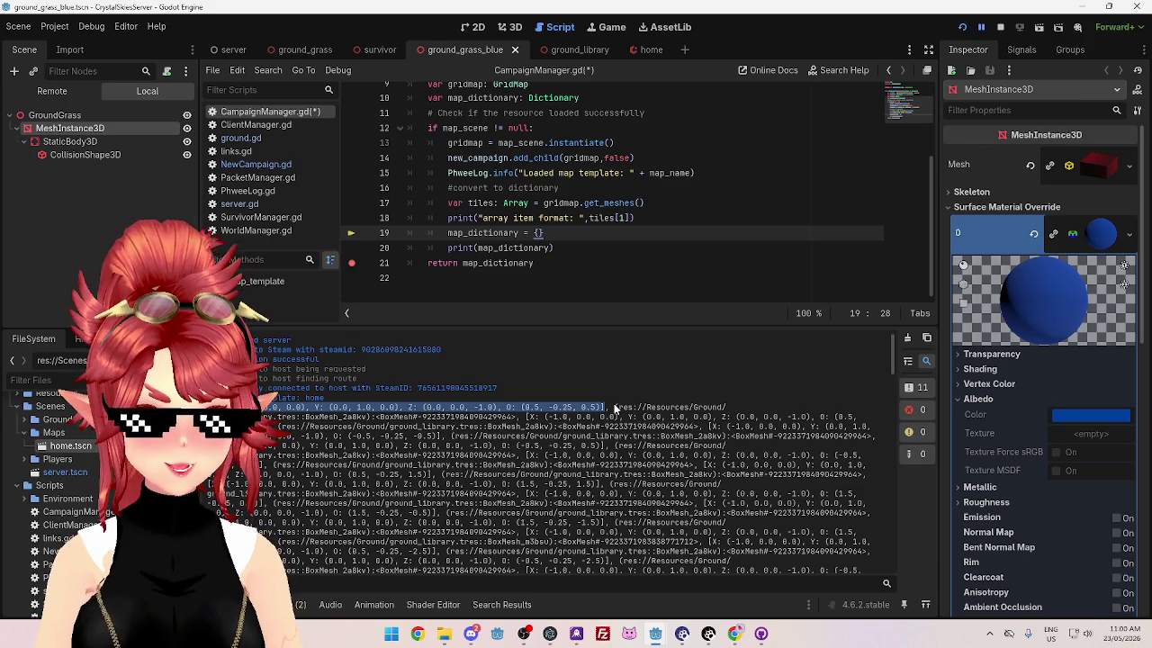
mouse_move(613, 407)
mouse_down()
mouse_move(549, 427)
mouse_move(518, 417)
mouse_up()
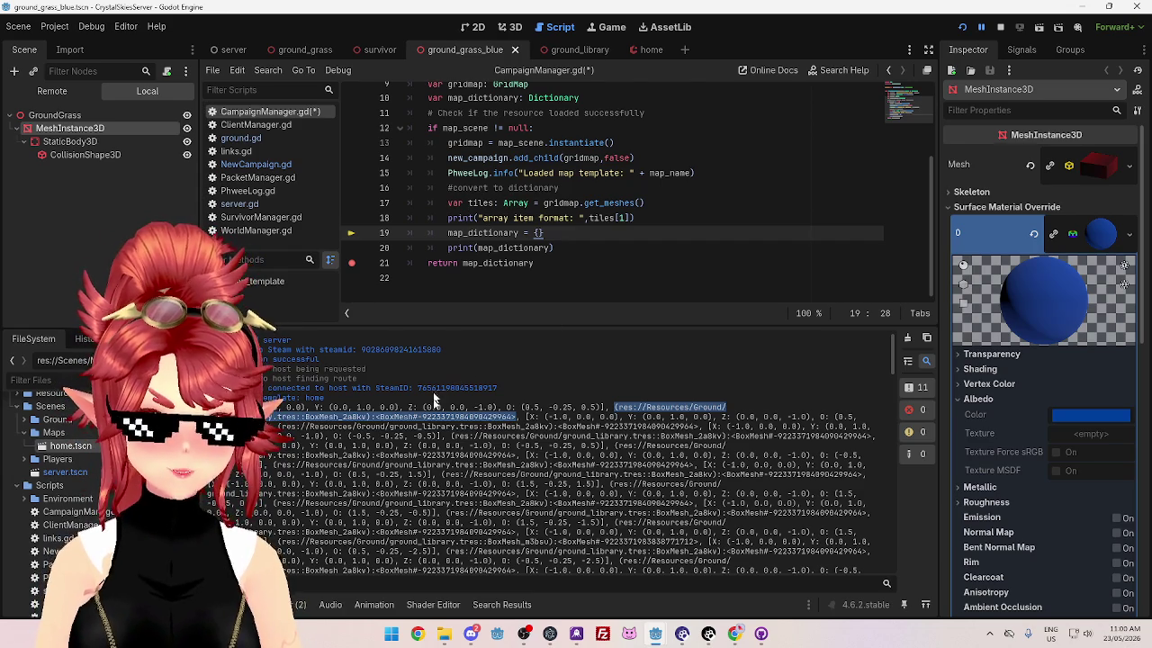
Step: Relabel line 18 to print "first array element: " with tiles[0]
click(517, 218)
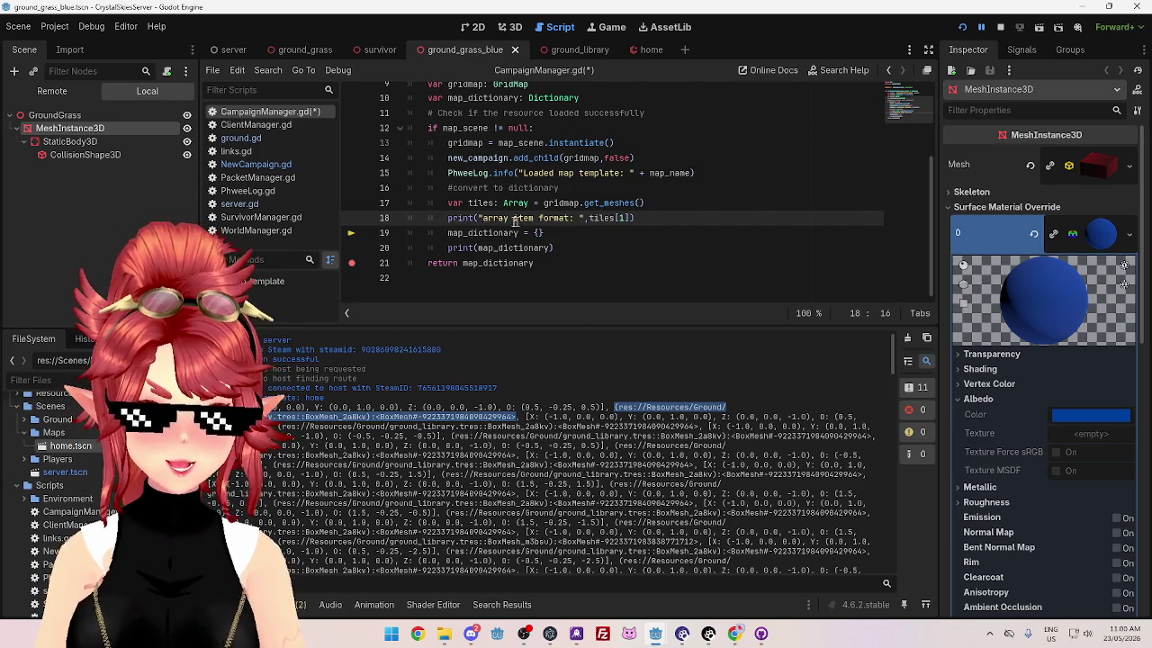
drag(483, 218, 571, 218)
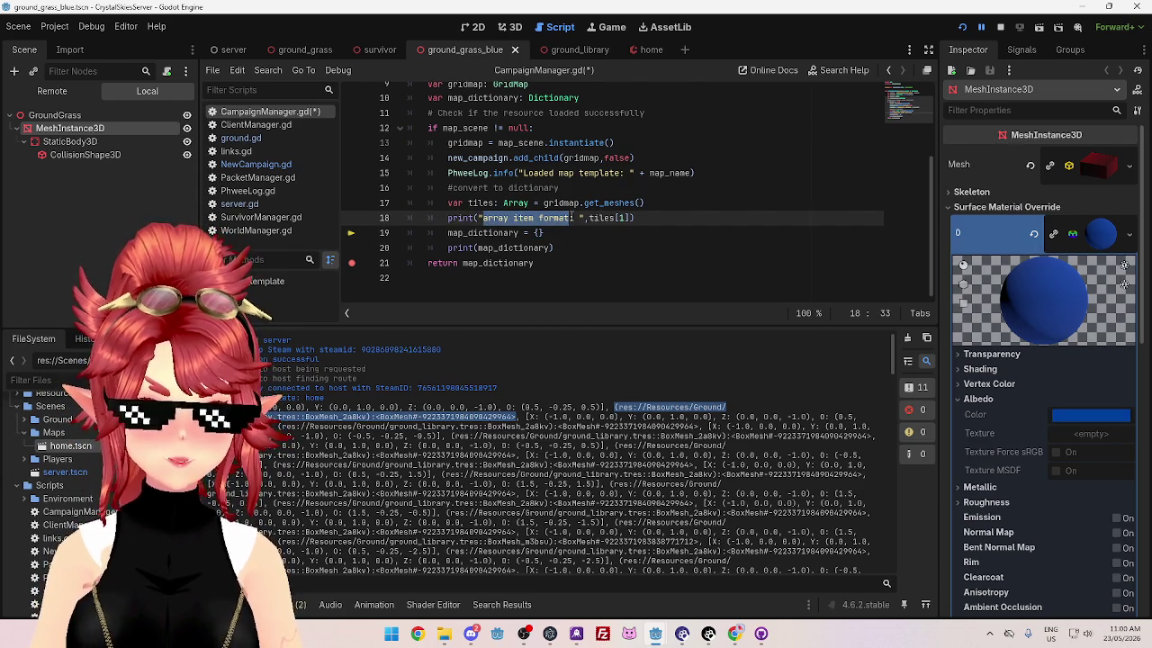
text(first array )
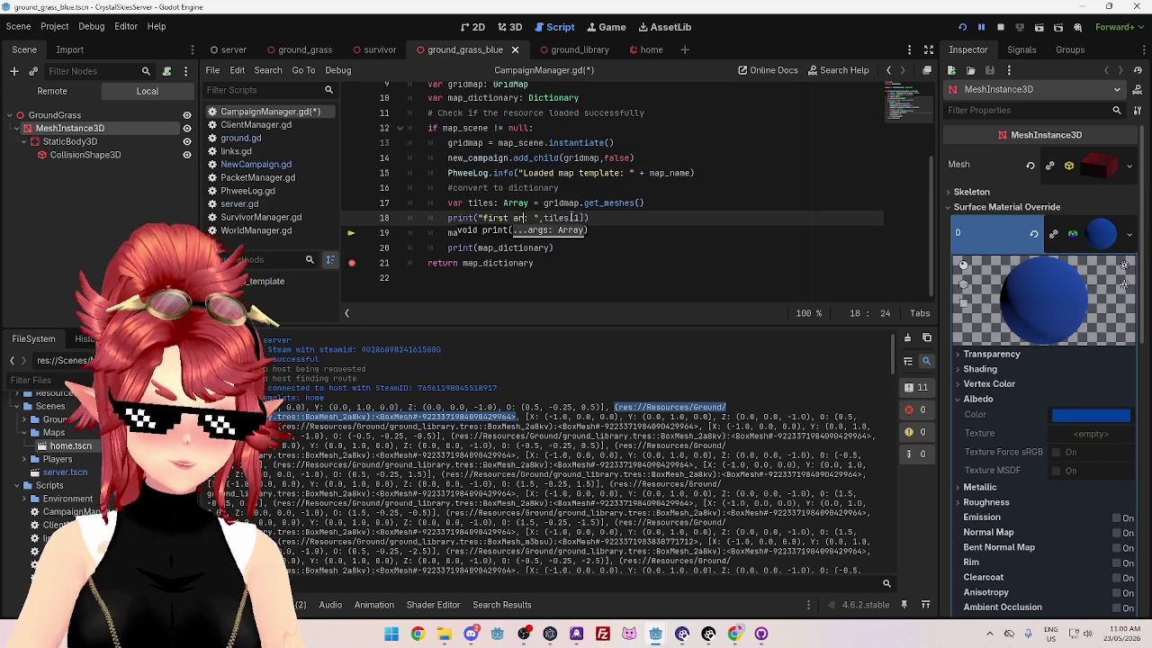
text(element:)
double_click(630, 218)
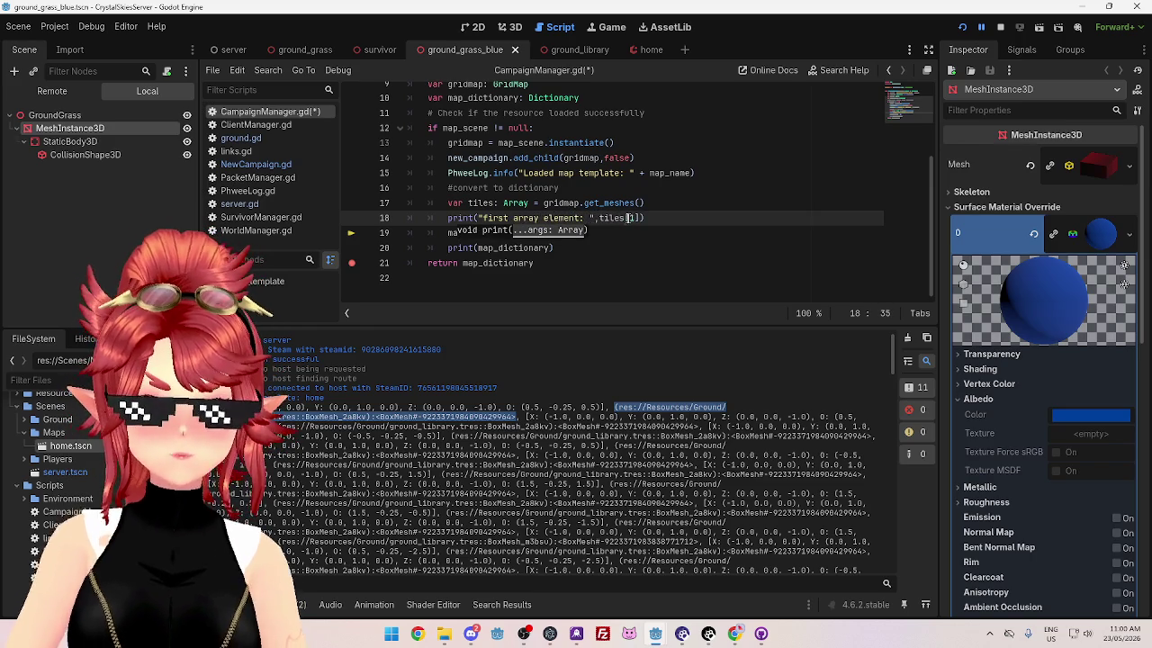
text(0)
Step: Duplicate that print below as "second array element: " with tiles[1]
key(ctrl+shift+Left)
key(ctrl+shift+Left)
key(ctrl+shift+Left)
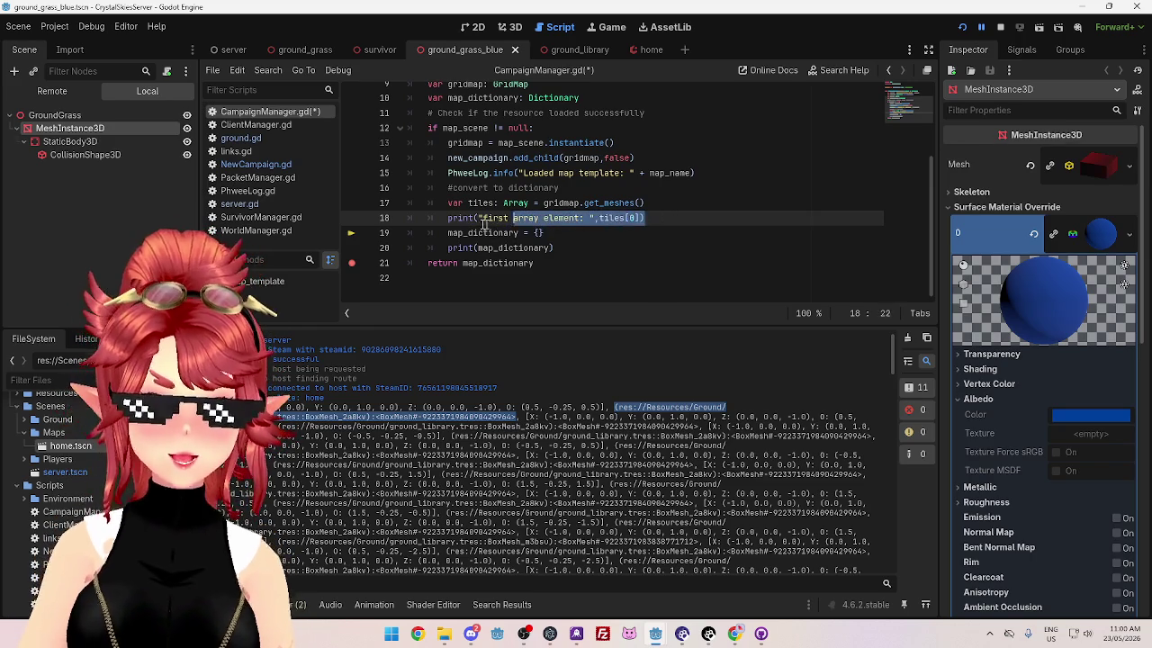
key(ctrl+c)
key(End)
key(Return)
key(ctrl+v)
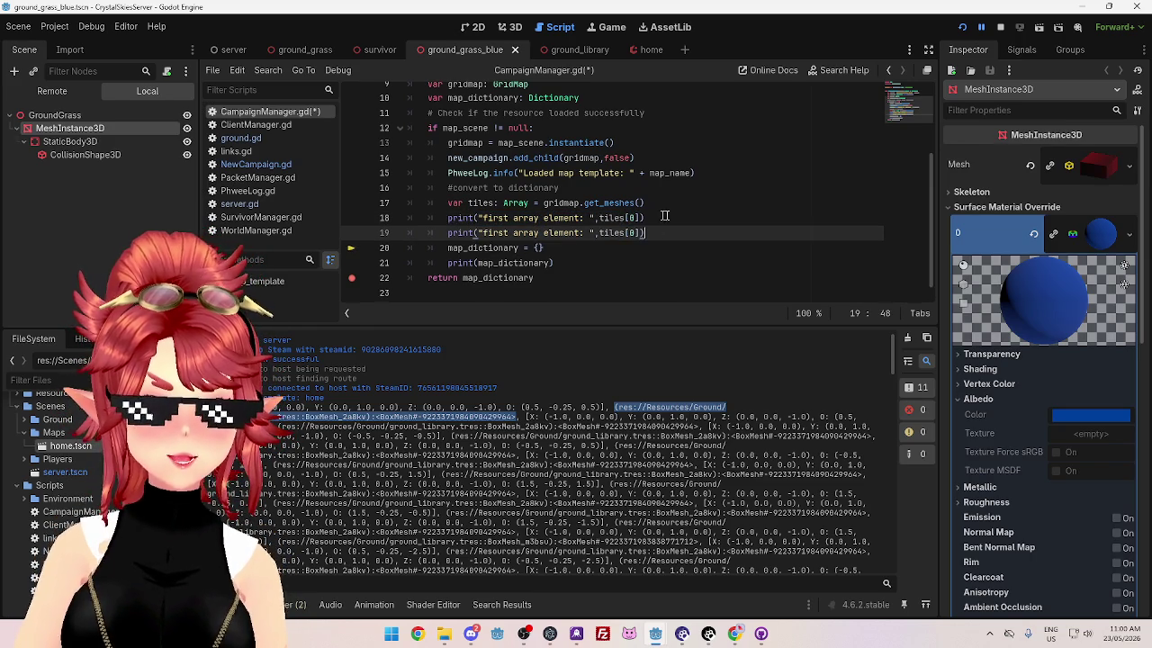
double_click(632, 232)
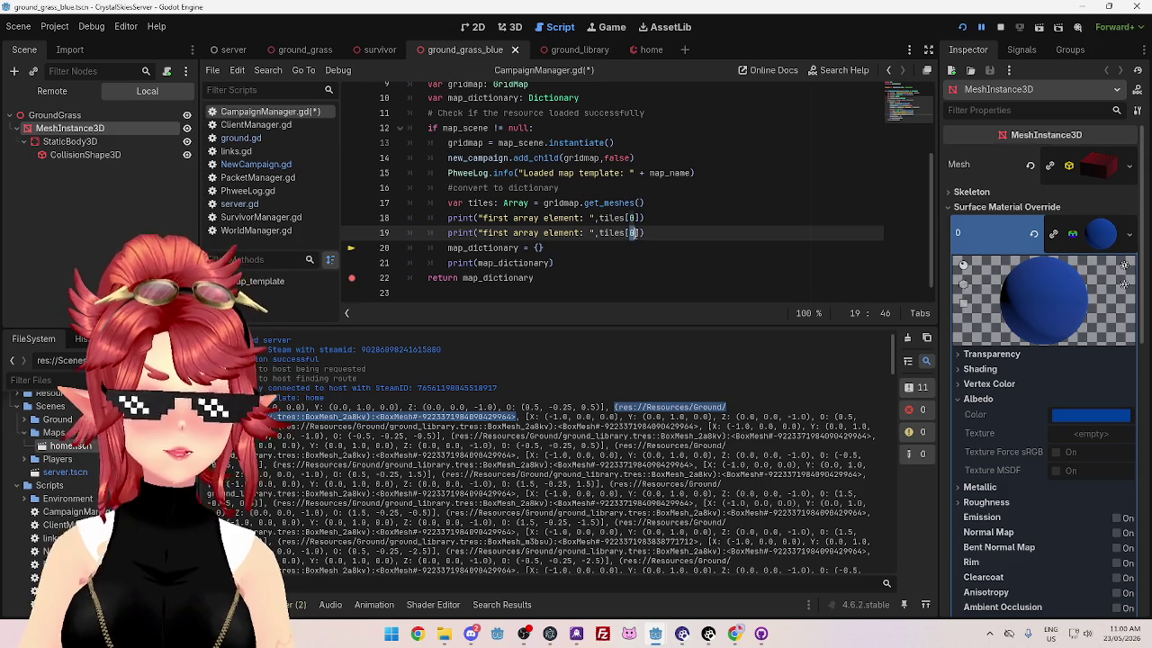
text(1)
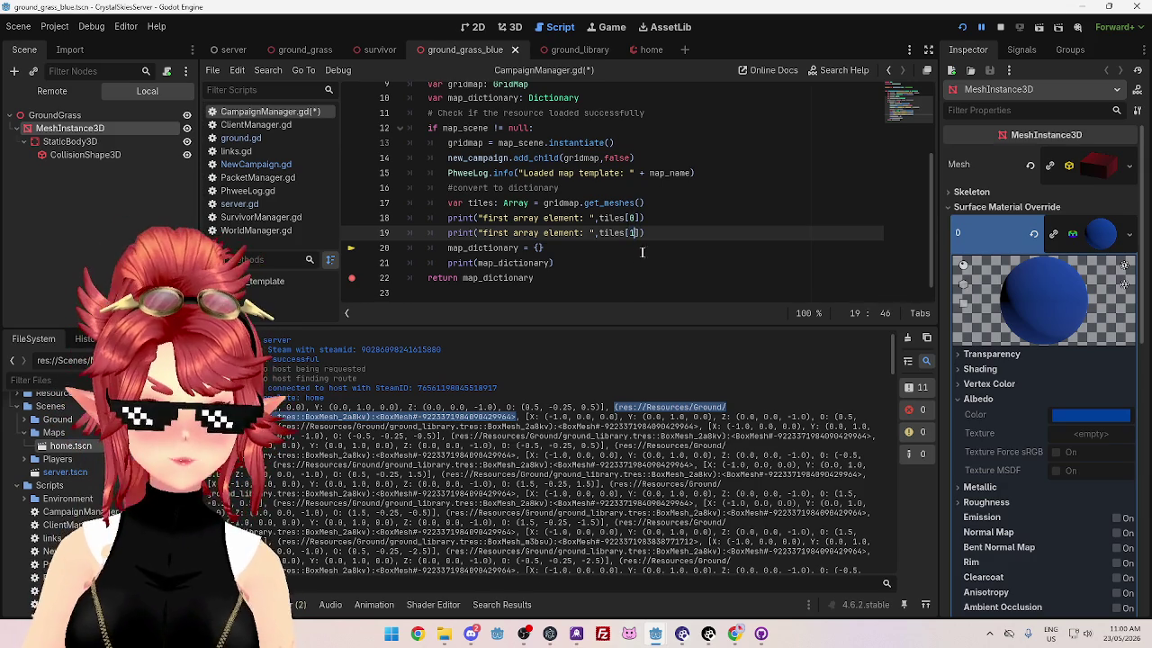
key(Down)
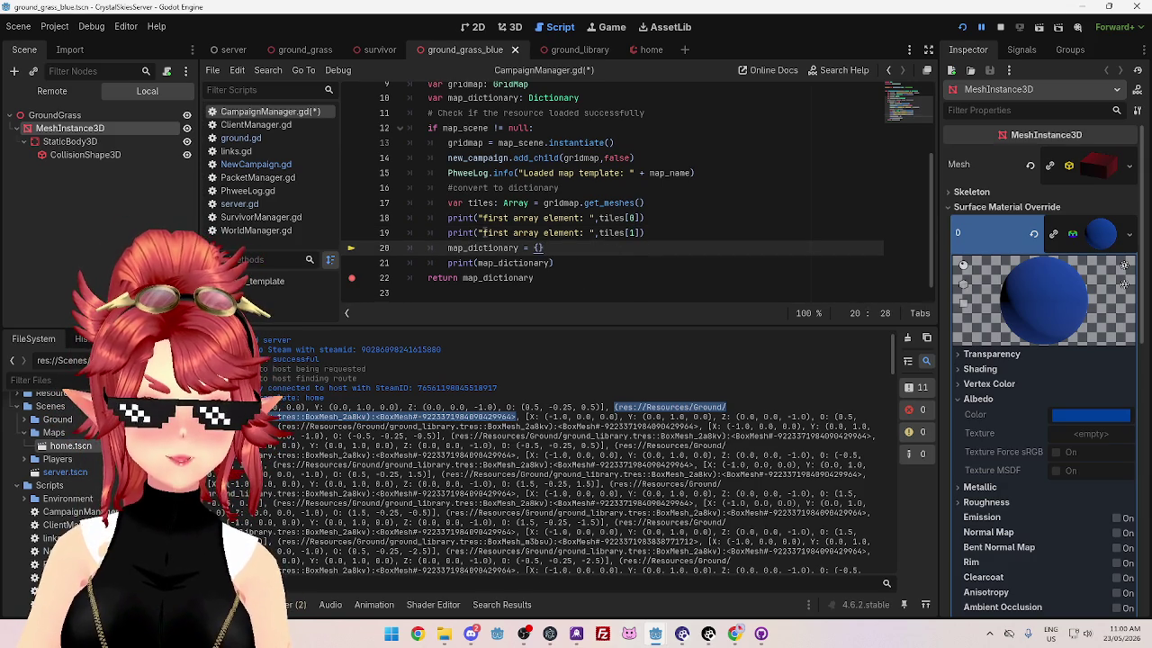
double_click(501, 232)
text(second)
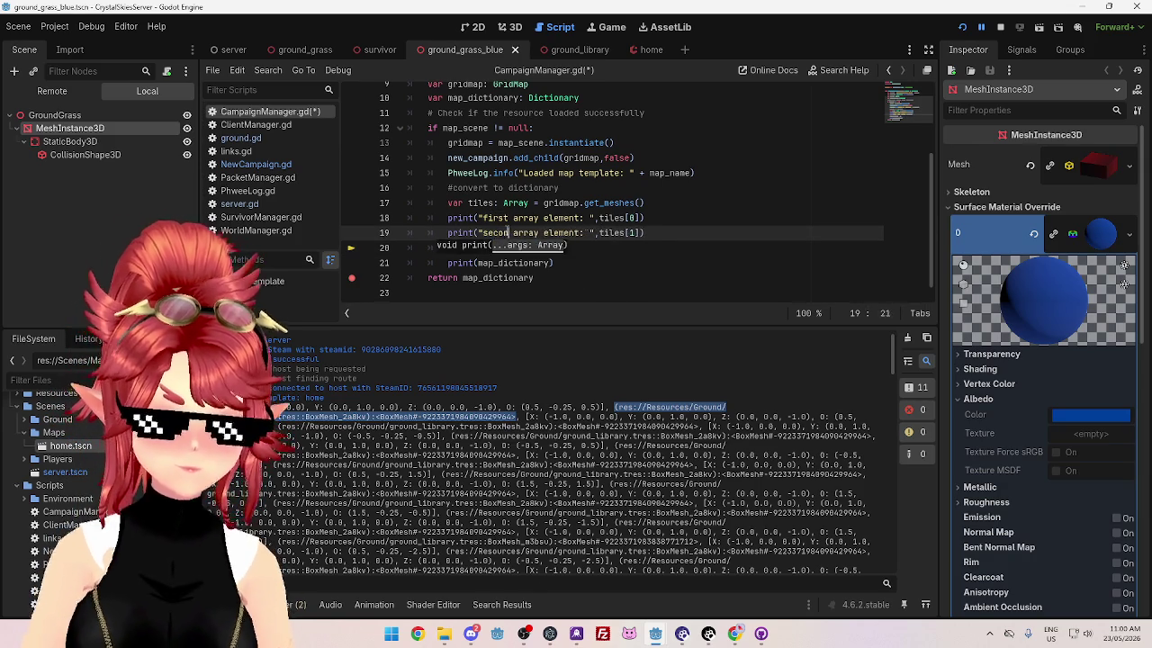
click(616, 253)
text(map_dictionary = {})
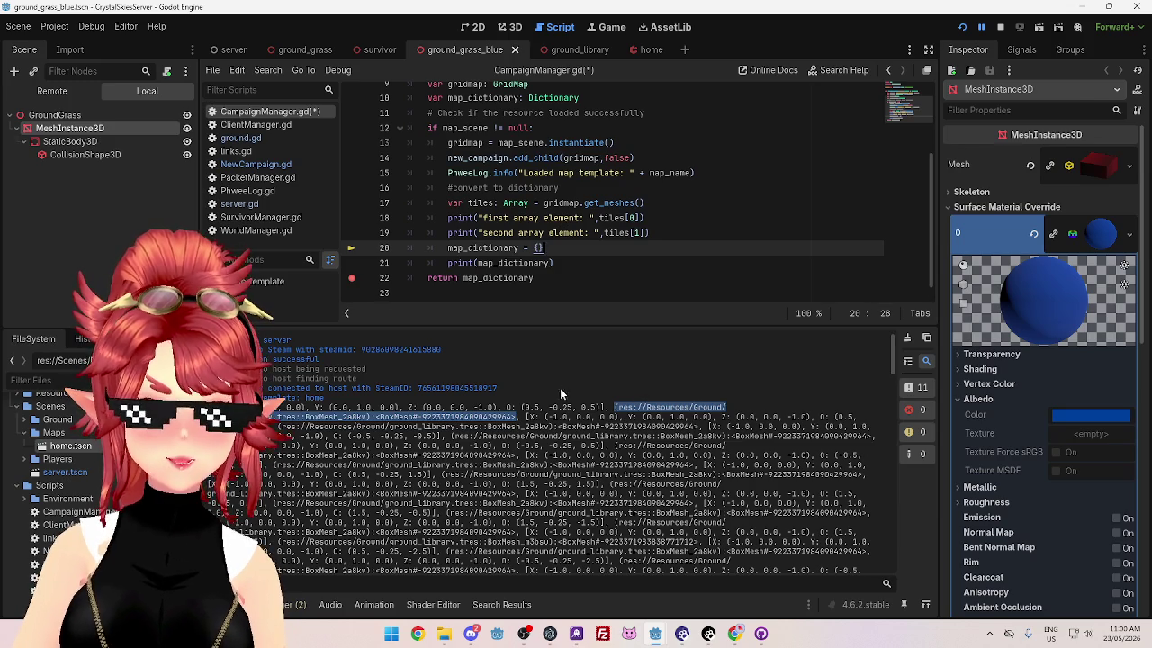
Step: Check the first tile's coordinates and mesh entries in the output, then stop the game
drag(605, 407, 261, 408)
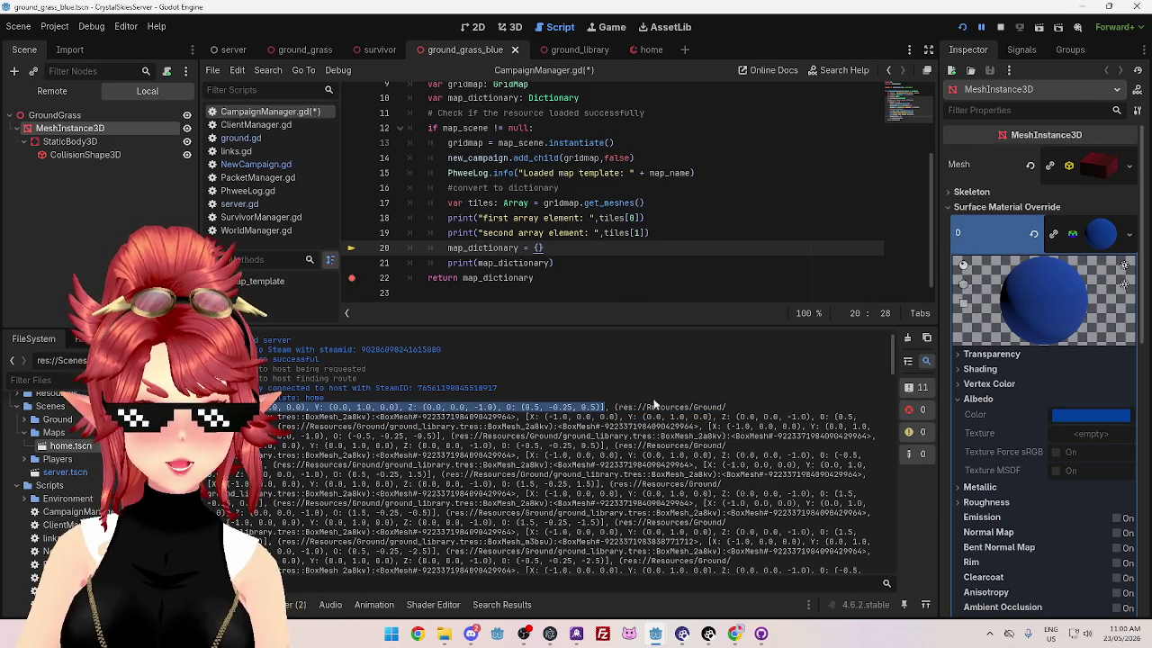
drag(615, 408, 519, 417)
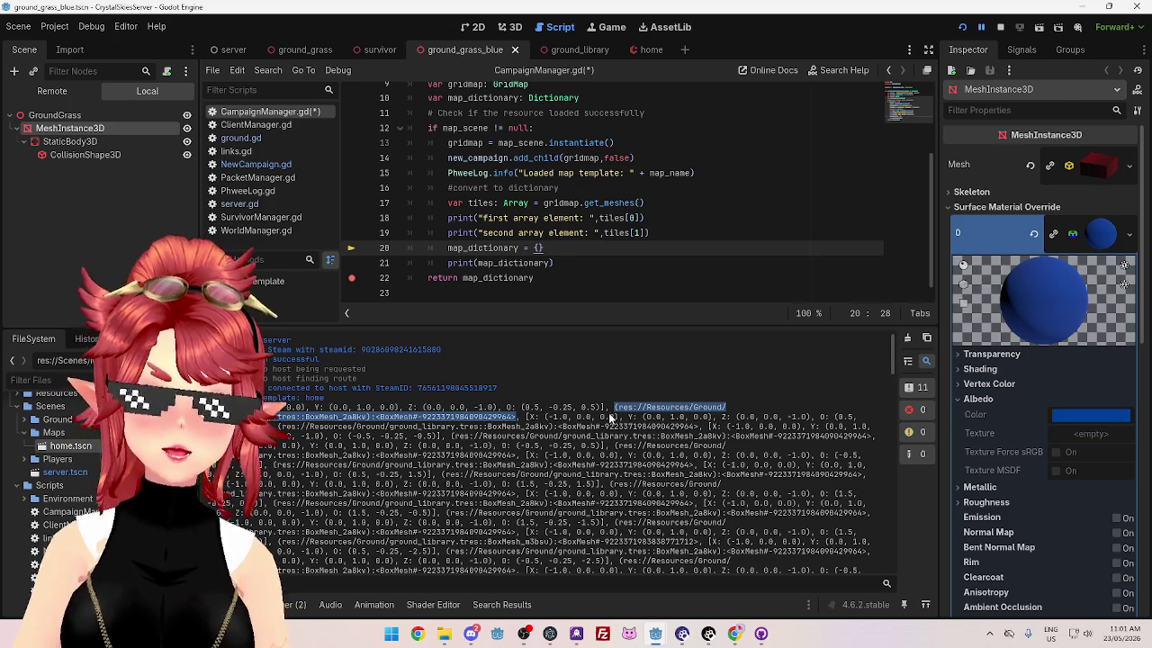
click(1000, 27)
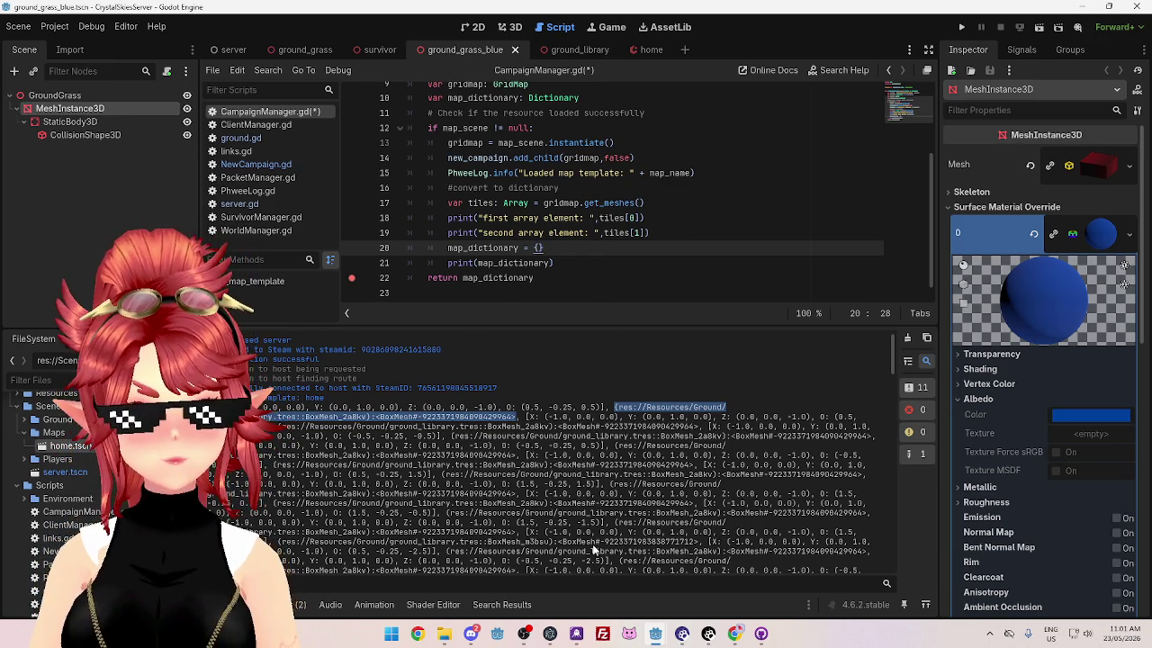
click(736, 635)
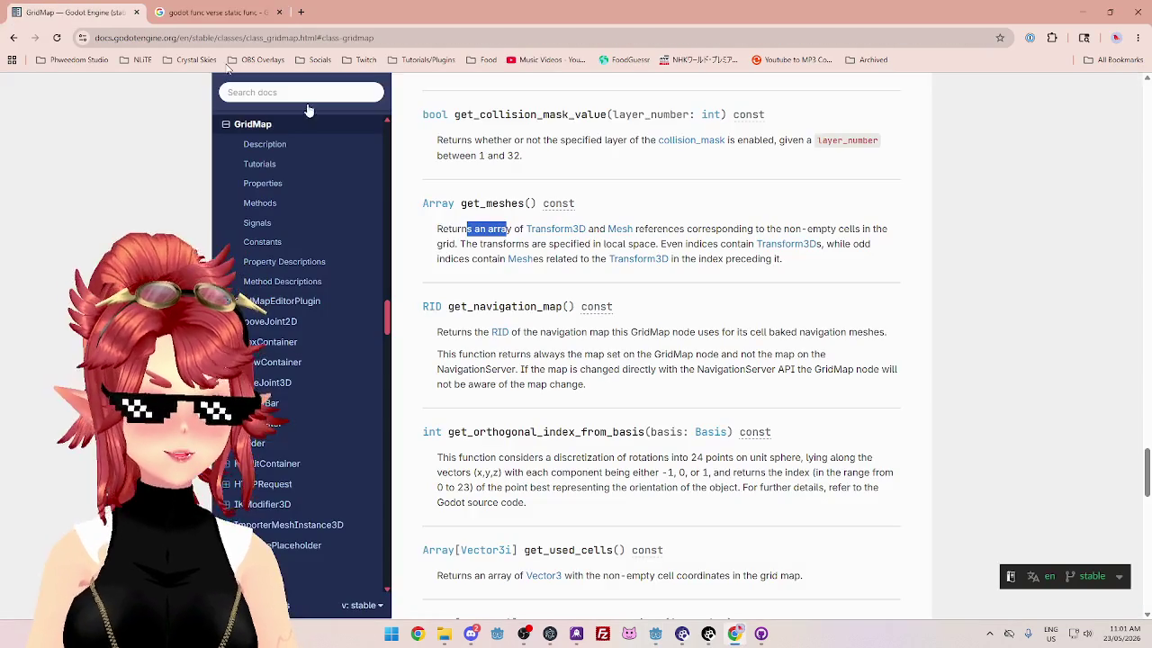
click(116, 12)
drag(462, 203, 506, 203)
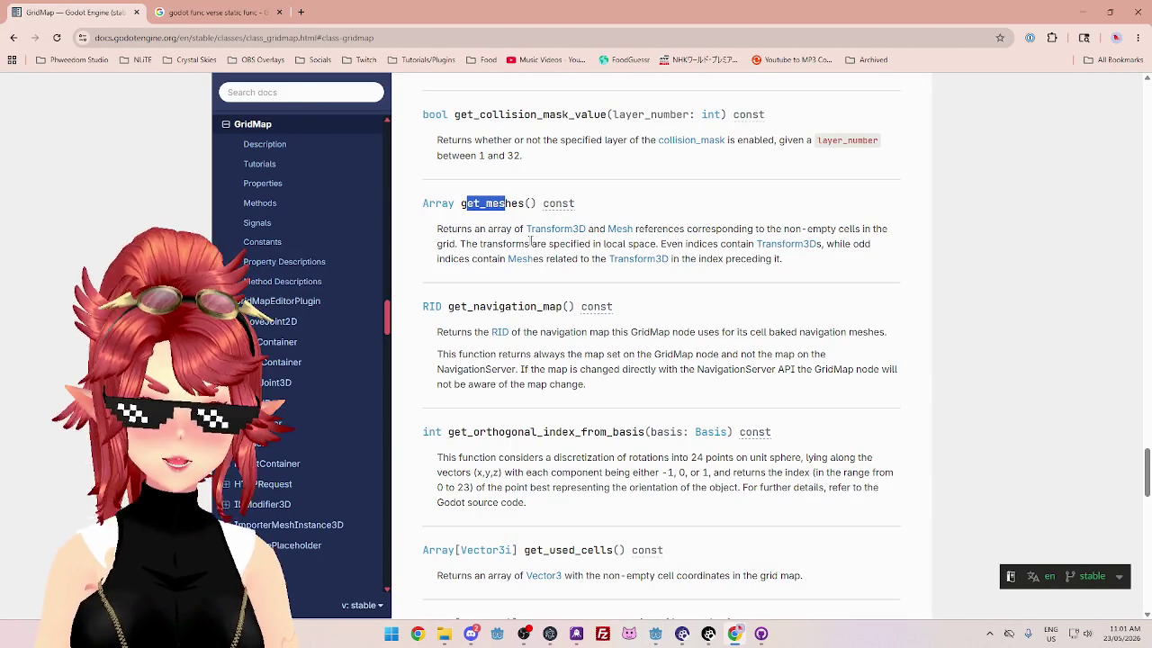
scroll(512, 333, down, 3)
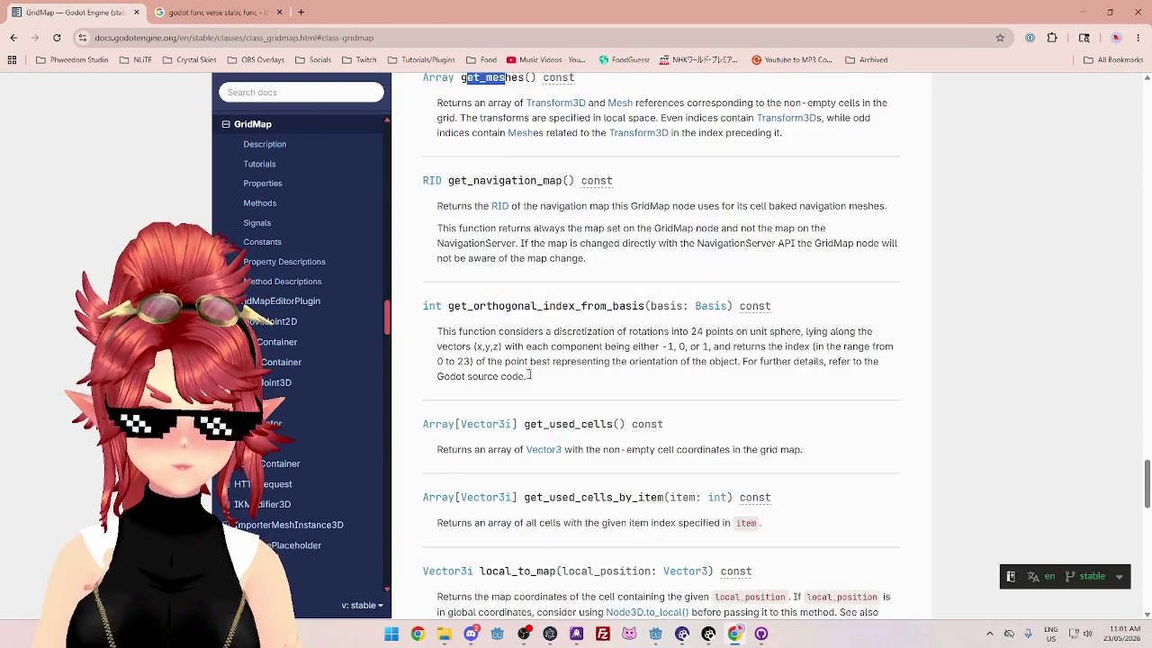
drag(527, 310, 628, 311)
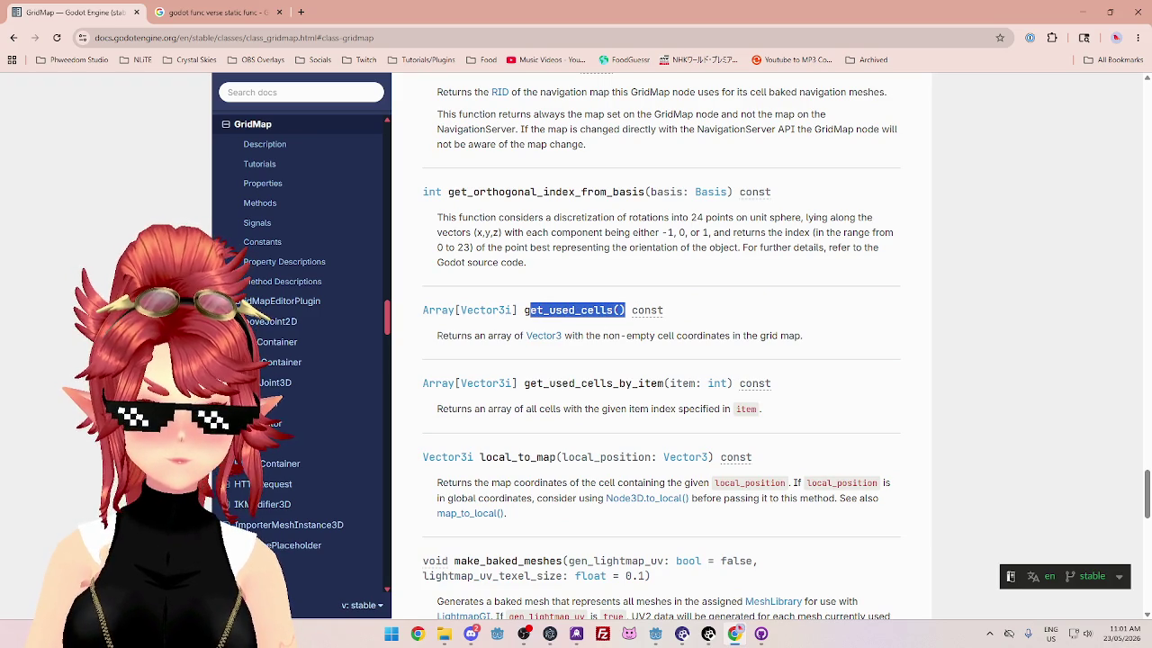
drag(438, 336, 671, 338)
drag(594, 336, 796, 336)
drag(530, 309, 602, 309)
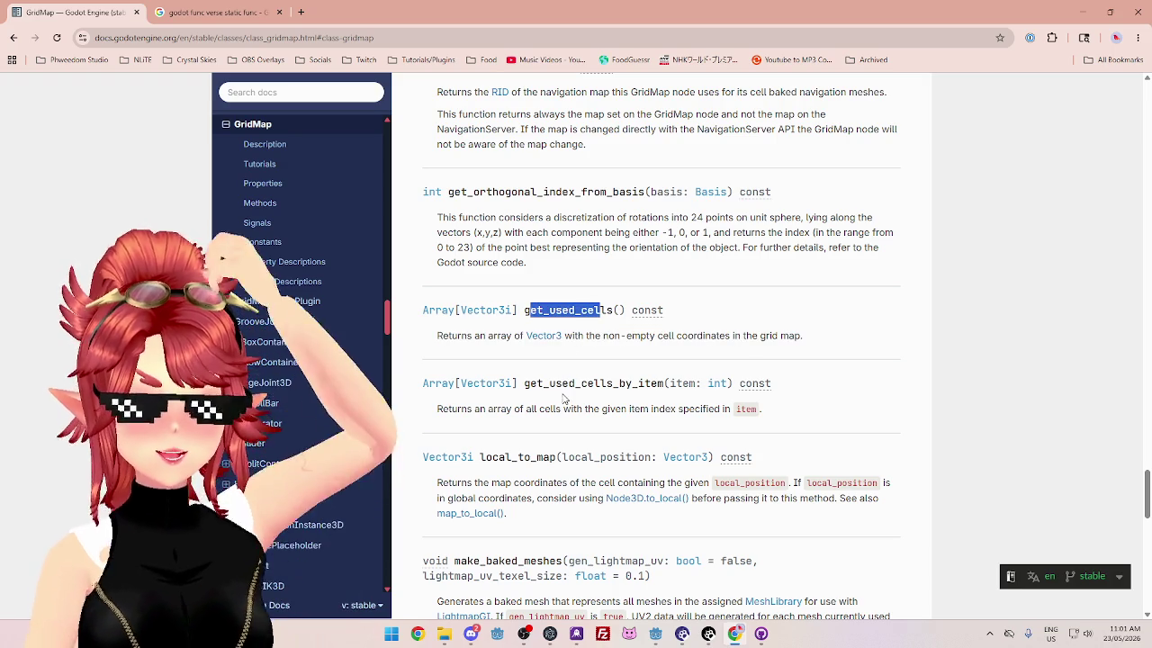
drag(524, 383, 658, 385)
drag(458, 410, 585, 410)
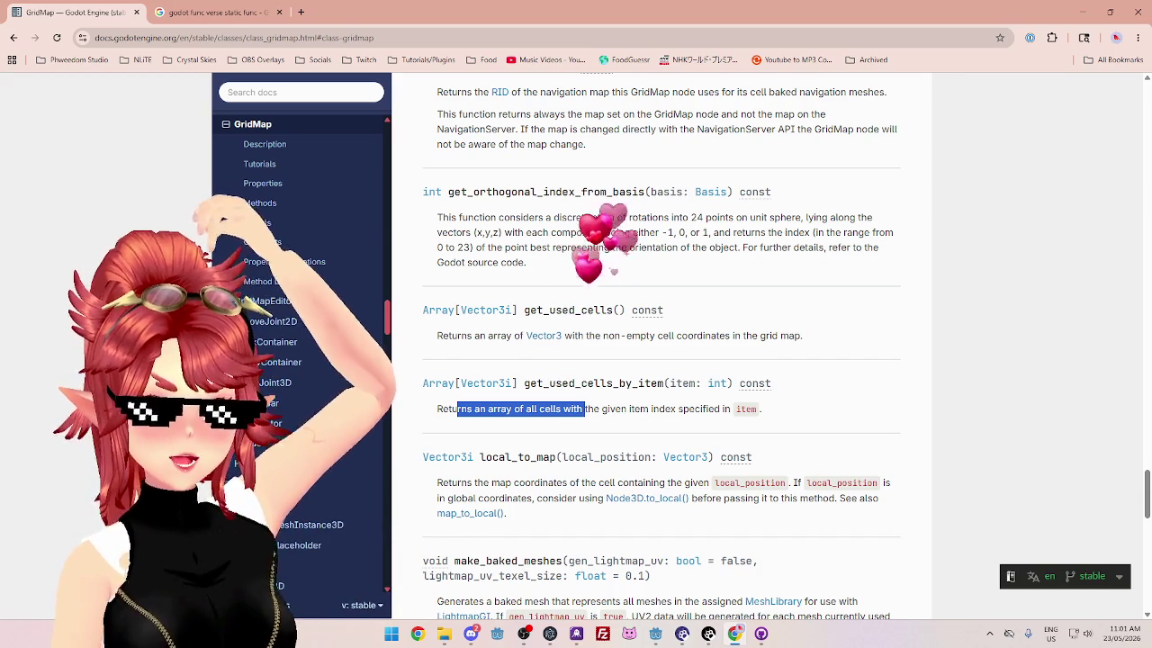
click(507, 405)
drag(478, 409, 604, 410)
click(604, 409)
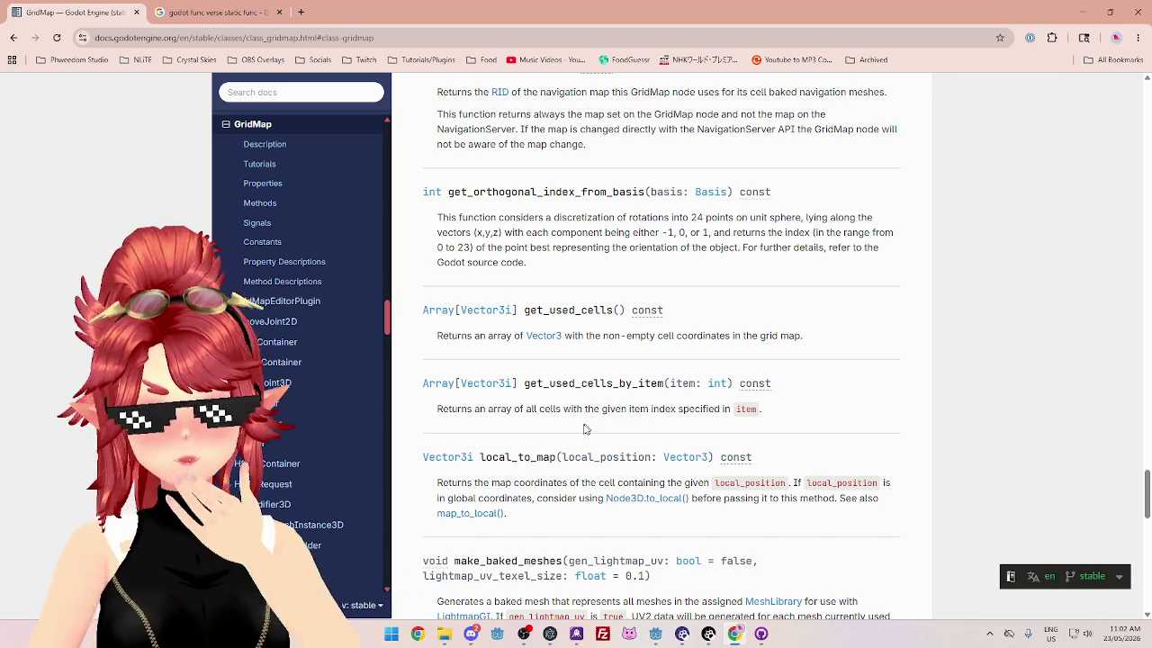
scroll(576, 432, down, 1)
drag(477, 422, 616, 422)
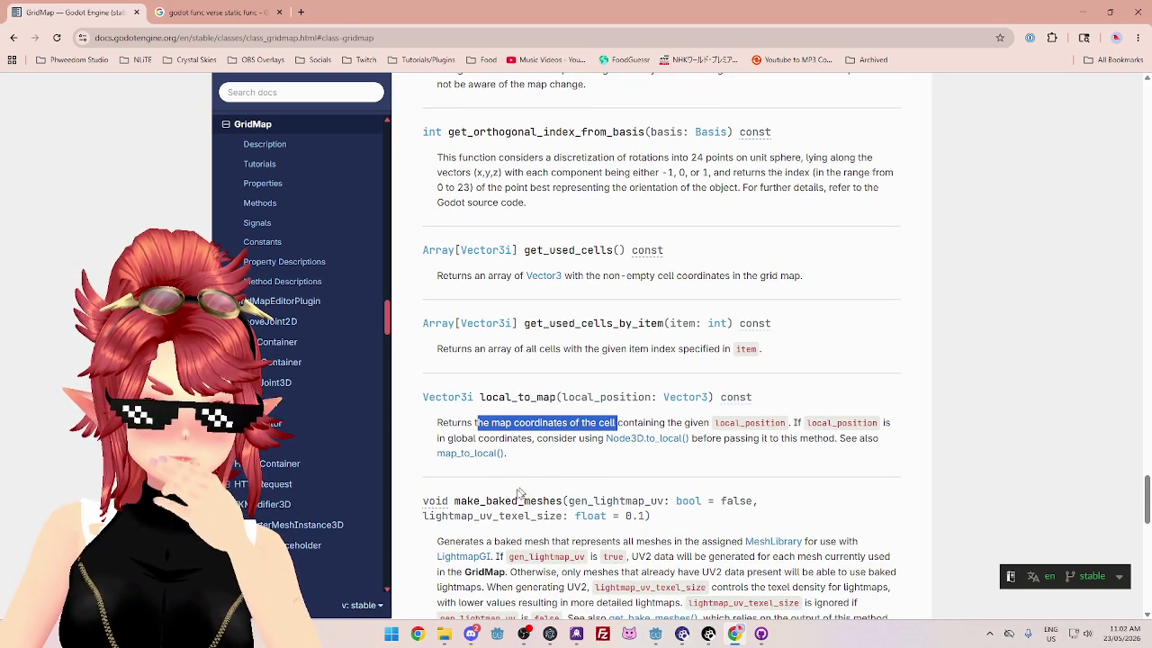
drag(487, 501, 545, 516)
scroll(544, 516, down, 3)
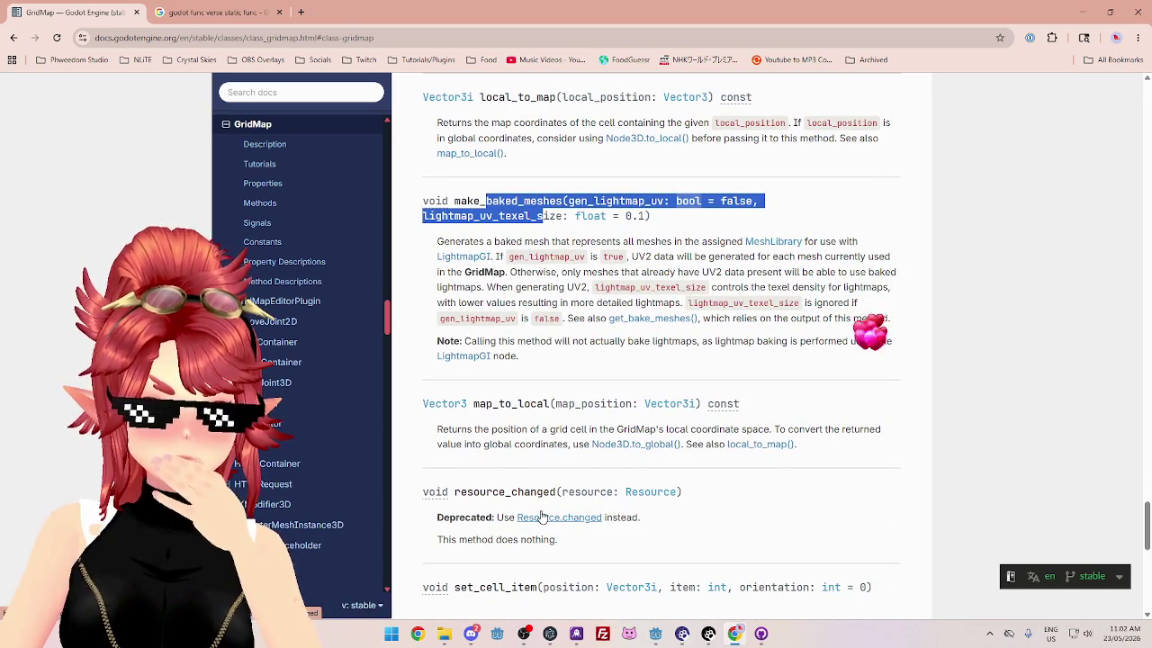
scroll(676, 537, down, 2)
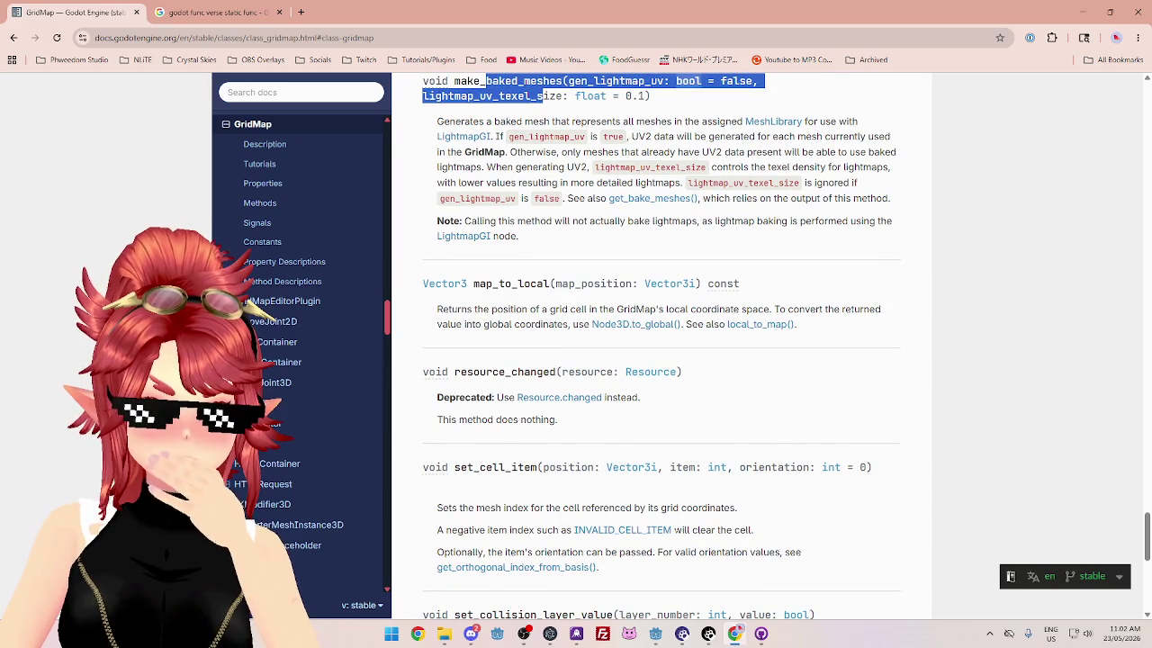
scroll(662, 342, down, 1)
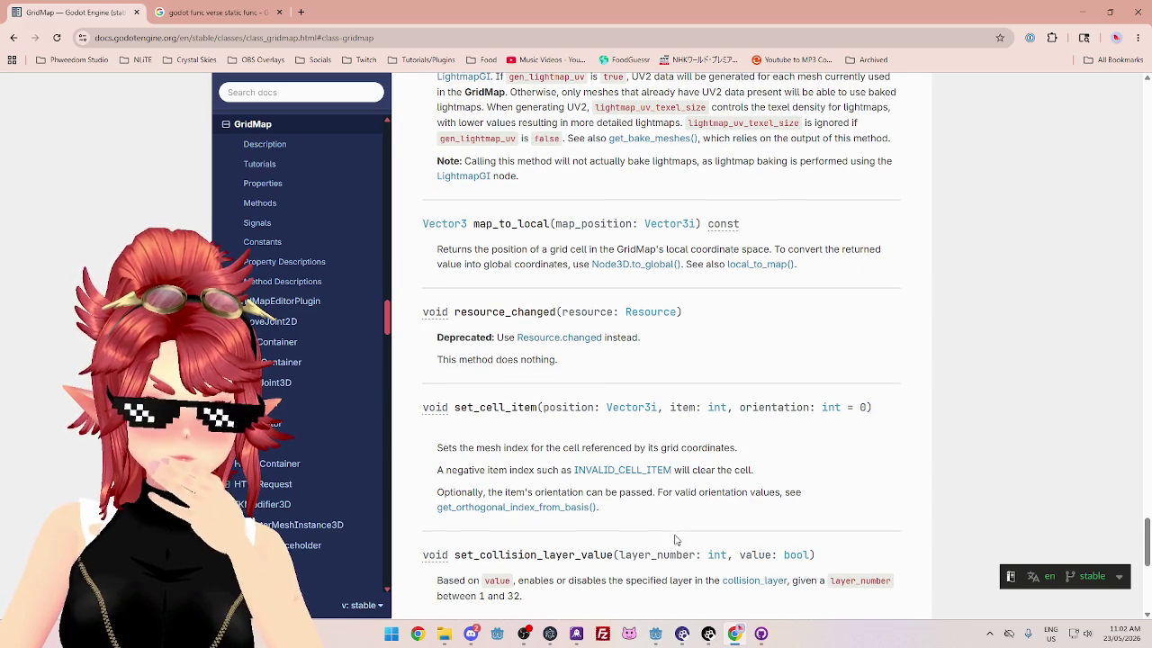
scroll(676, 541, down, 4)
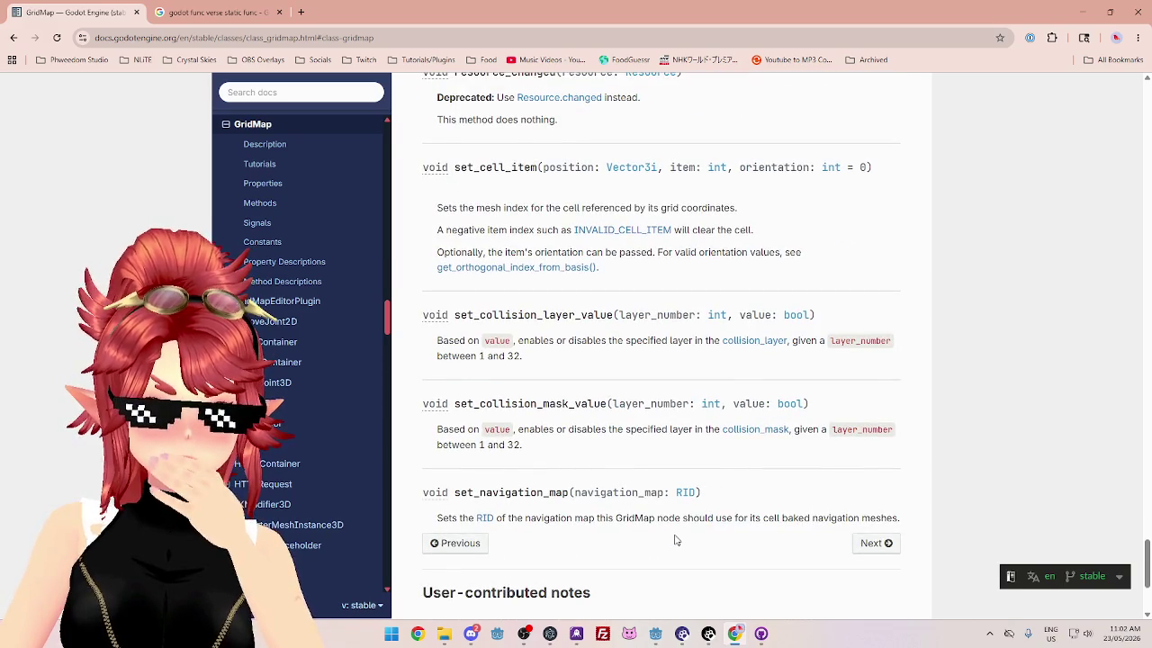
scroll(676, 541, down, 4)
scroll(676, 540, up, 16)
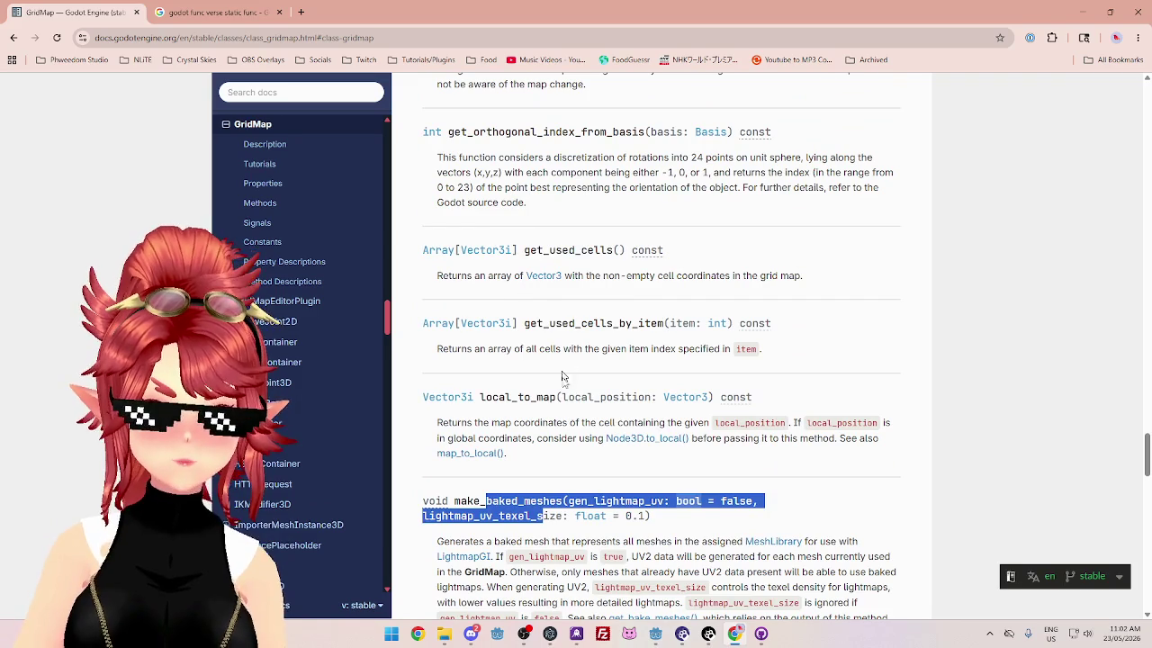
scroll(528, 390, up, 5)
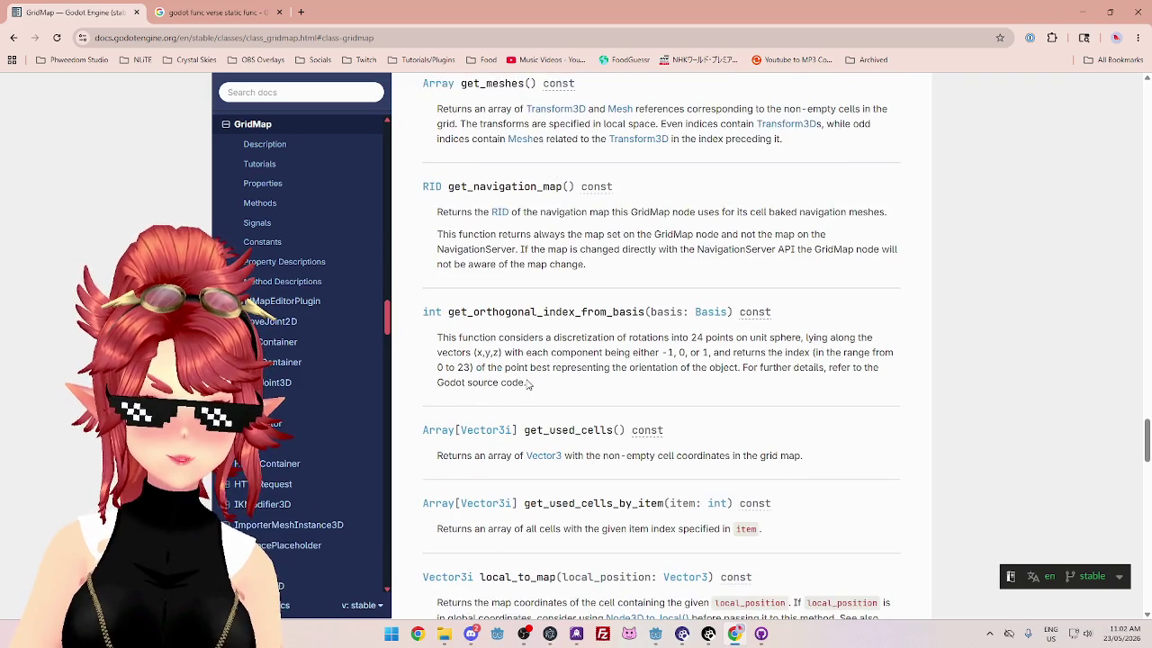
scroll(528, 387, down, 3)
scroll(528, 387, down, 2)
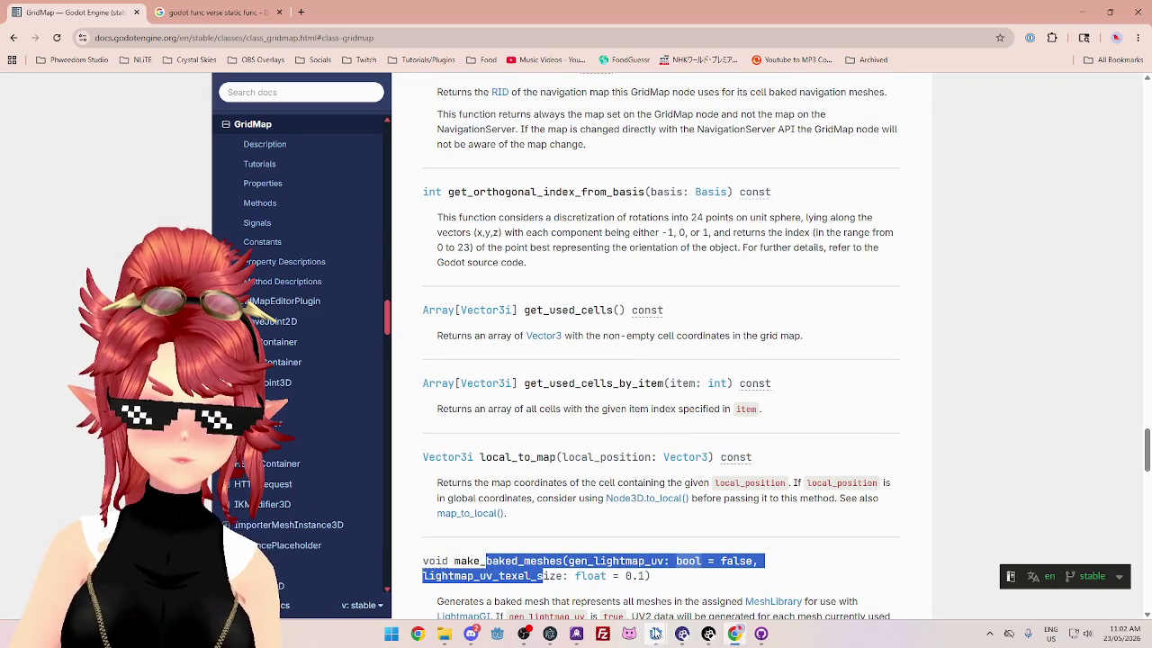
click(655, 634)
click(711, 572)
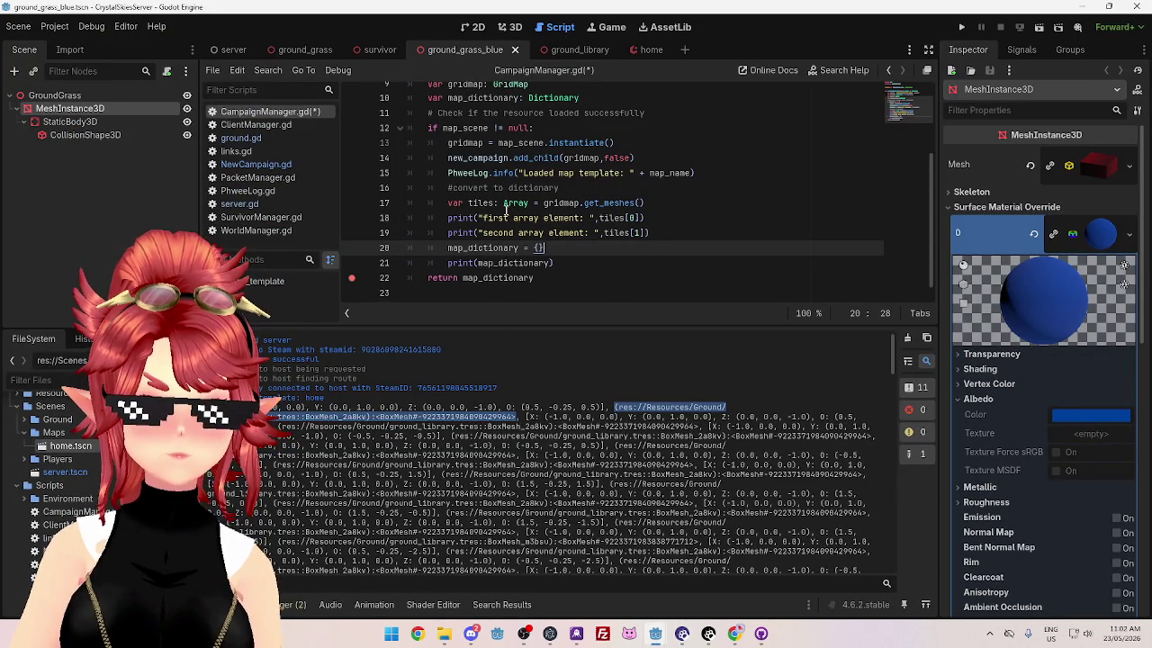
Step: Paste a copy of the line 17 tiles declaration onto a new line 20
click(665, 231)
key(Return)
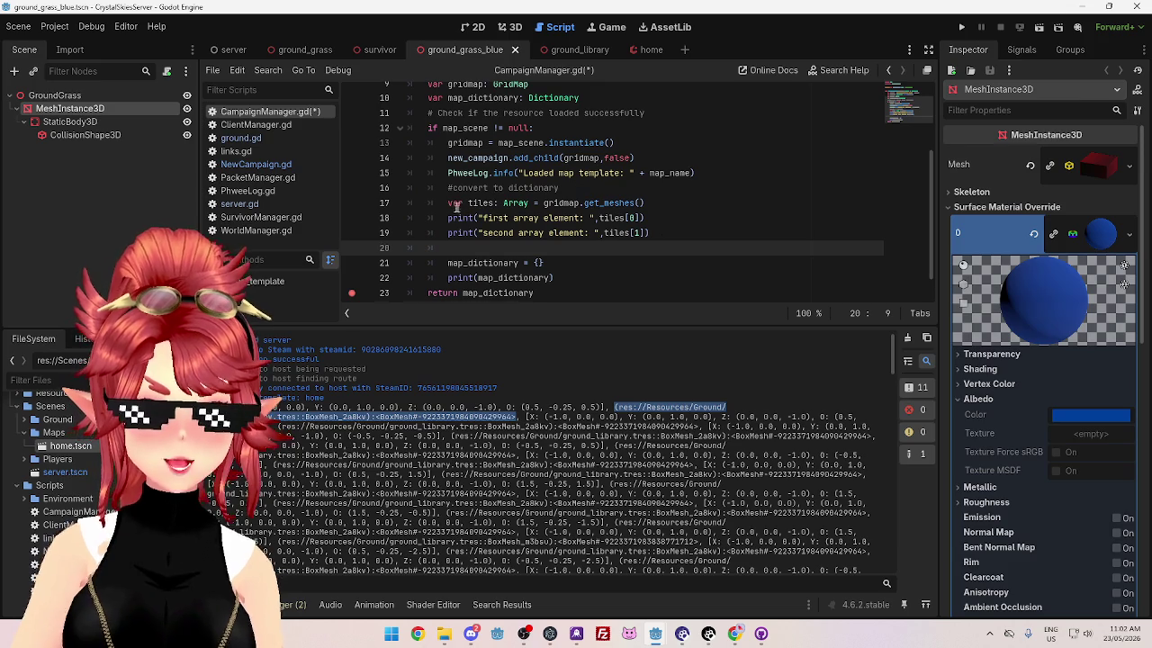
click(456, 203)
drag(450, 204, 645, 204)
key(ctrl+c)
click(537, 249)
key(ctrl+v)
Step: Change the copy to `var cells: Array = gridmap.get_used_cells()` and add a blank line
double_click(479, 249)
text(cell)
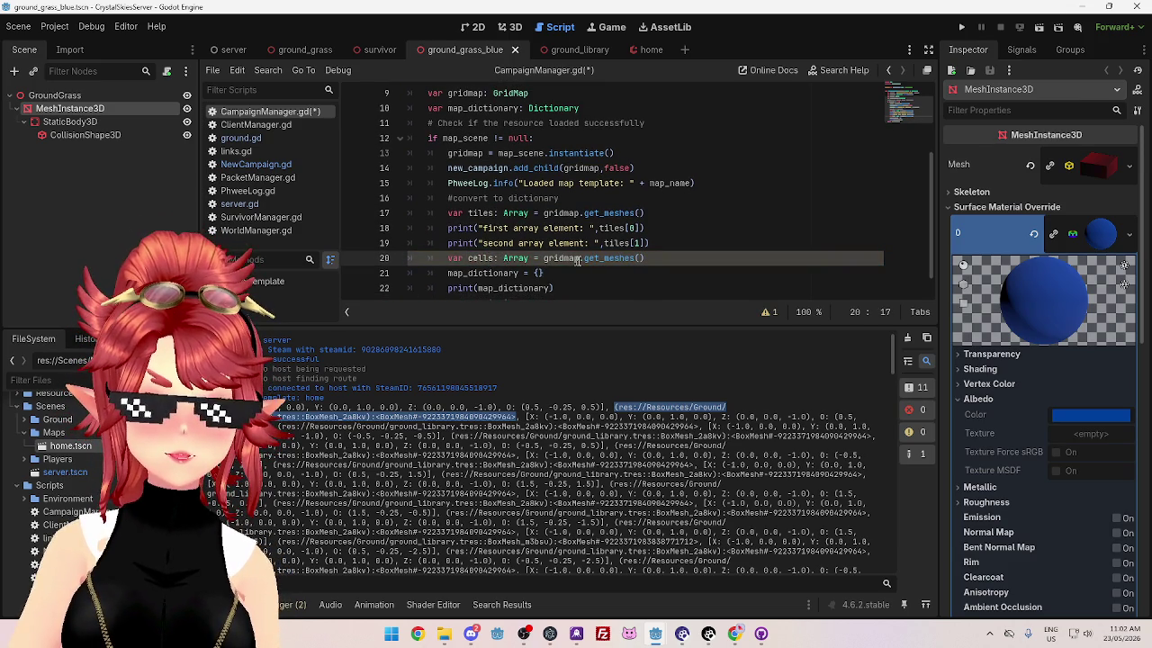
drag(604, 258, 636, 258)
text(used)
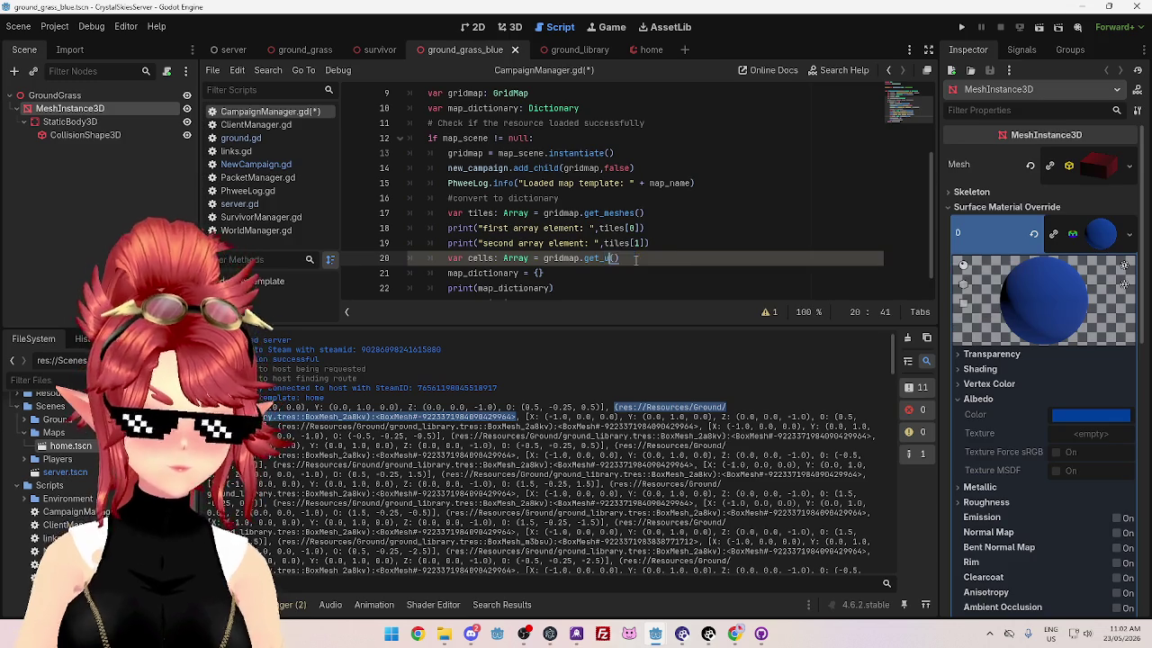
key(Return)
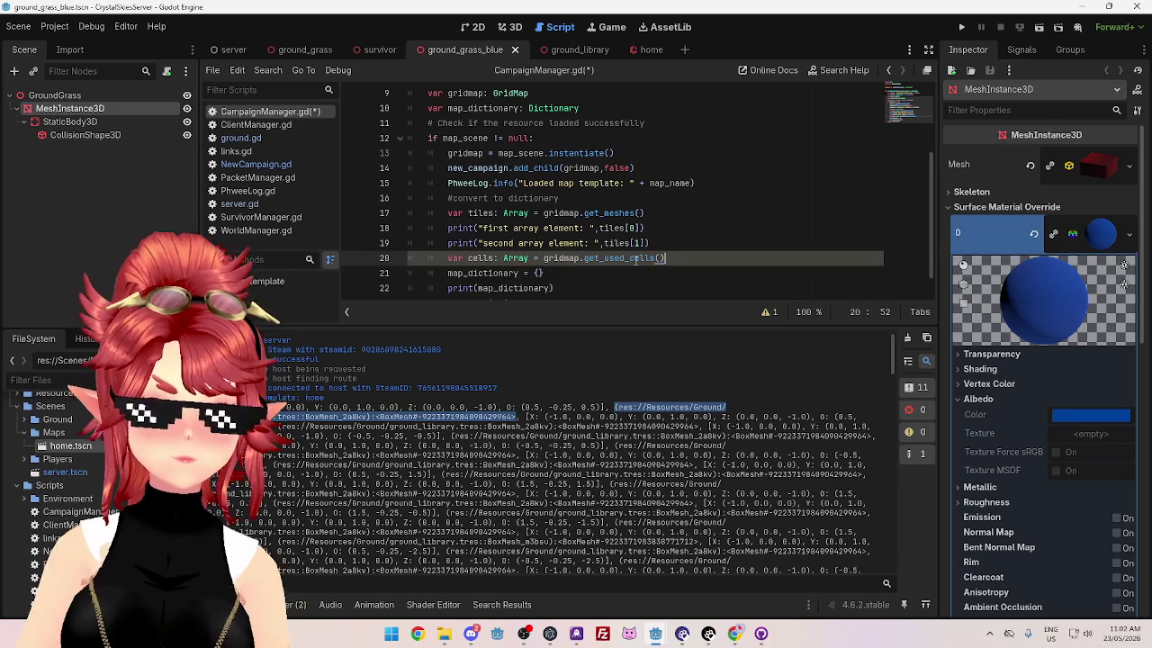
key(Return)
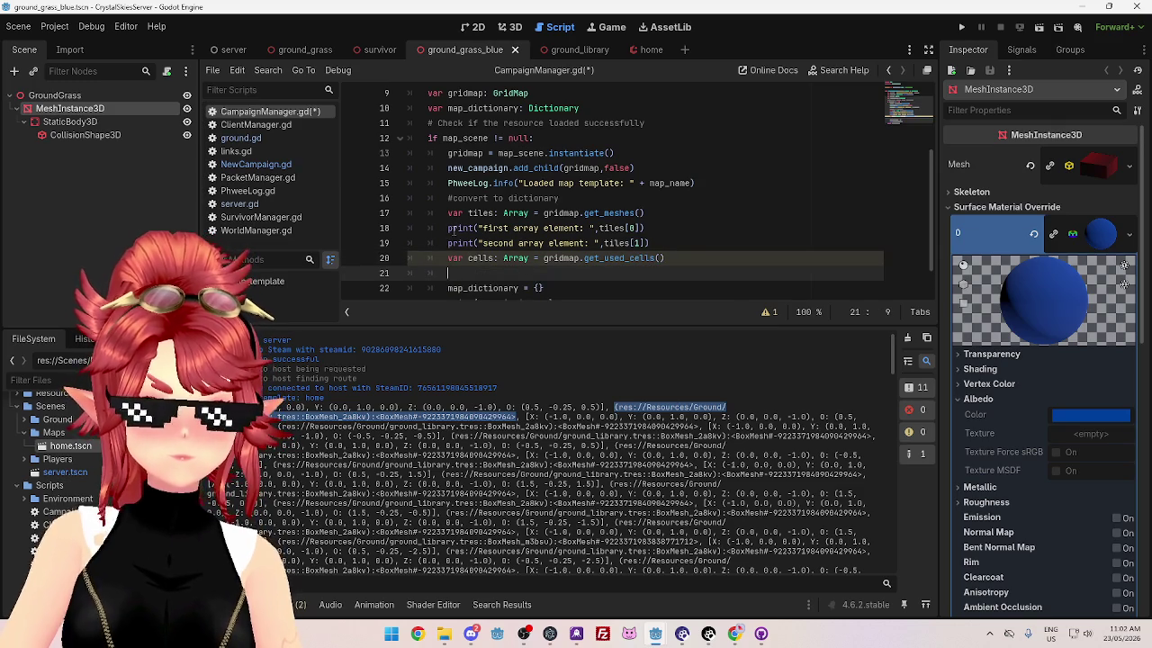
Step: Relabel the two prints as "first tile array element" and "second tile array element"
click(448, 227)
click(513, 228)
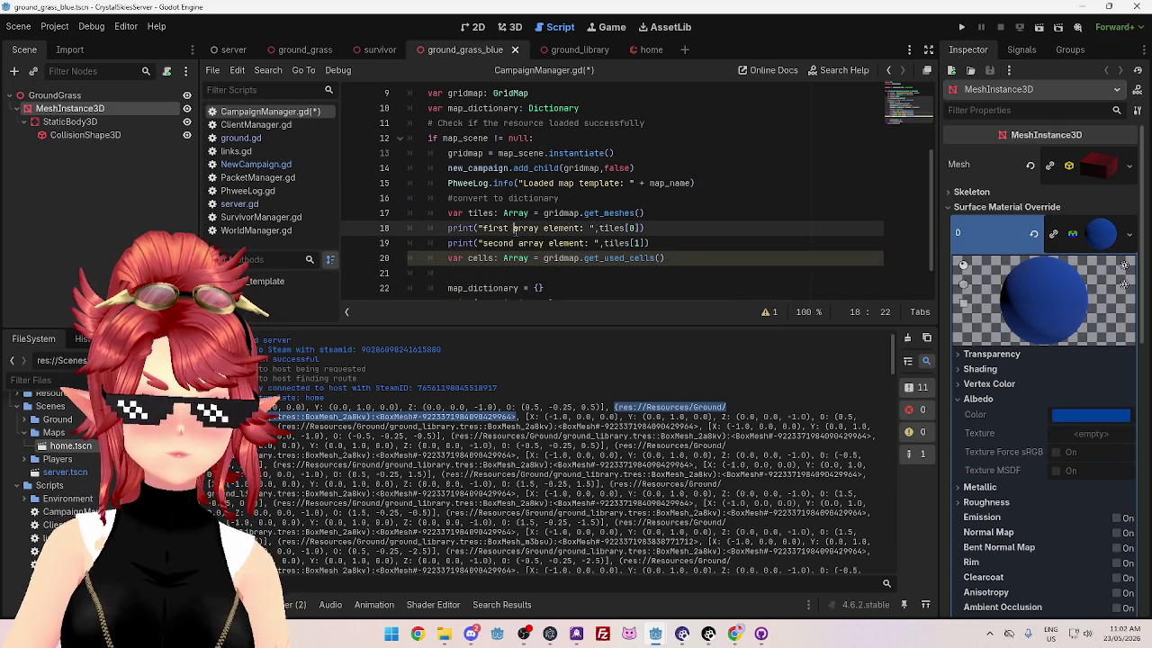
text(tile)
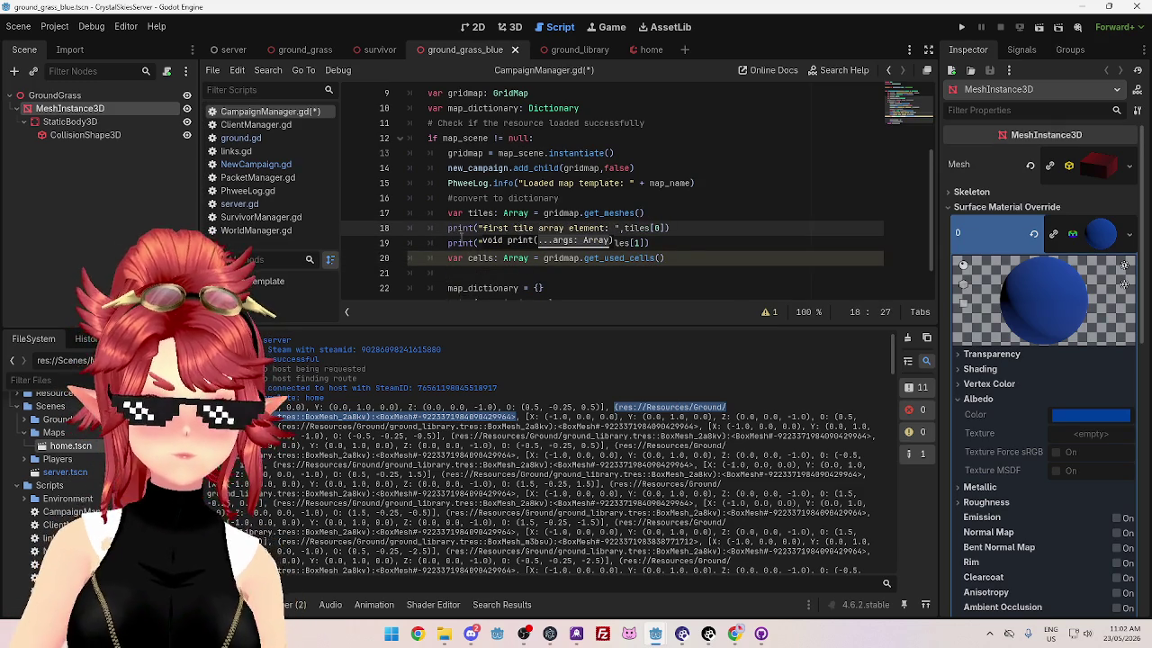
click(457, 243)
click(516, 243)
text(tile)
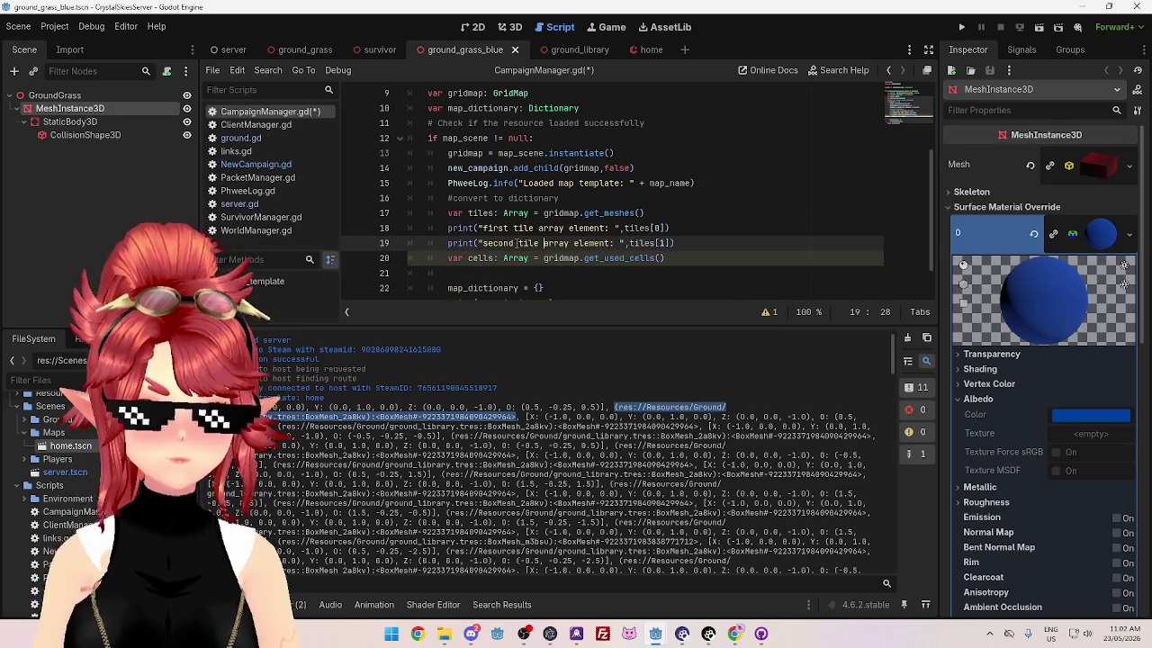
Step: Add "first cell array element" and "second cell array element" prints on lines 21 and 22
drag(671, 227, 447, 228)
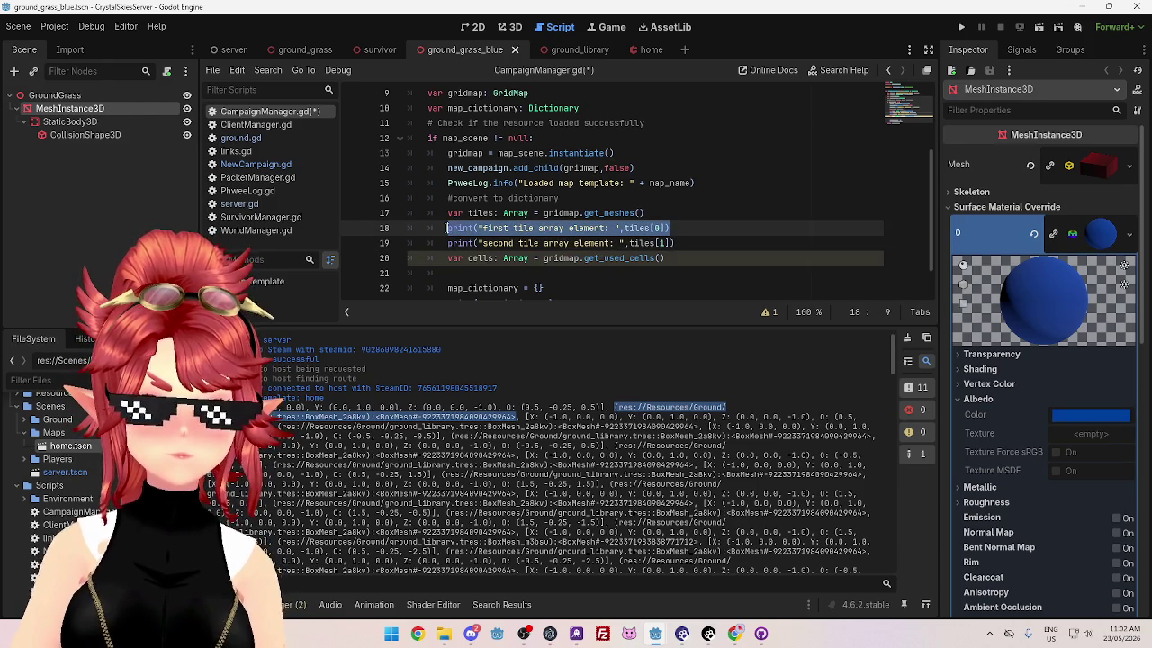
click(484, 273)
key(ctrl+v)
scroll(559, 252, down, 1)
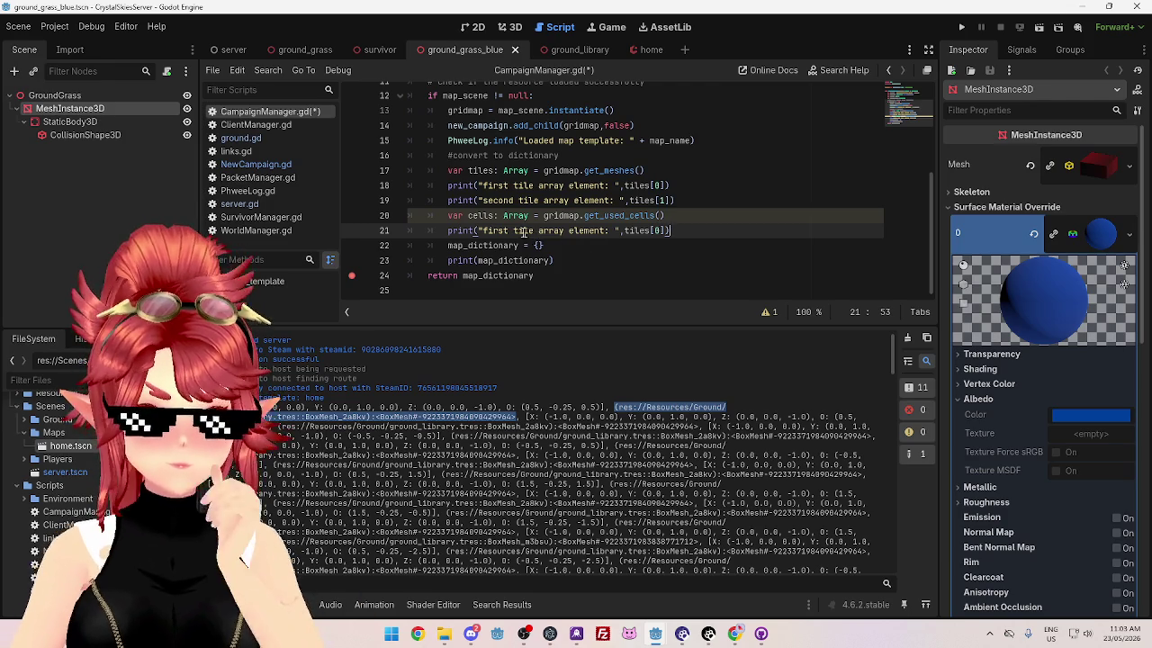
text(cell)
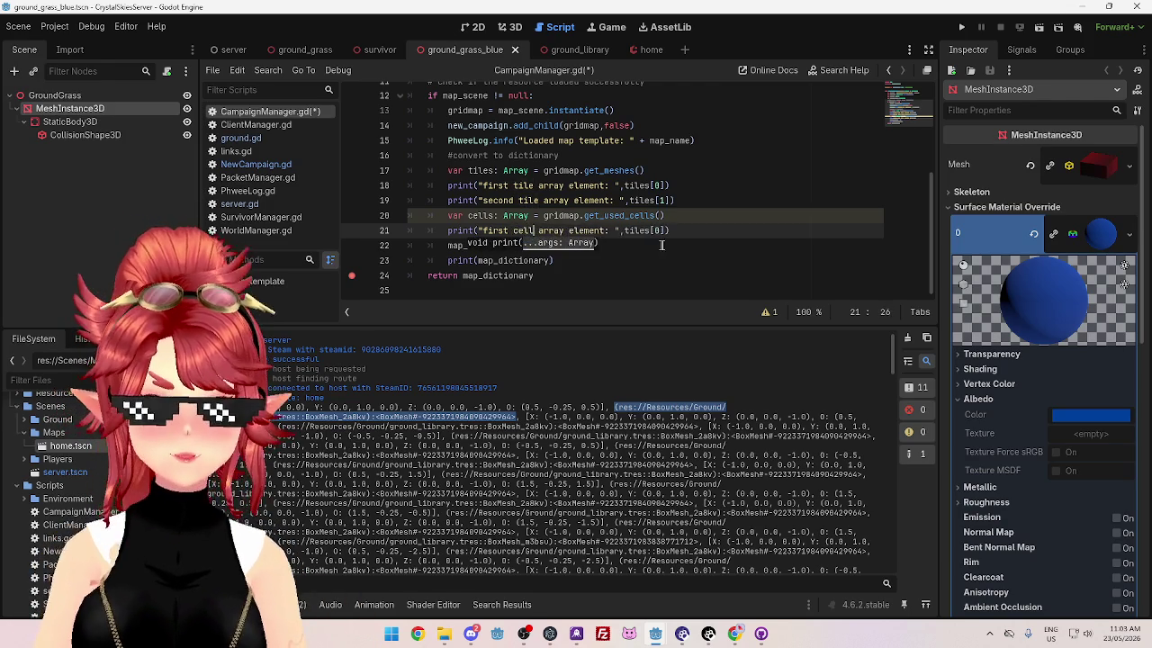
drag(669, 231, 447, 231)
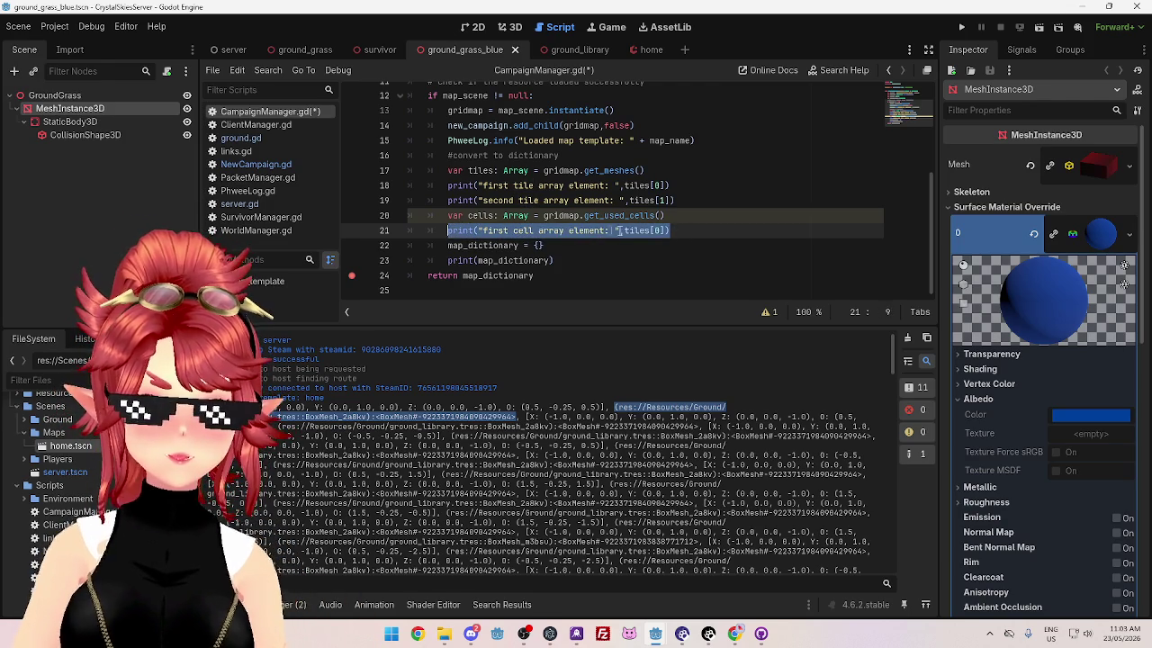
key(ctrl+c)
click(677, 230)
key(Return)
key(ctrl+v)
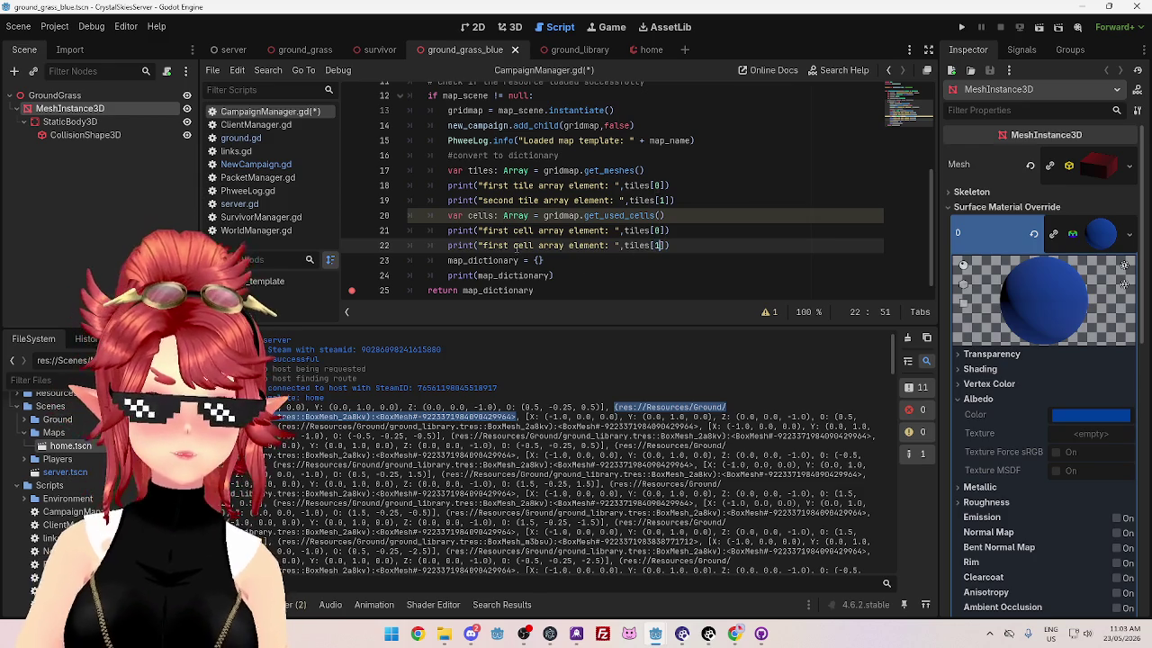
text(second)
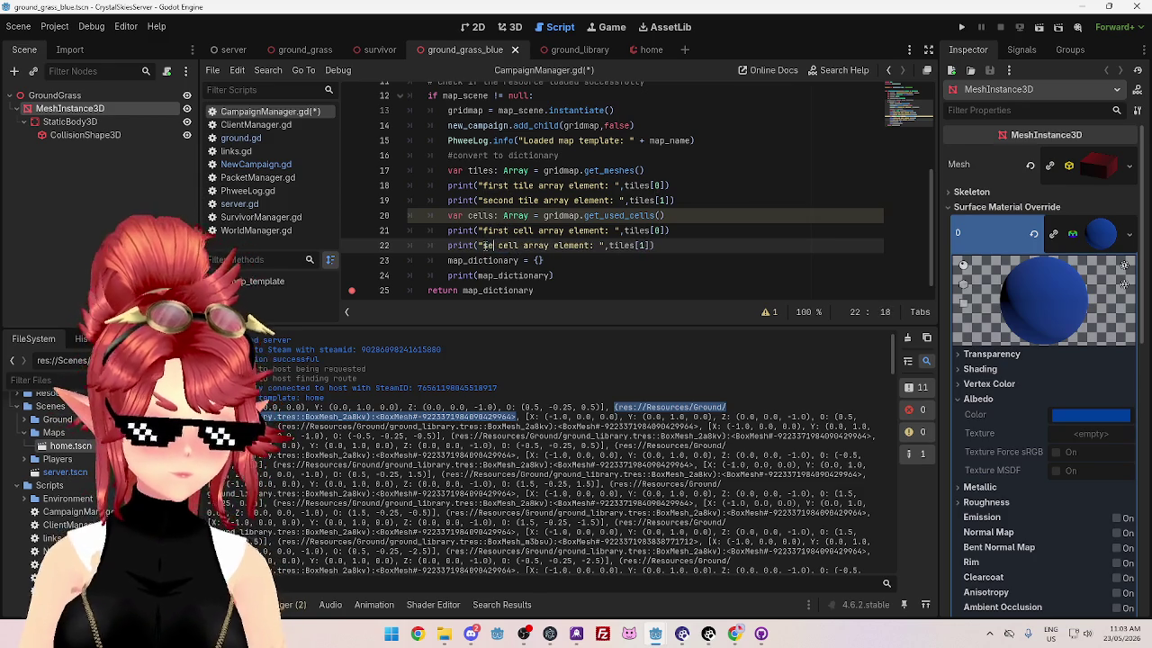
Step: Paste a copy of the cells declaration onto a new line 23
click(672, 202)
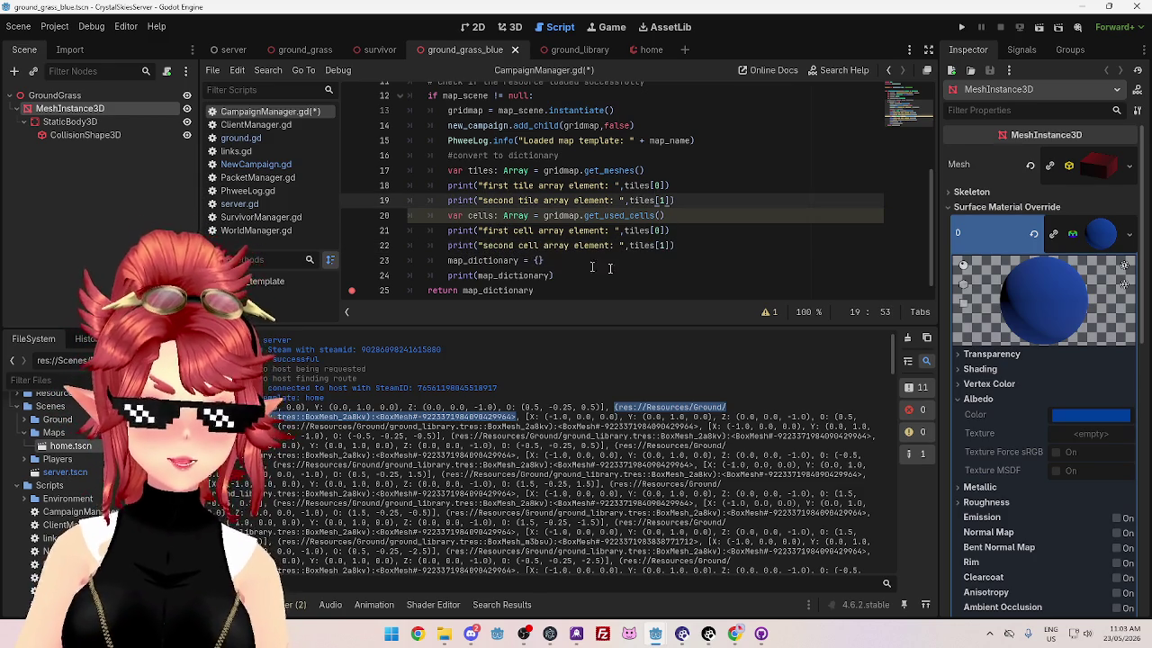
click(698, 246)
key(Return)
drag(668, 216, 446, 216)
click(483, 258)
key(ctrl+v)
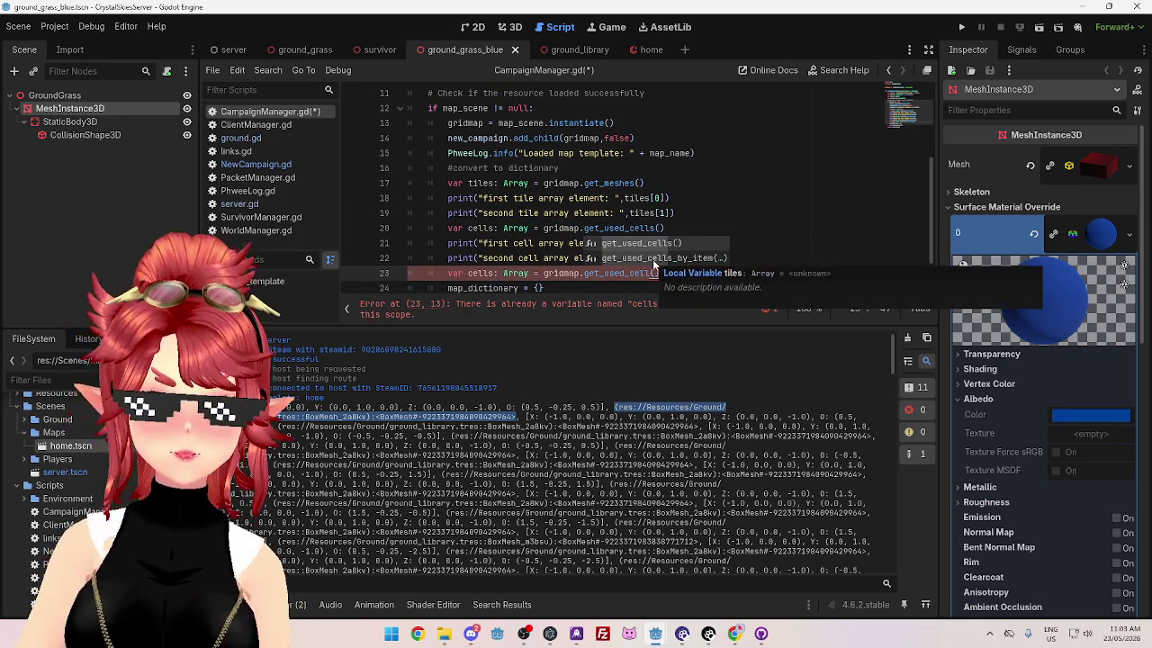
Step: Make line 23 call get_used_cells_by_item(0) and open an empty line 24
click(657, 258)
key(Up)
key(Up)
key(Up)
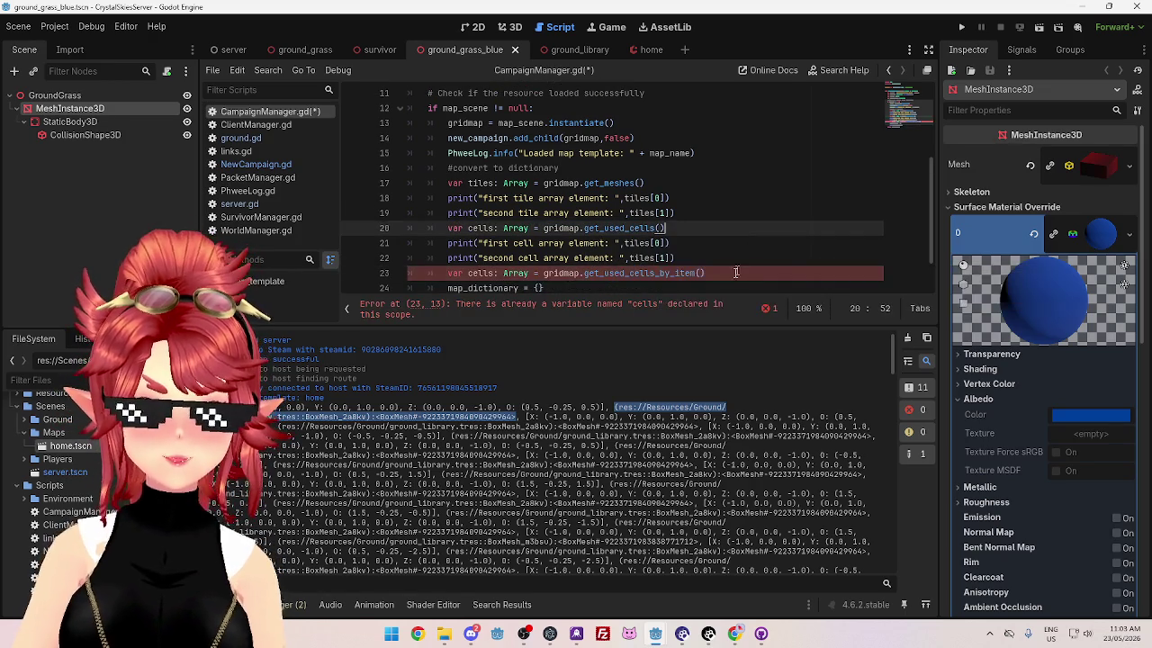
click(702, 273)
text(0)
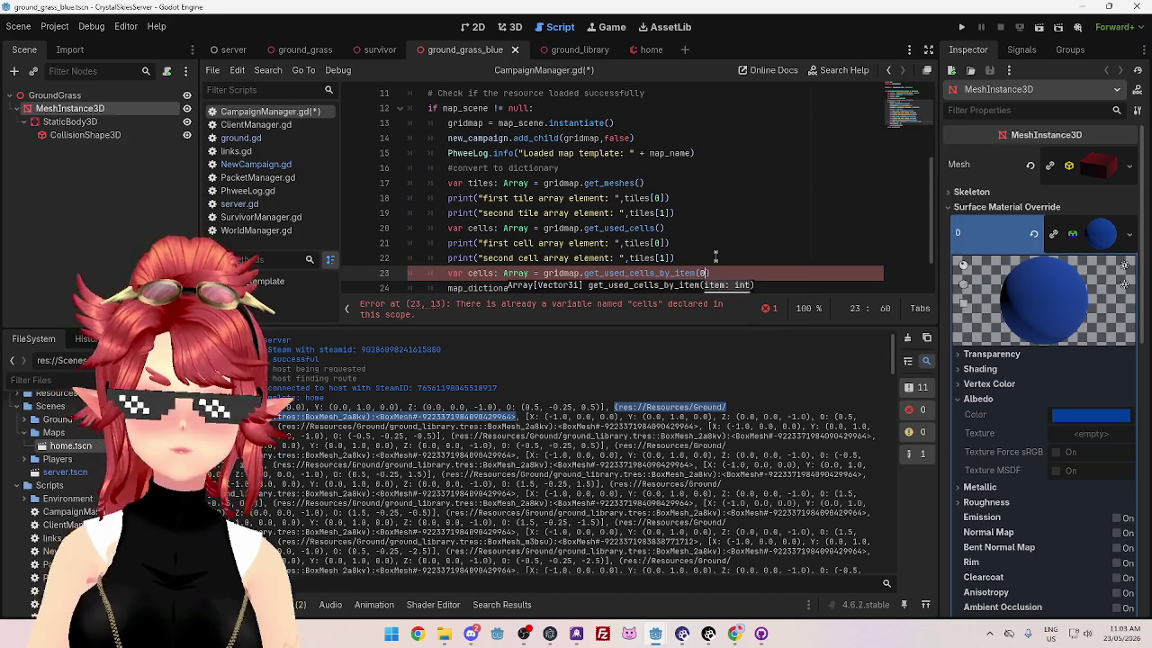
click(664, 244)
scroll(664, 244, down, 1)
click(731, 228)
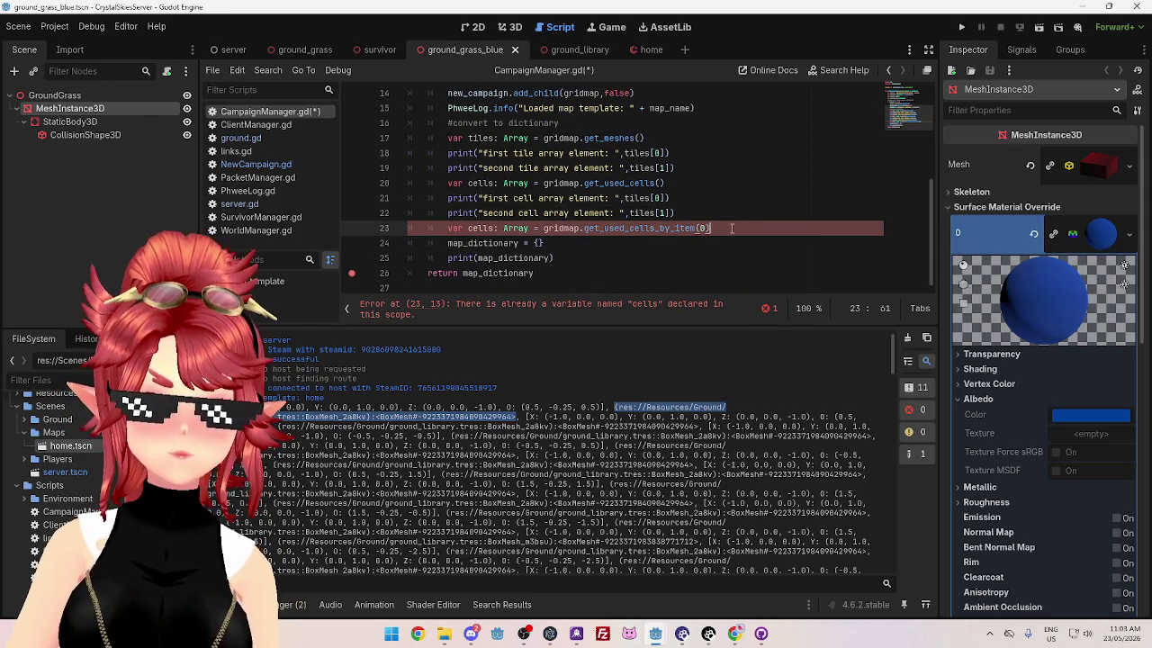
key(Return)
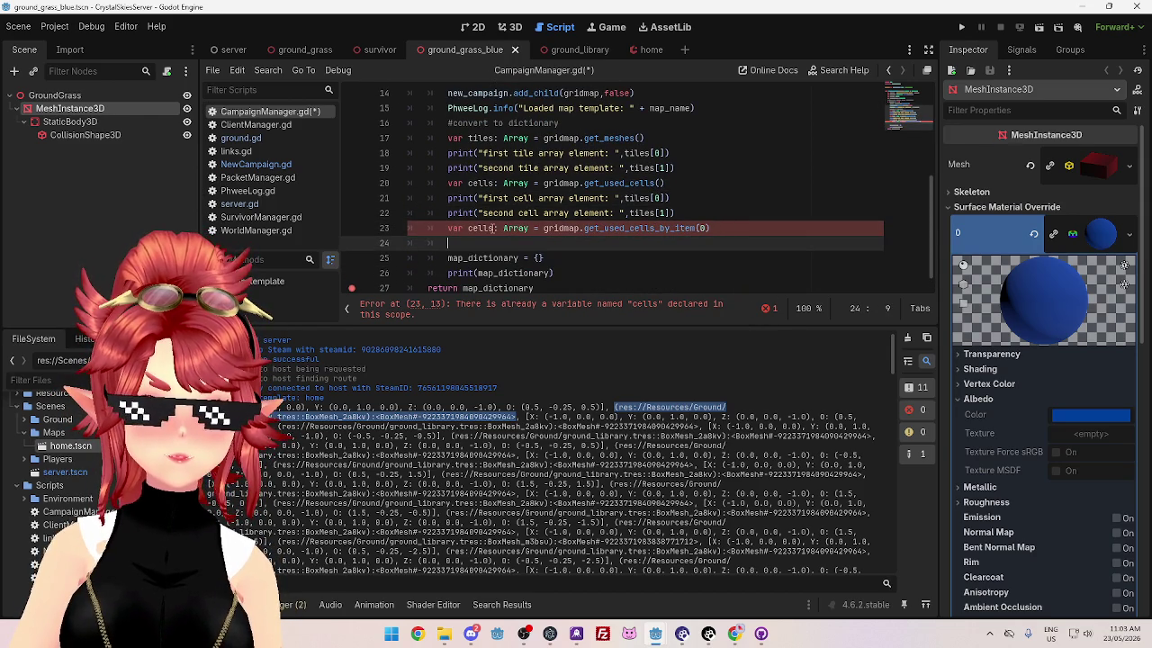
Step: Rename the line 23 variable to item0cells
click(493, 227)
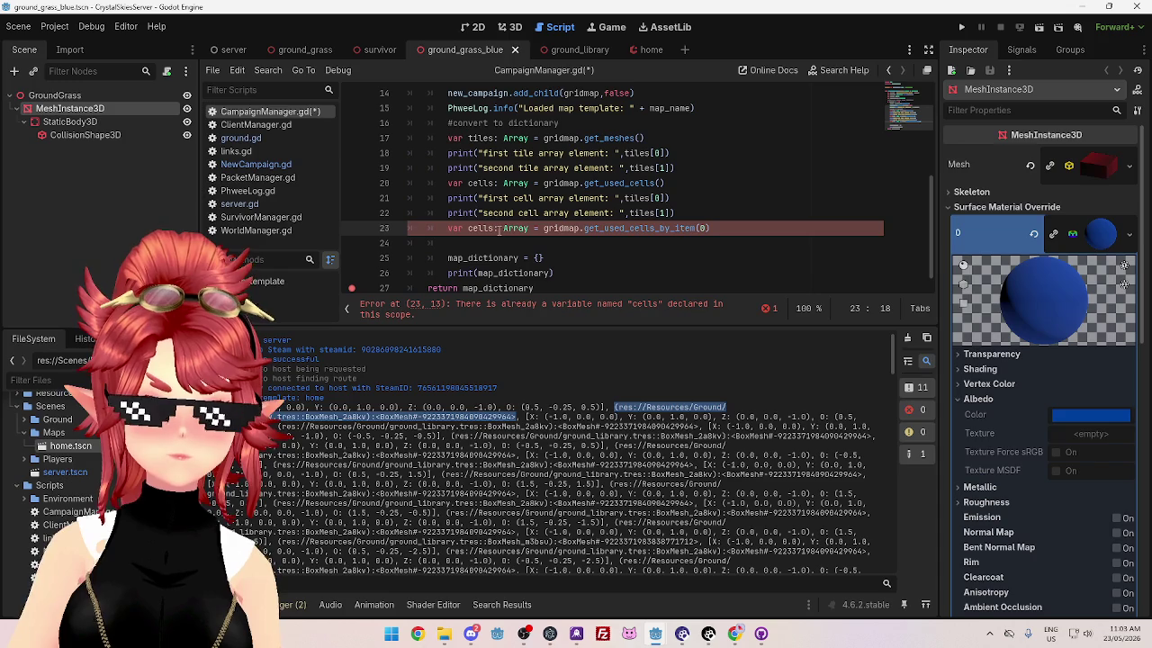
mouse_move(513, 228)
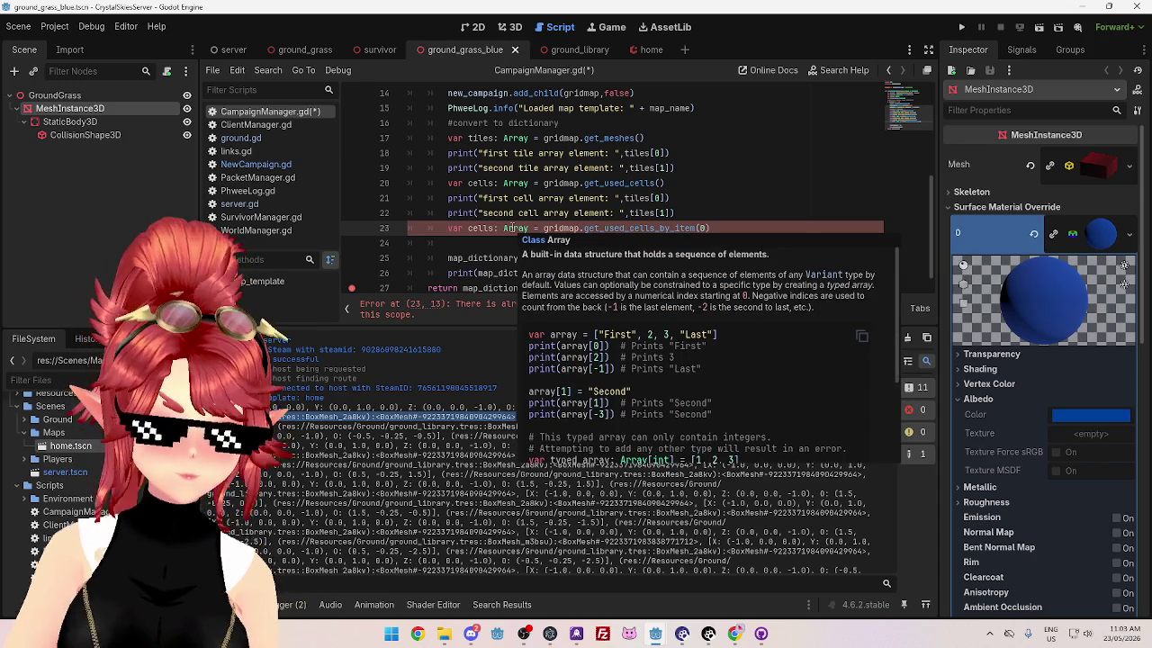
click(483, 227)
text(item_)
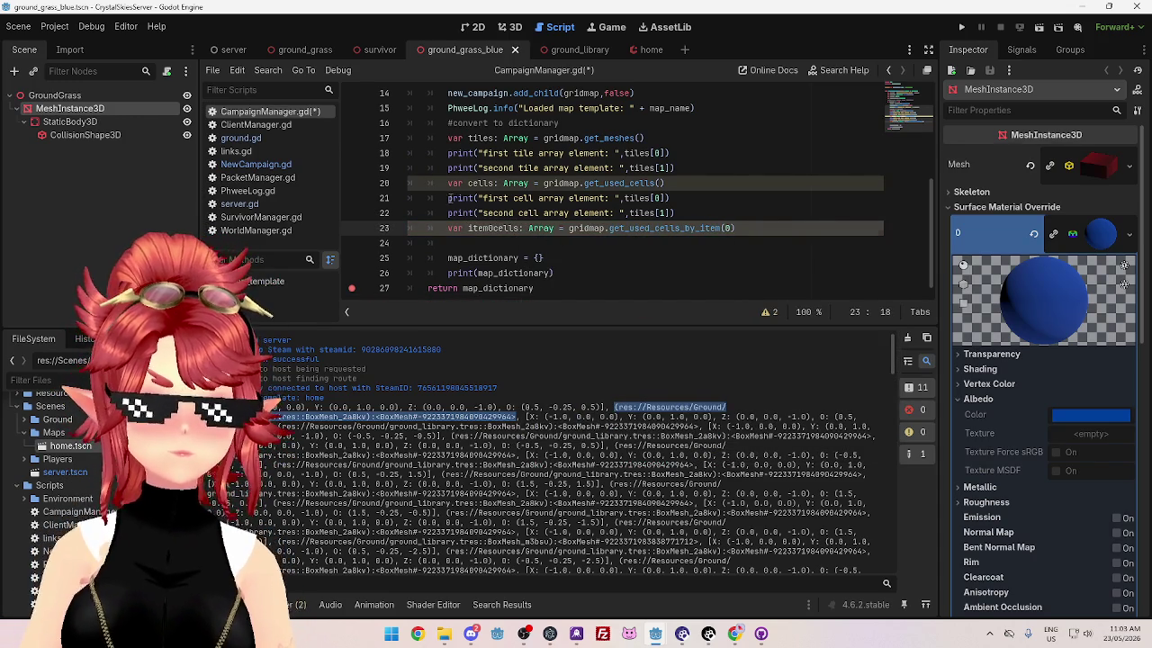
Step: Replace tiles with cells in the two cell array element prints
drag(448, 198, 678, 199)
click(534, 184)
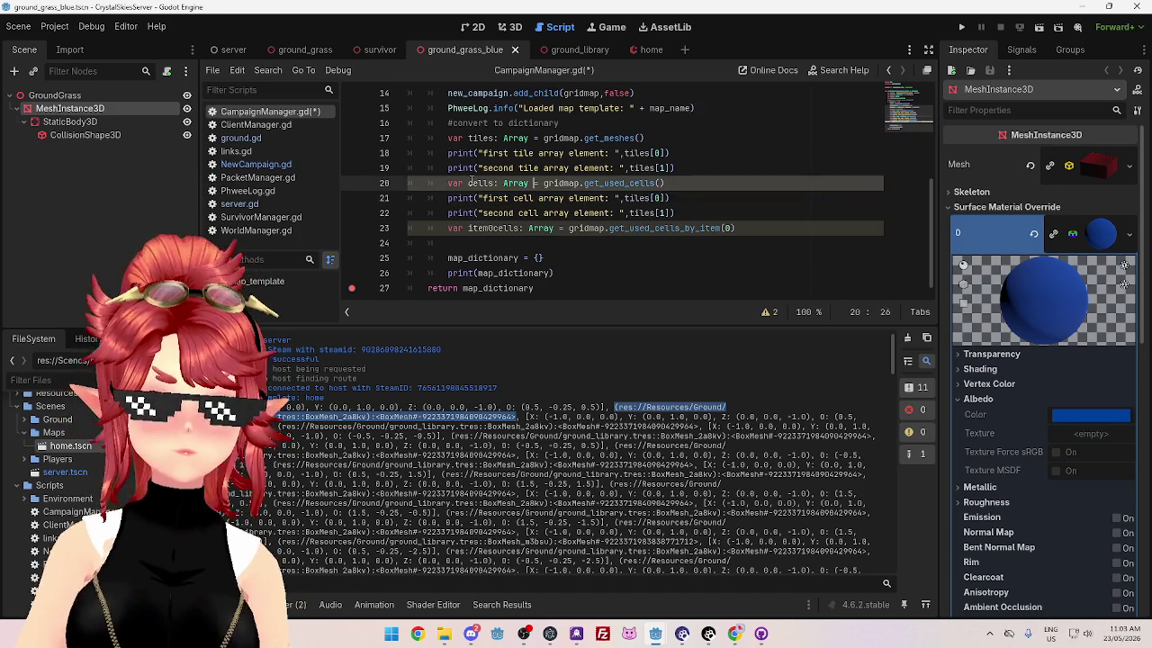
double_click(639, 199)
key(ctrl+v)
double_click(642, 214)
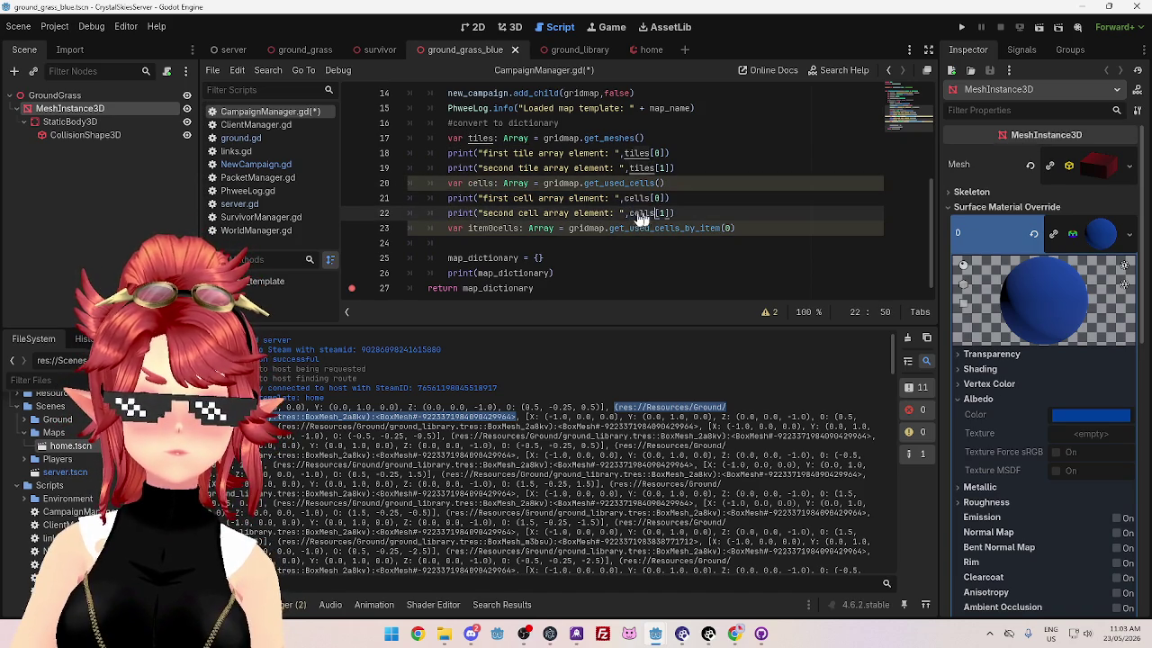
Step: Copy both cell prints below line 23 and make them print item0cells
drag(469, 229, 494, 229)
mouse_move(445, 198)
mouse_down()
mouse_move(684, 198)
mouse_move(691, 210)
mouse_up()
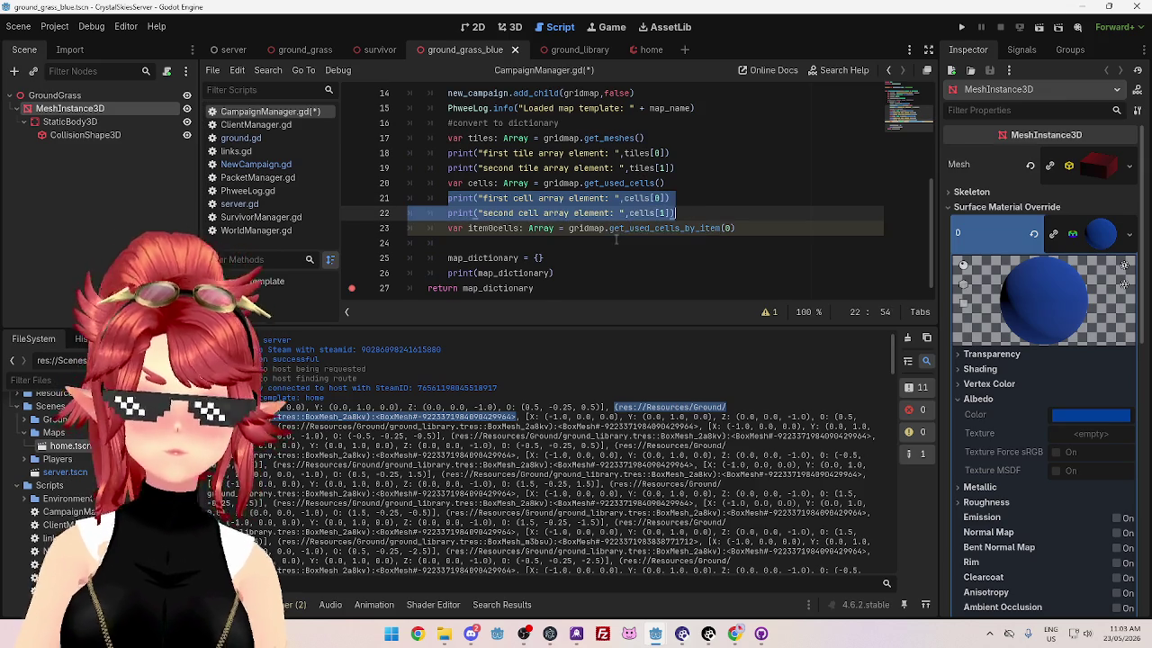
key(ctrl+c)
click(533, 243)
key(ctrl+v)
drag(469, 229, 498, 229)
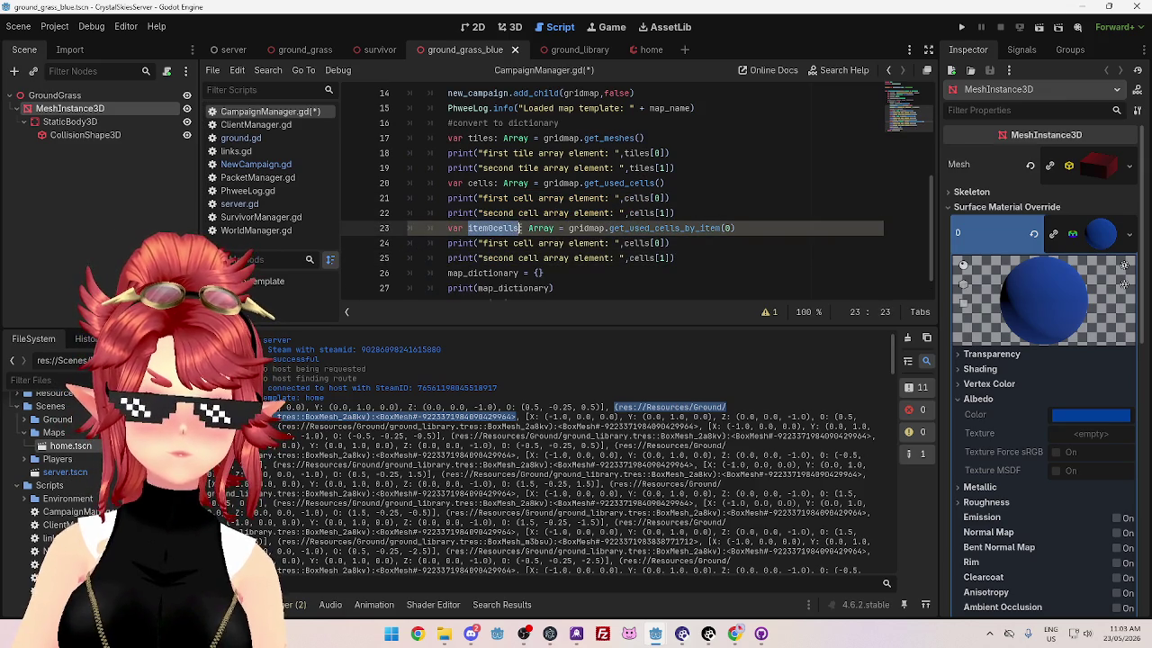
drag(625, 244, 662, 259)
key(ctrl+v)
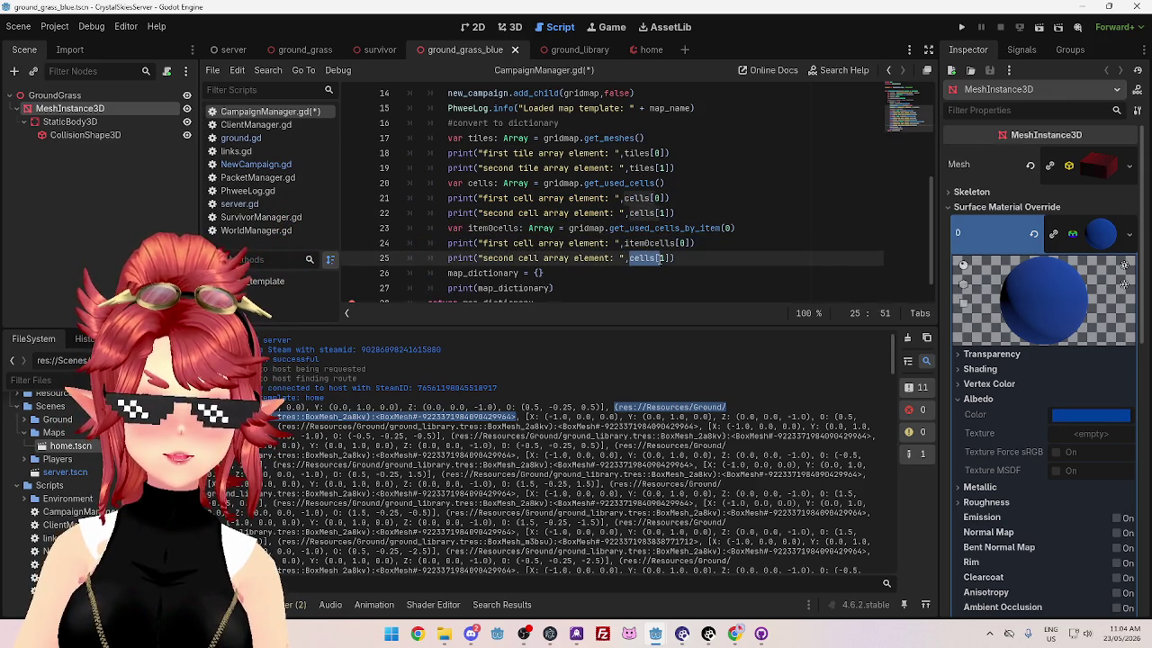
key(ctrl+v)
click(745, 214)
Step: Save CampaignManager.gd and switch to the CrystalSkies project window
key(ctrl+s)
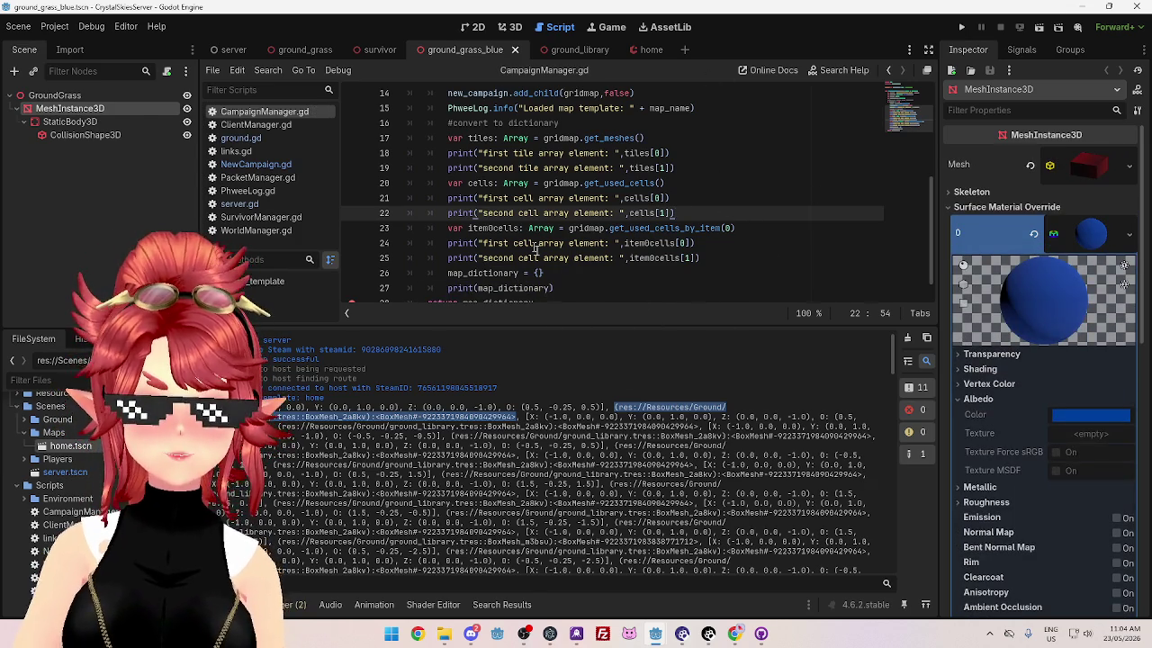
mouse_move(682, 633)
click(716, 572)
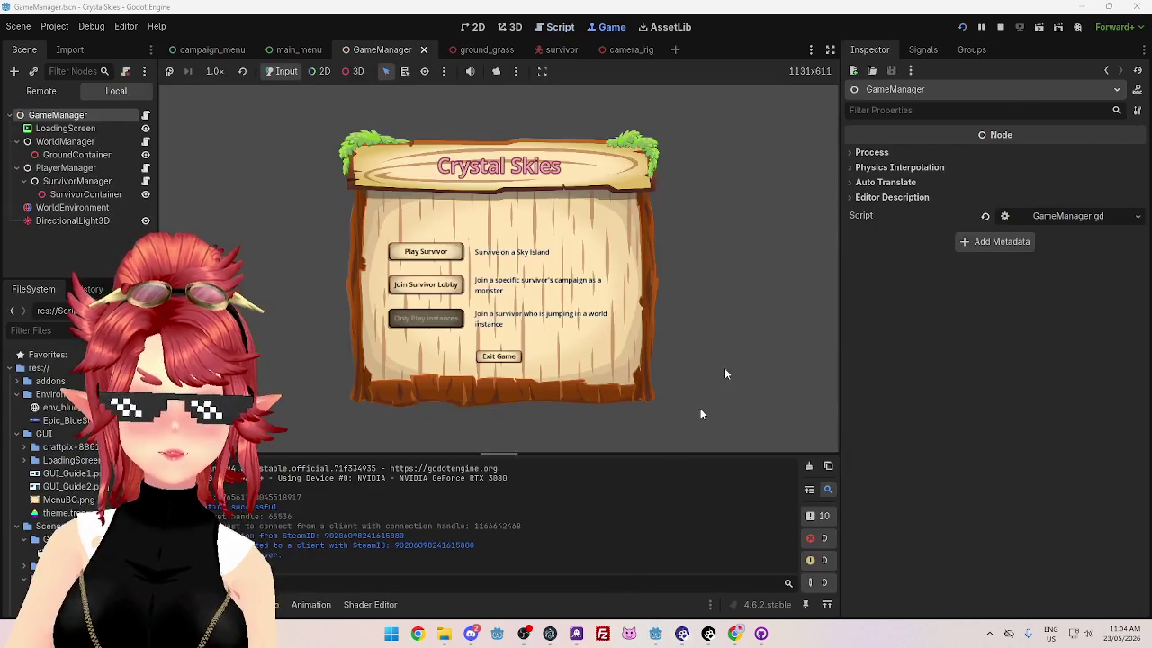
Step: Restart the client game with F5, then run the server project to hit the line 28 breakpoint
click(999, 28)
key(F5)
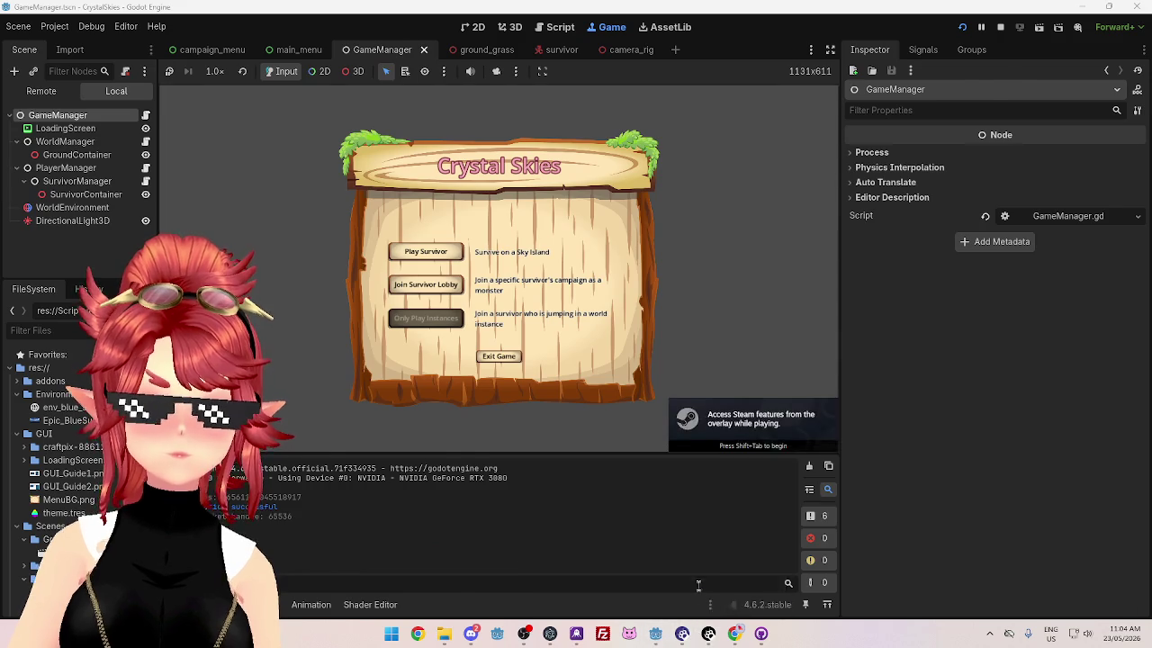
key(alt+Tab)
click(962, 28)
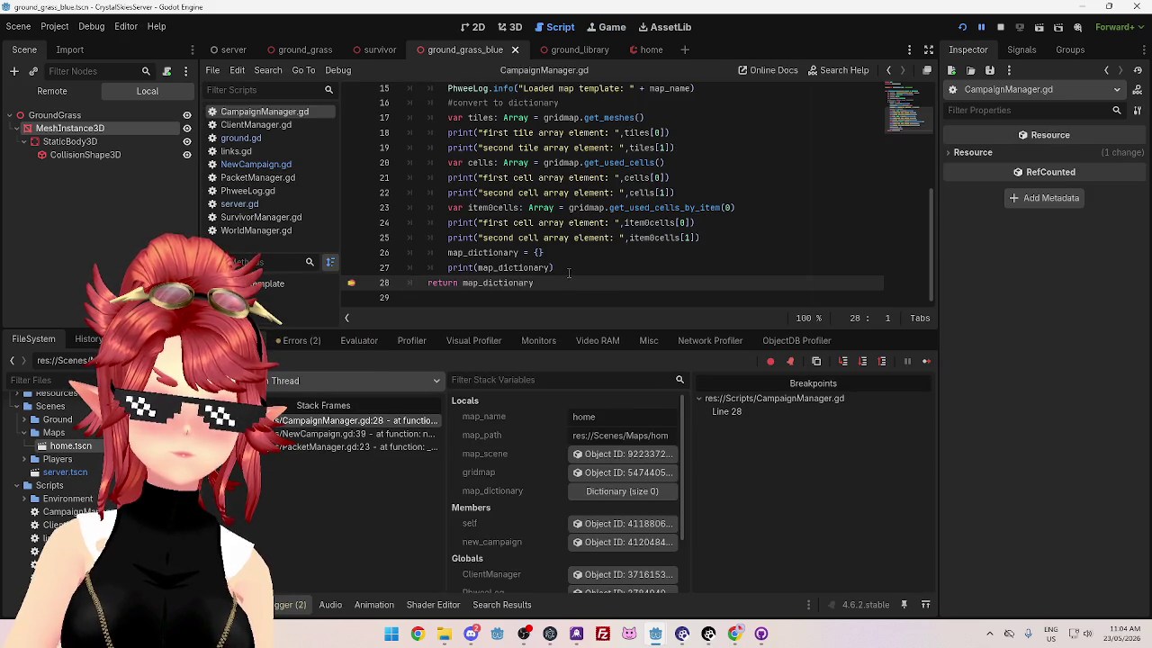
Step: Show the Output log and highlight the printed tile transforms, mesh path and first cell coordinates
click(239, 605)
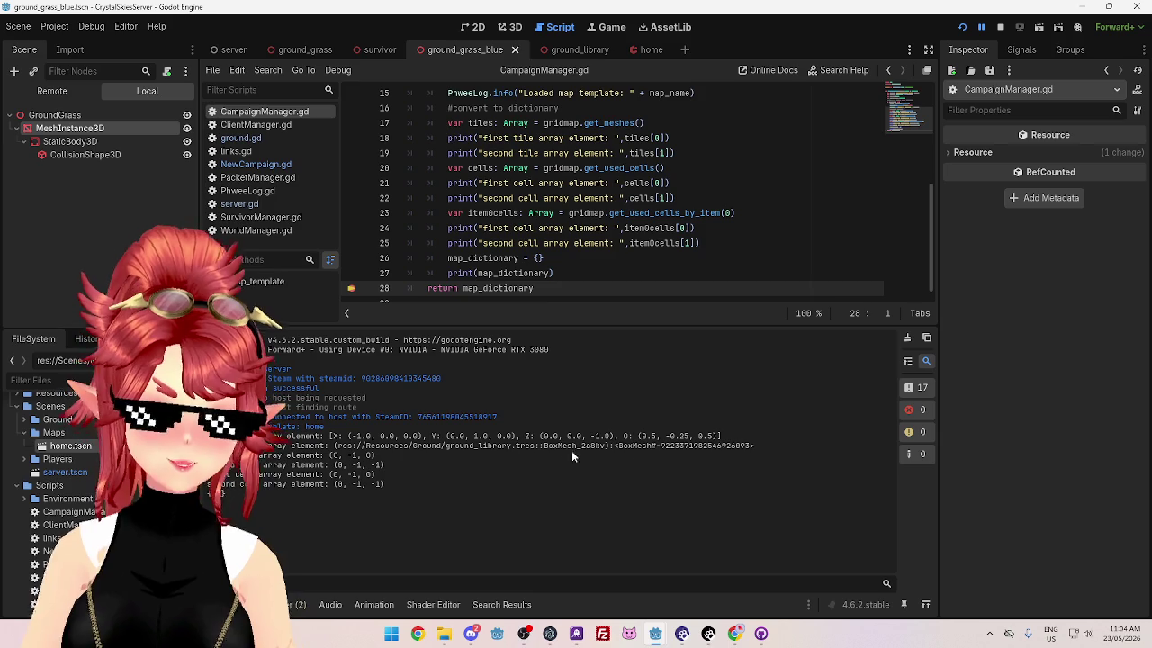
drag(329, 436, 727, 444)
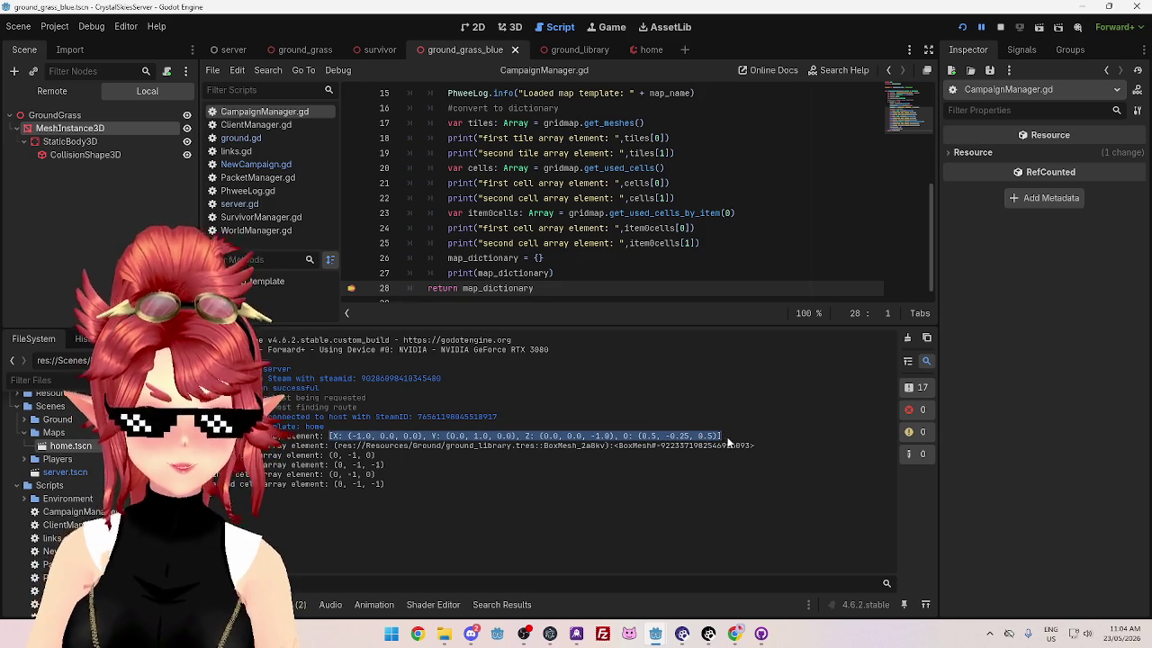
drag(335, 446, 756, 447)
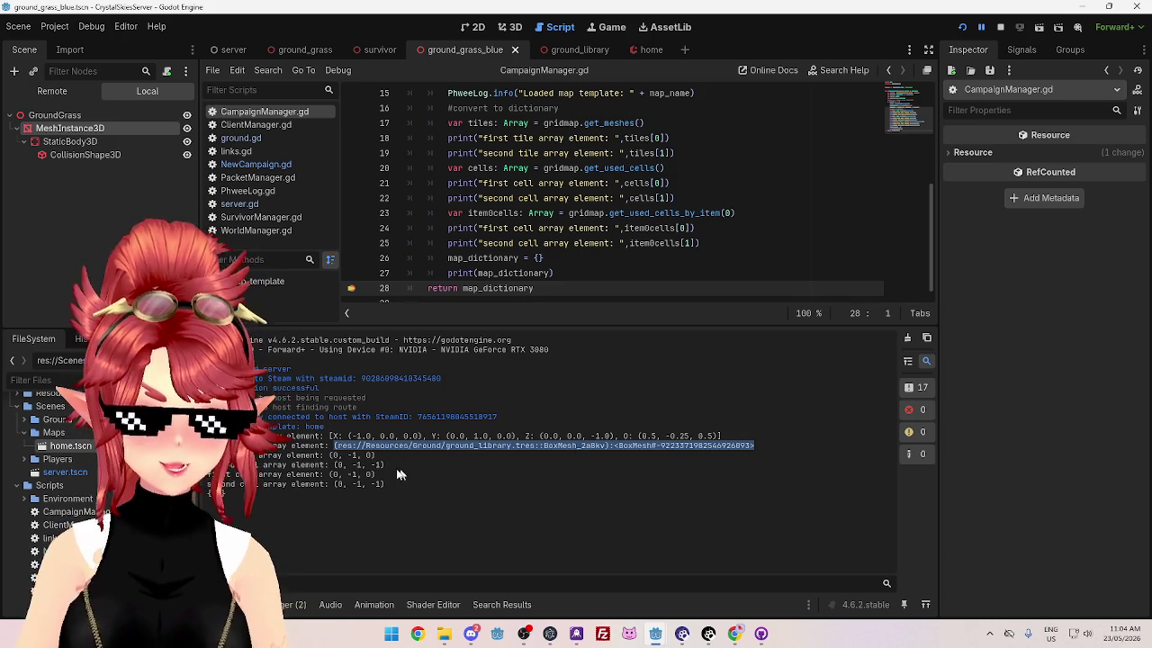
drag(330, 456, 346, 456)
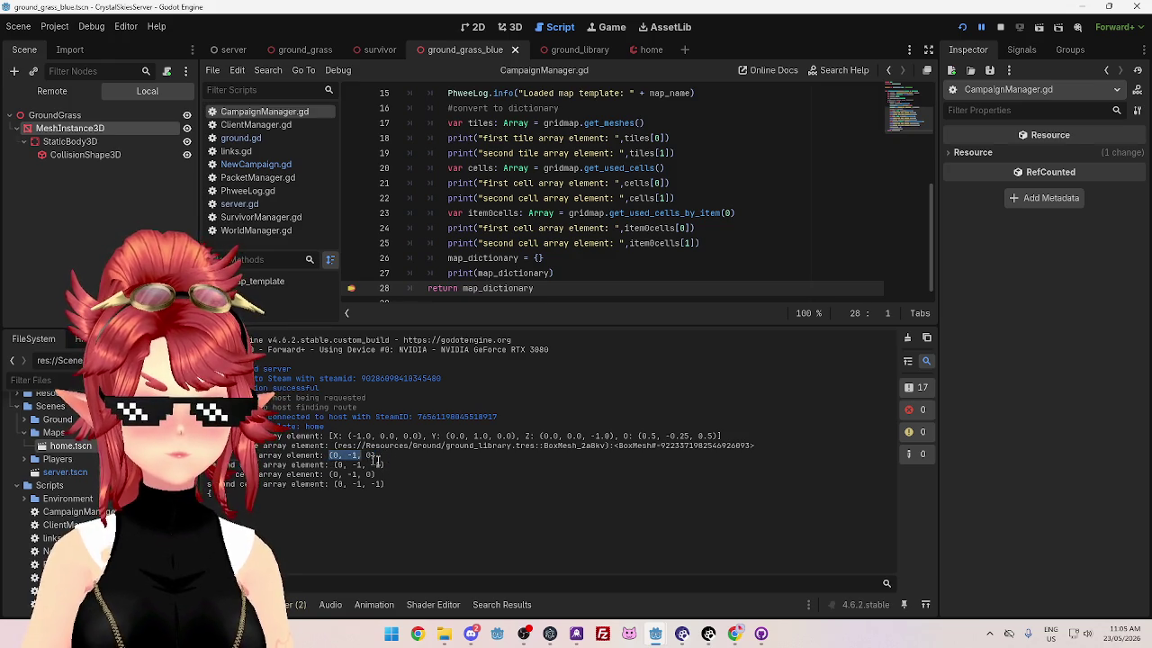
drag(328, 435, 371, 436)
triple_click(396, 439)
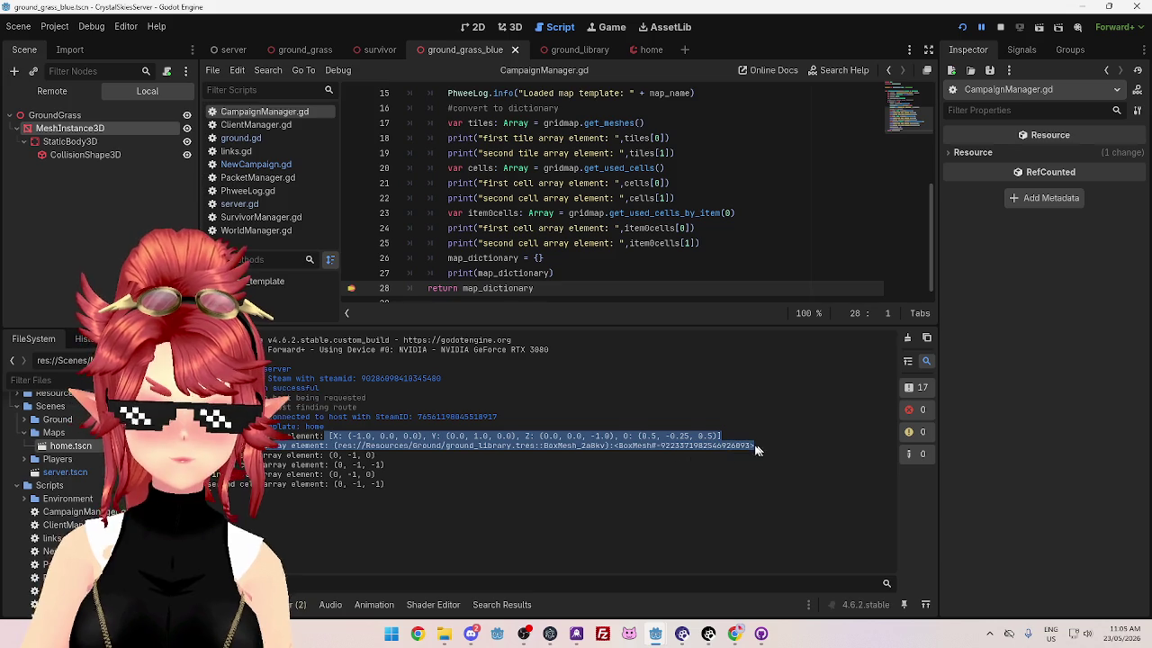
click(373, 461)
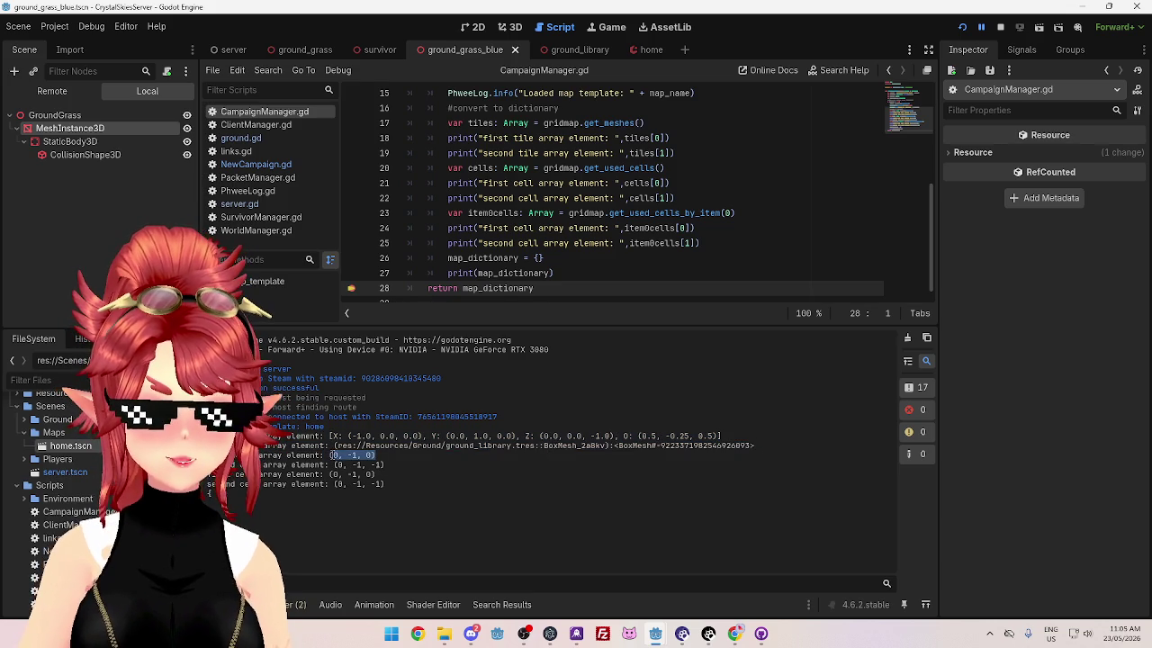
drag(330, 456, 373, 458)
click(374, 459)
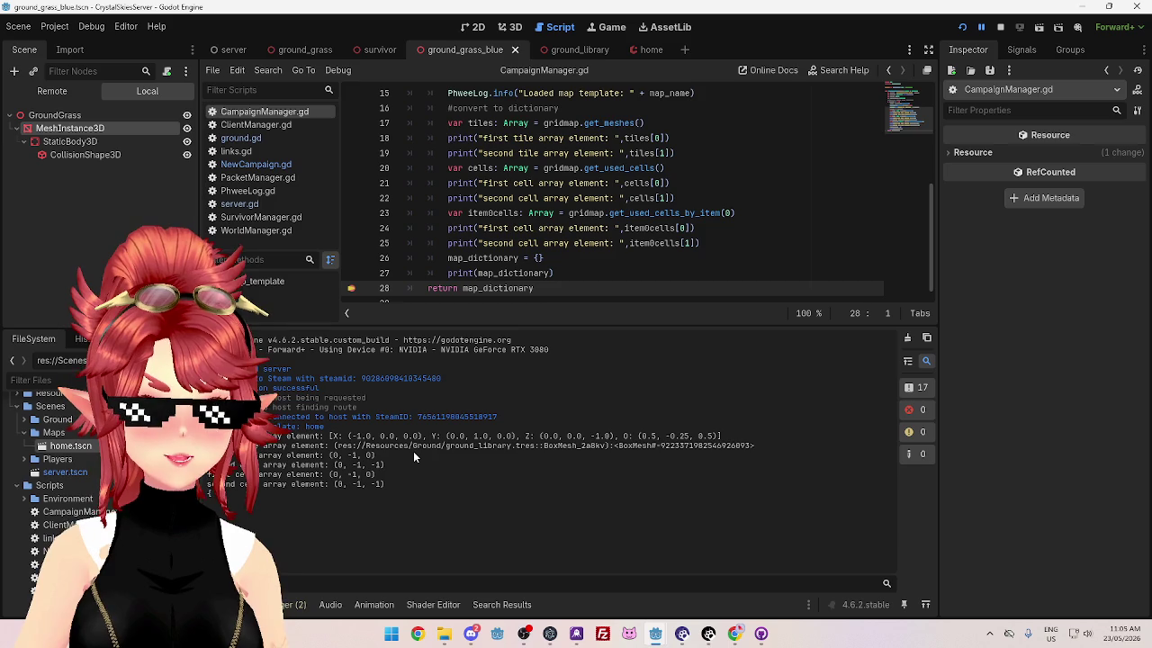
drag(331, 457, 374, 456)
click(398, 449)
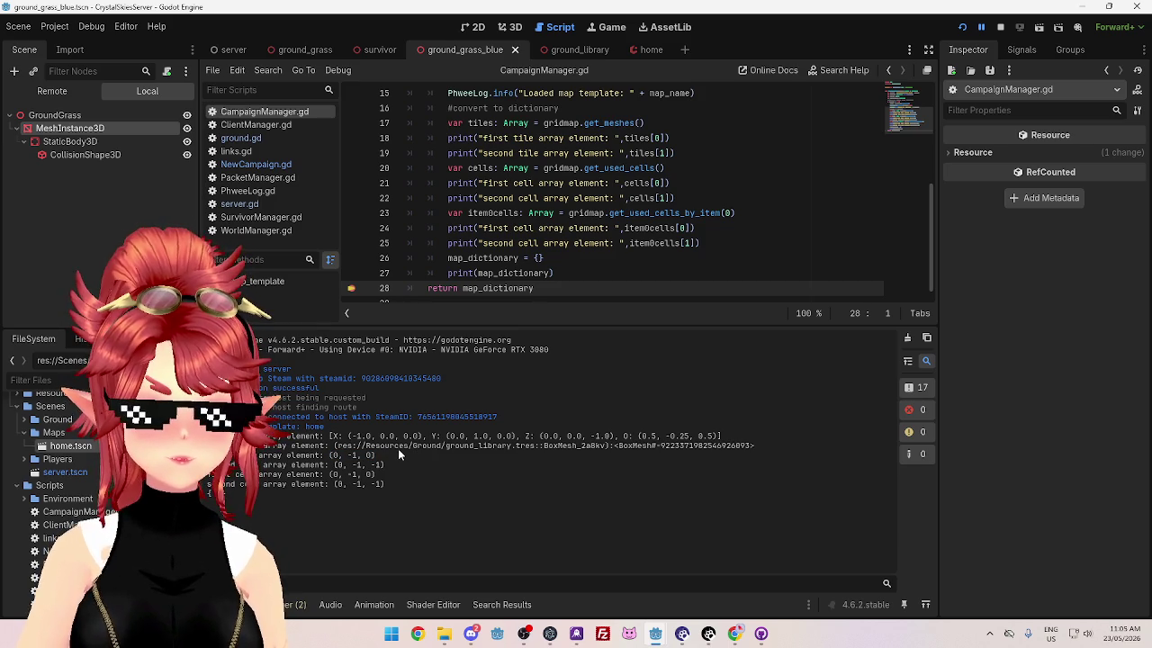
drag(639, 437, 720, 437)
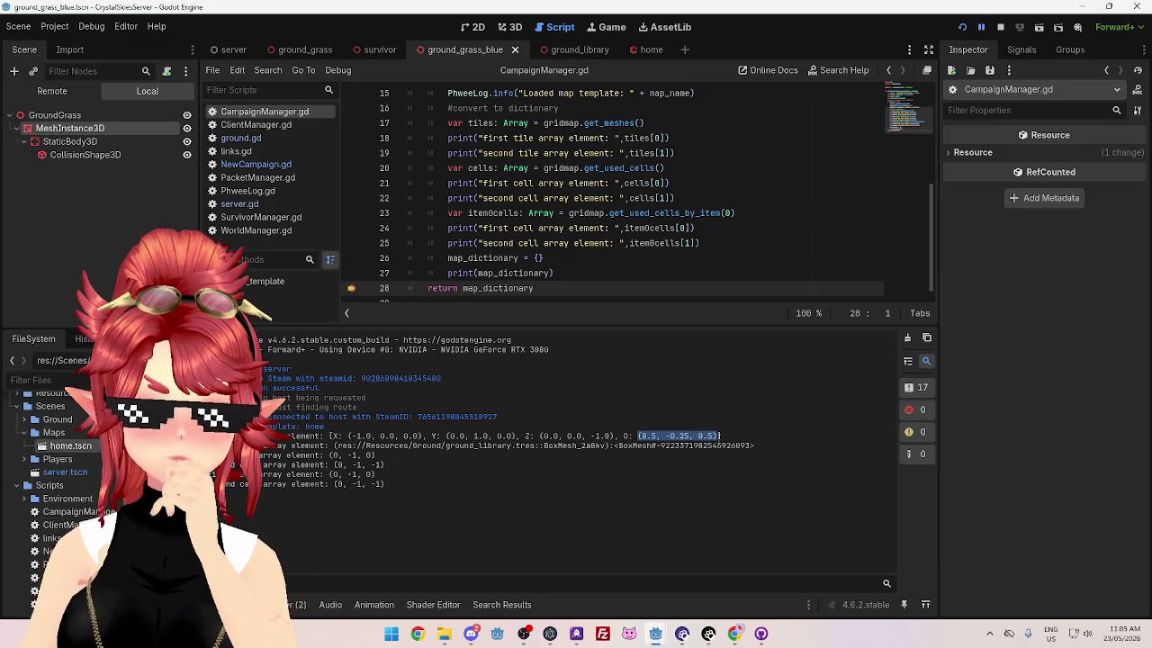
click(353, 438)
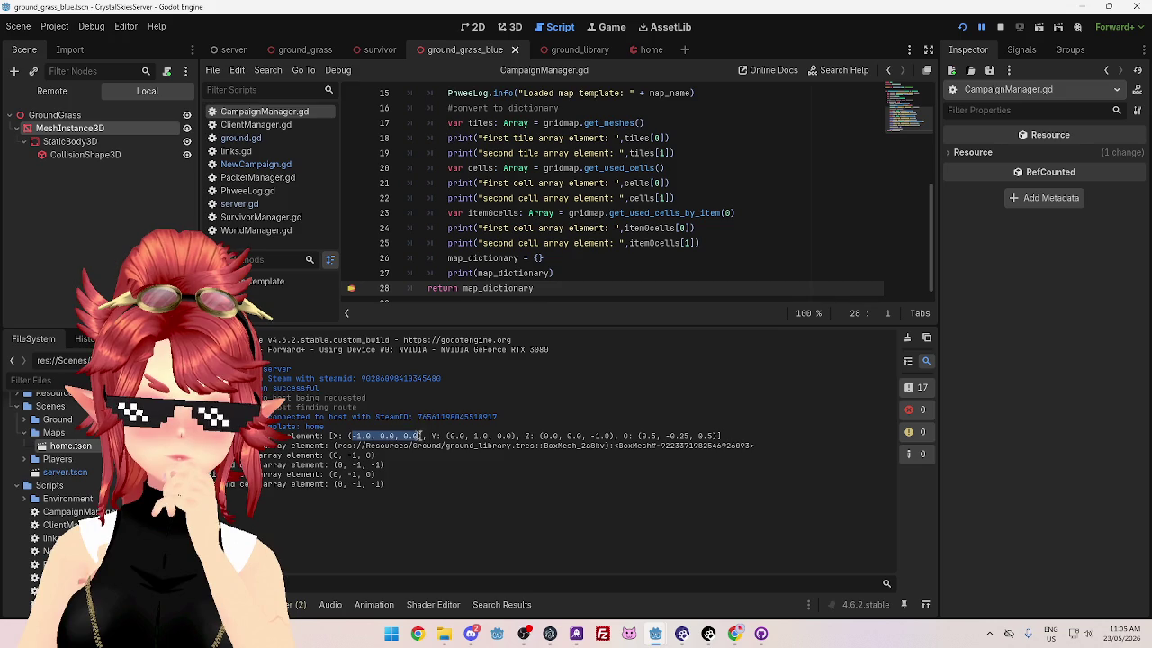
drag(446, 438, 521, 438)
click(567, 441)
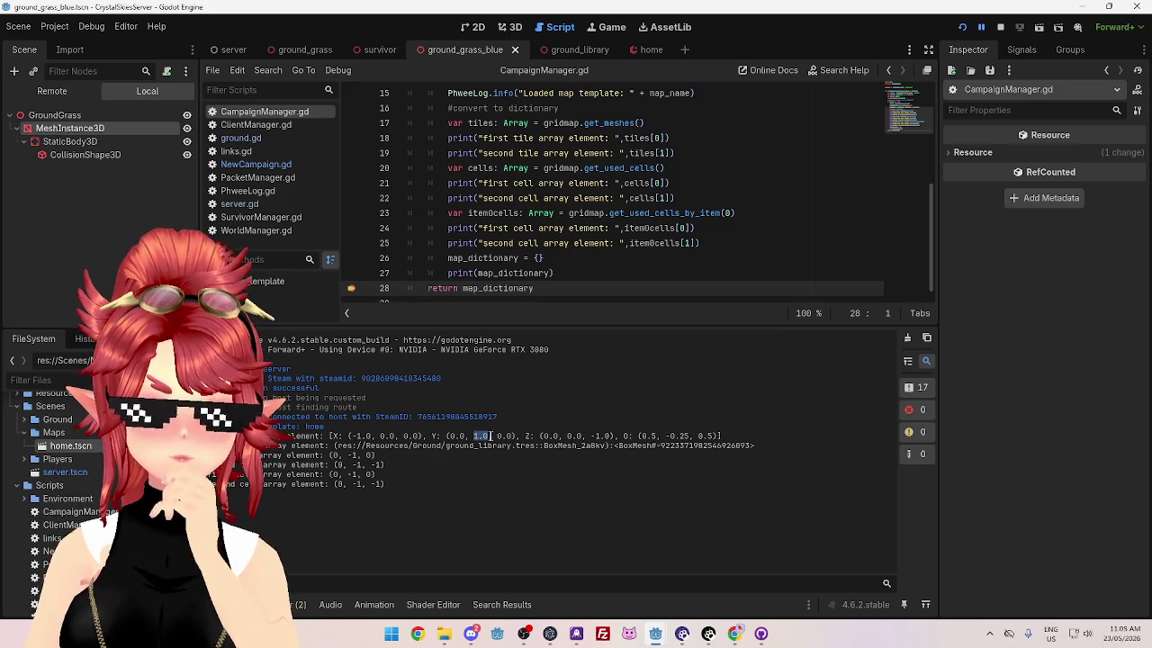
drag(591, 438, 617, 438)
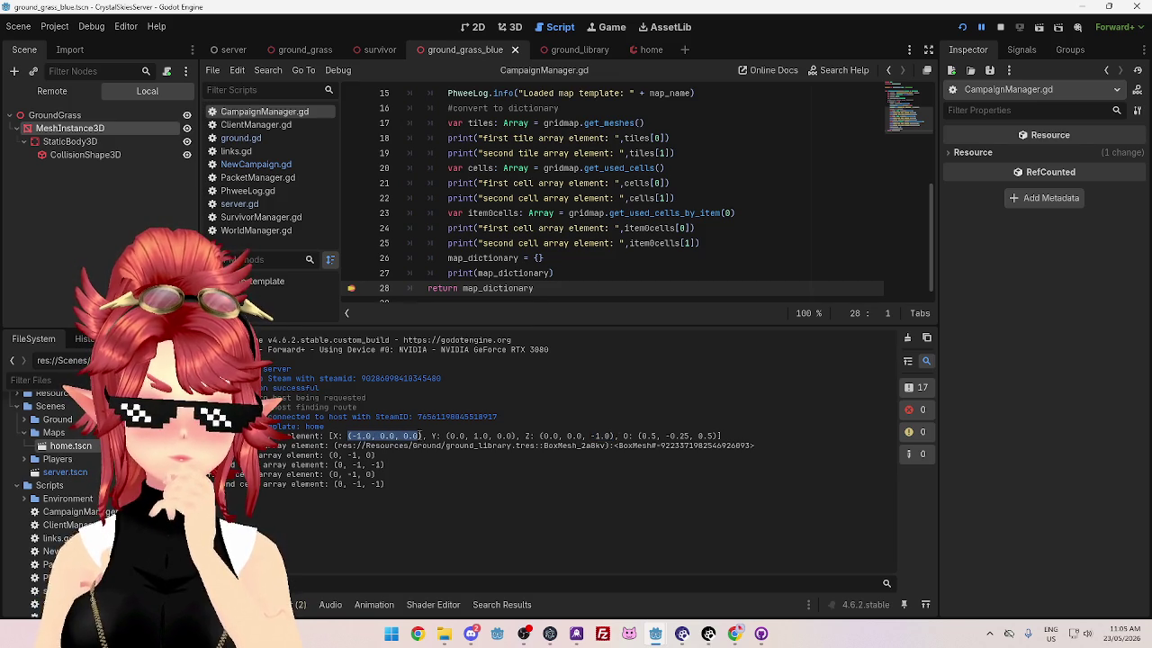
drag(446, 437, 617, 436)
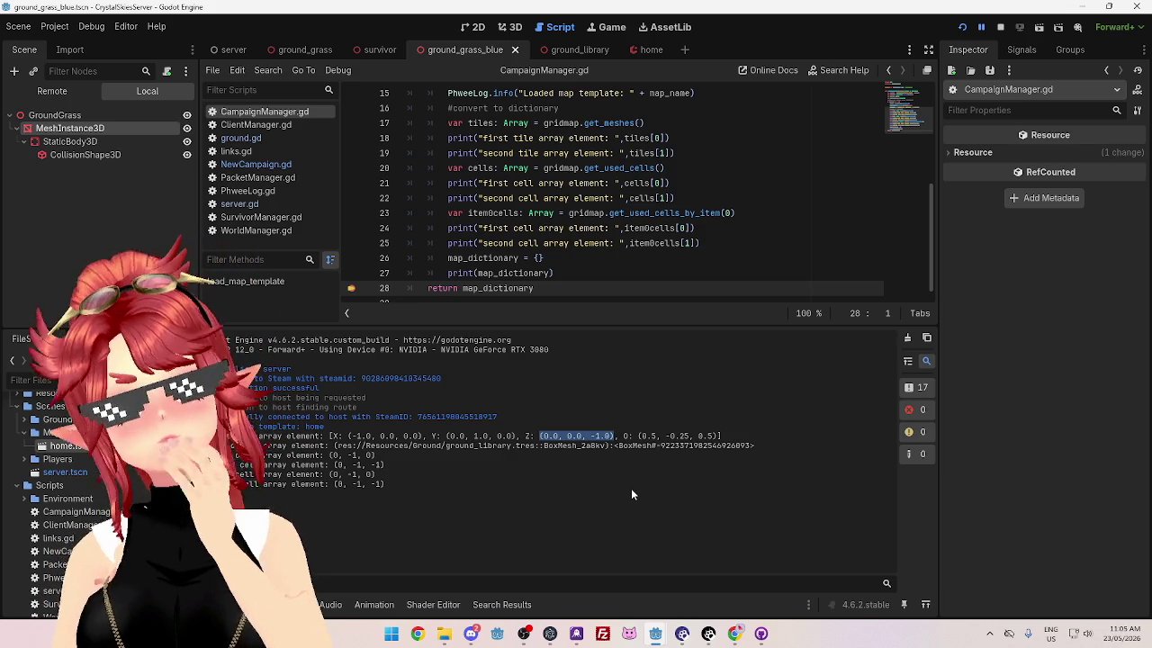
drag(330, 456, 375, 456)
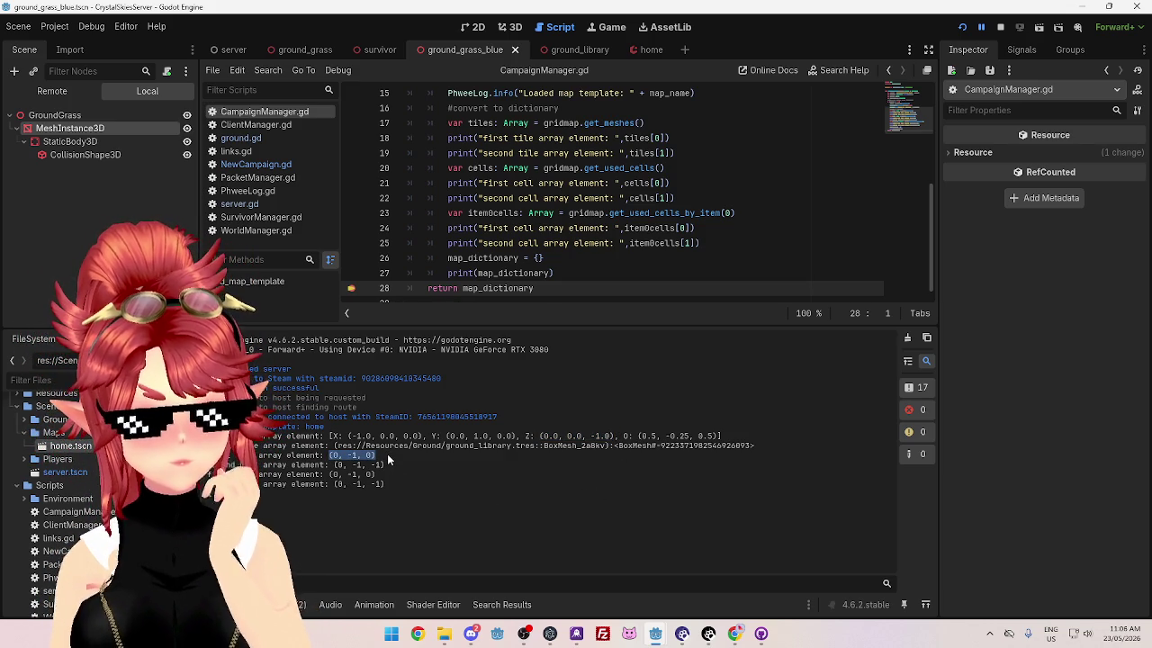
click(326, 471)
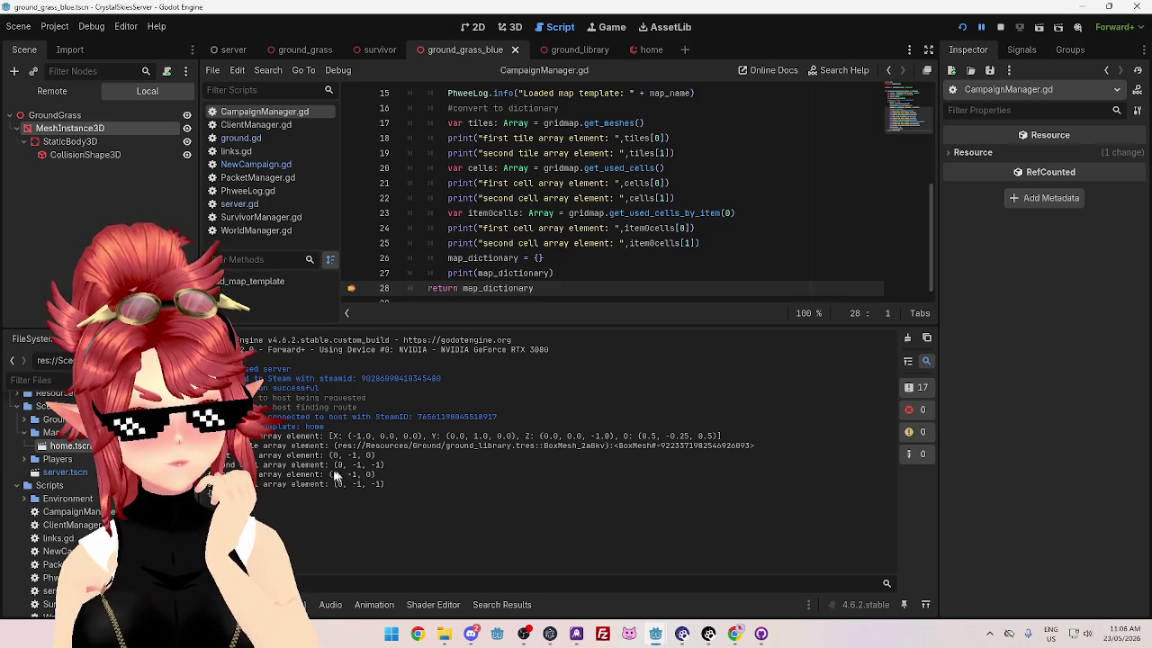
drag(287, 456, 385, 466)
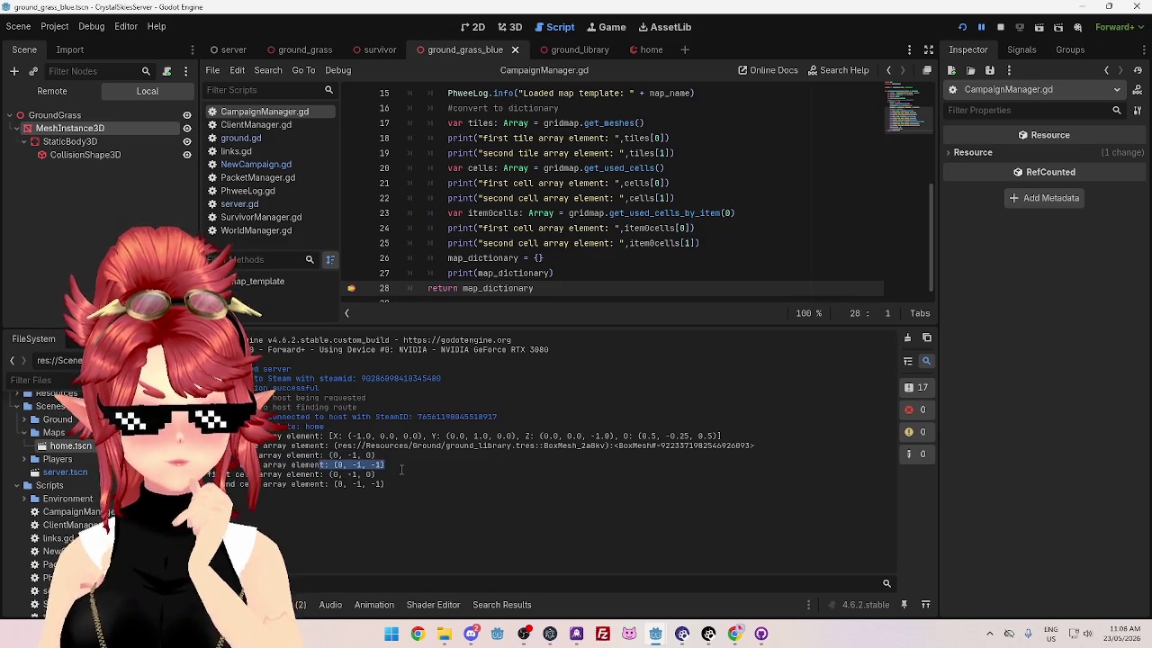
drag(497, 417, 484, 416)
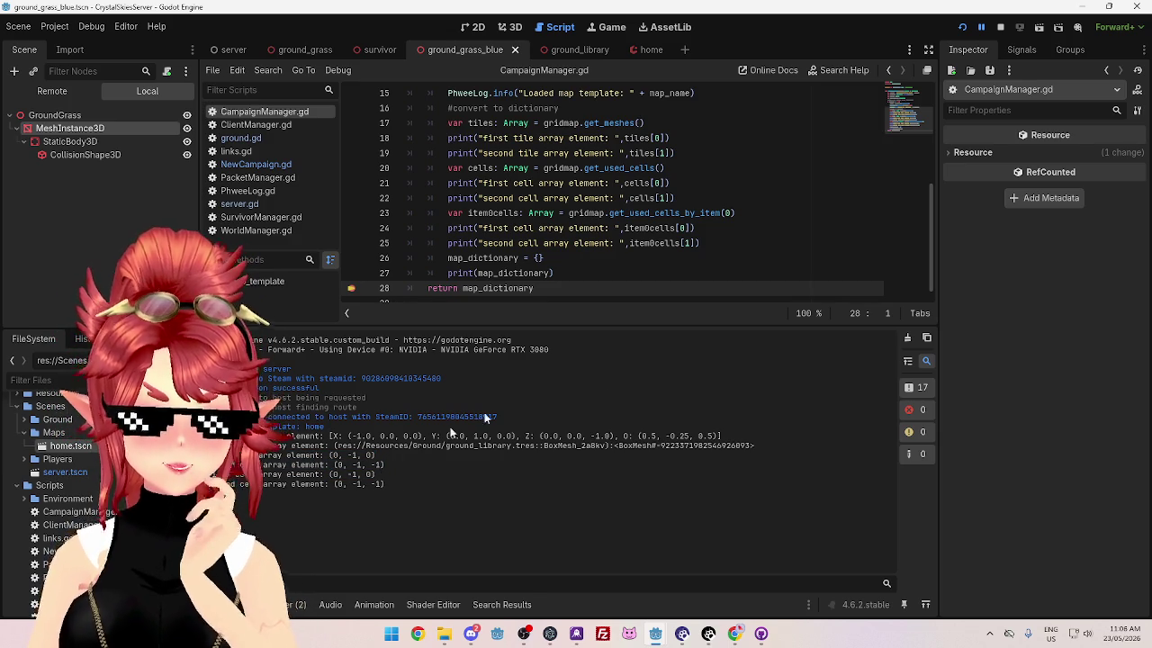
Step: Stop the running game and comment out lines 17–22 holding the tile and cell prints
click(998, 29)
drag(447, 122, 697, 150)
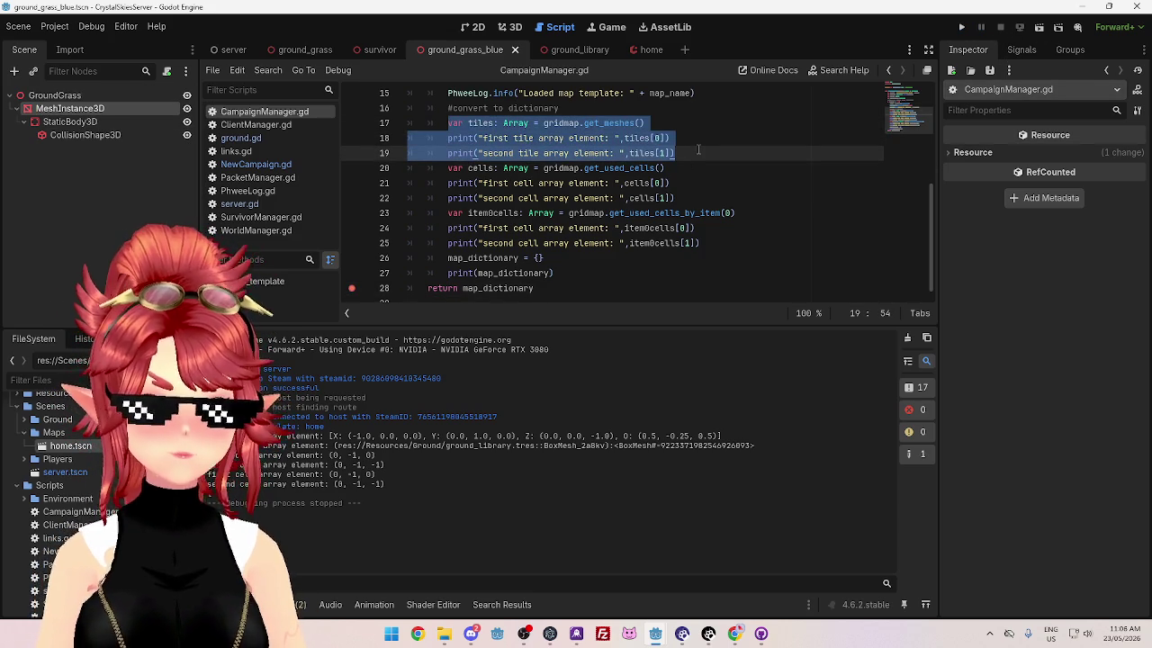
mouse_move(674, 198)
mouse_down()
mouse_move(613, 193)
mouse_move(448, 123)
mouse_up()
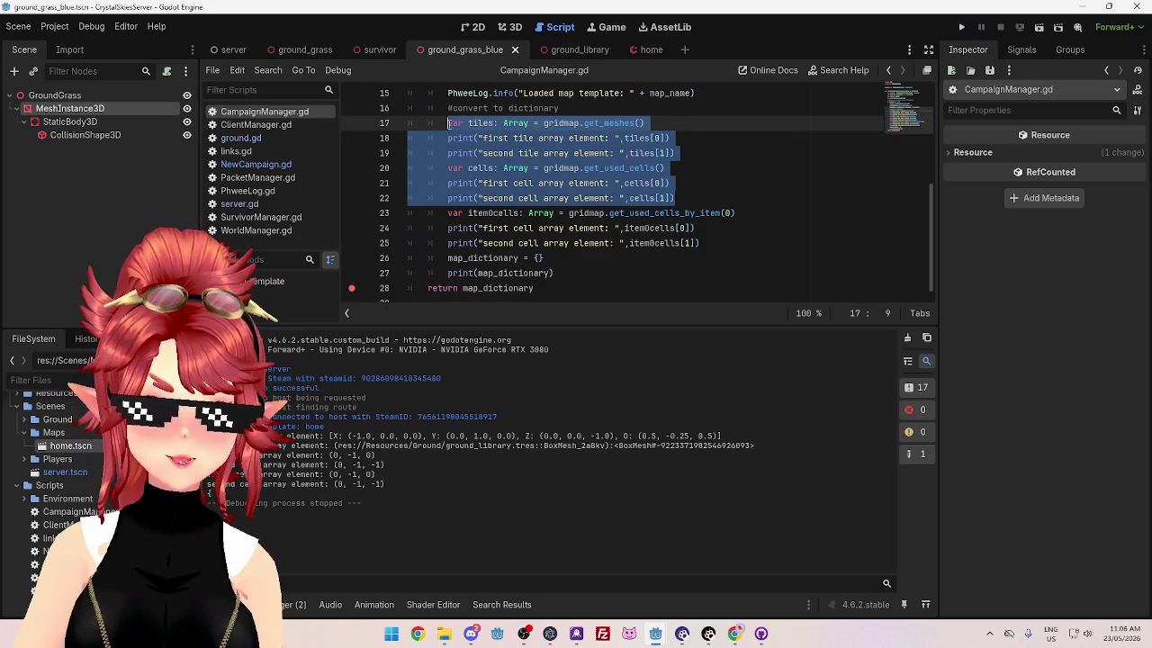
key(ctrl+k)
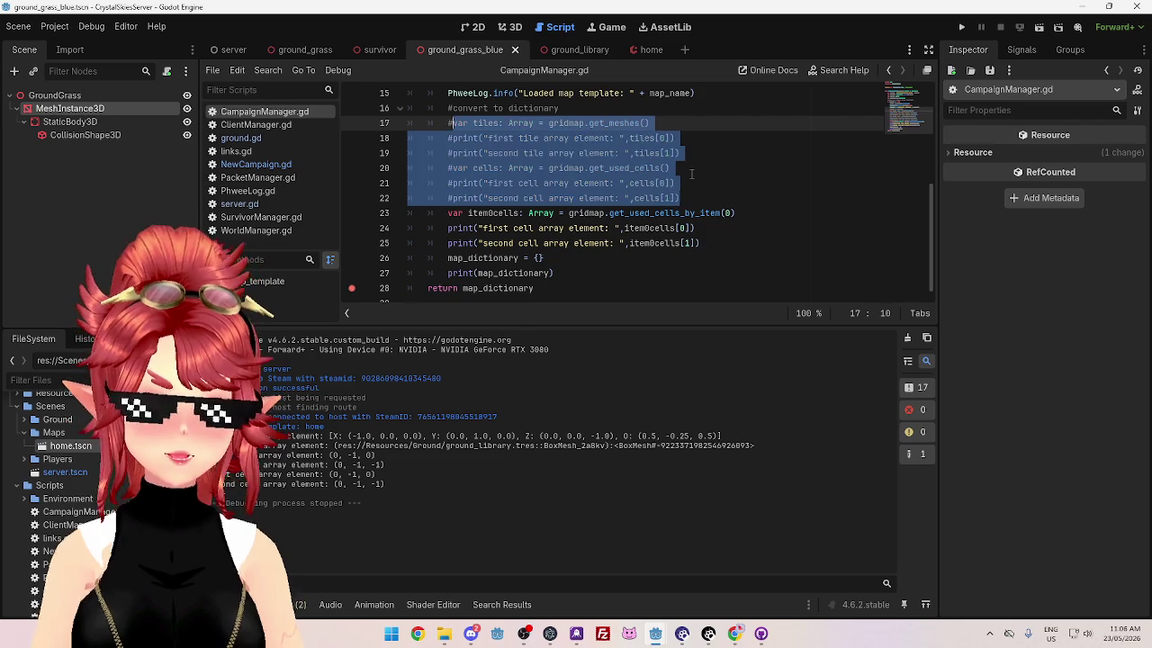
Step: Uncomment the cell lines 20–22 and then the tile lines 17–19 again
click(709, 242)
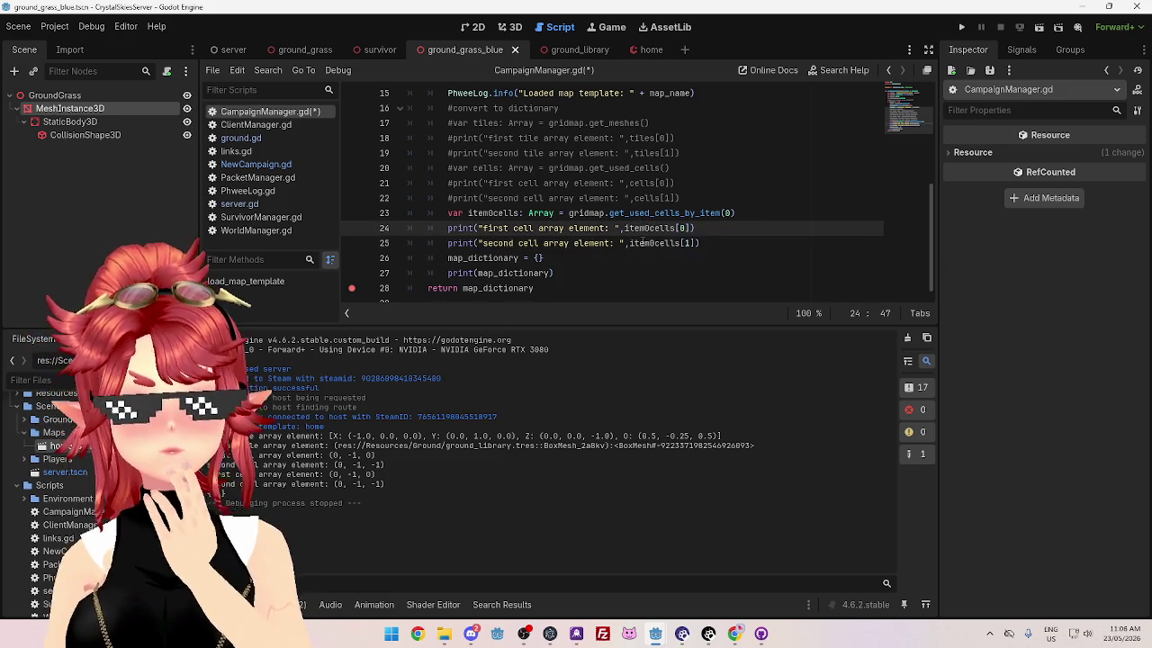
double_click(642, 243)
click(712, 244)
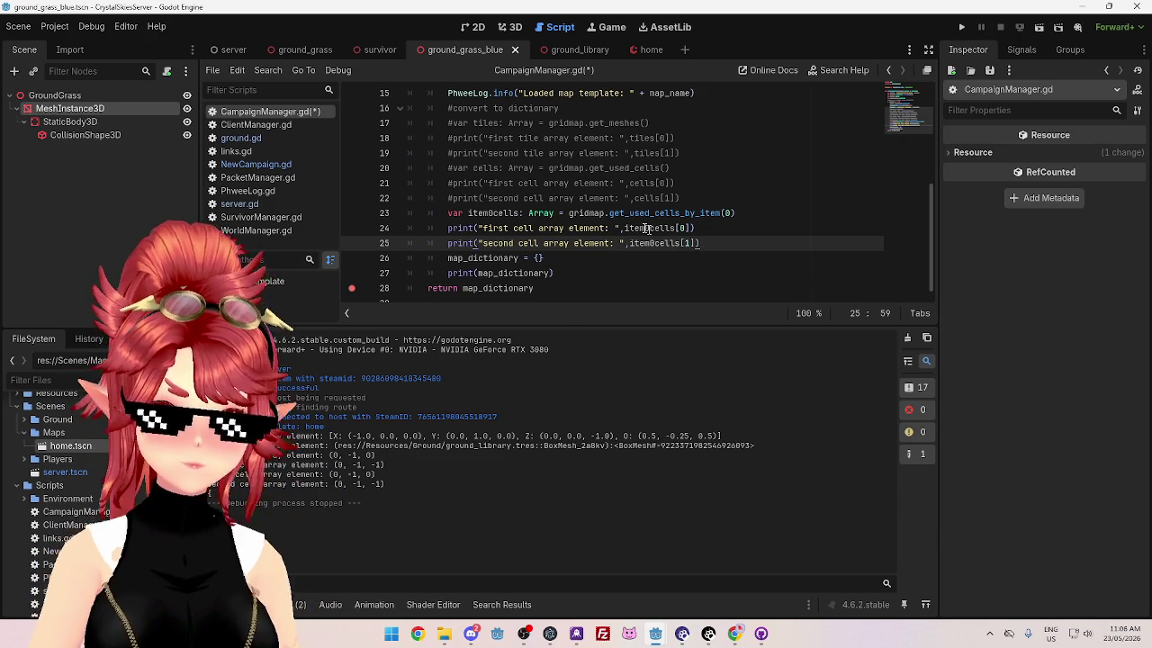
drag(678, 198, 433, 170)
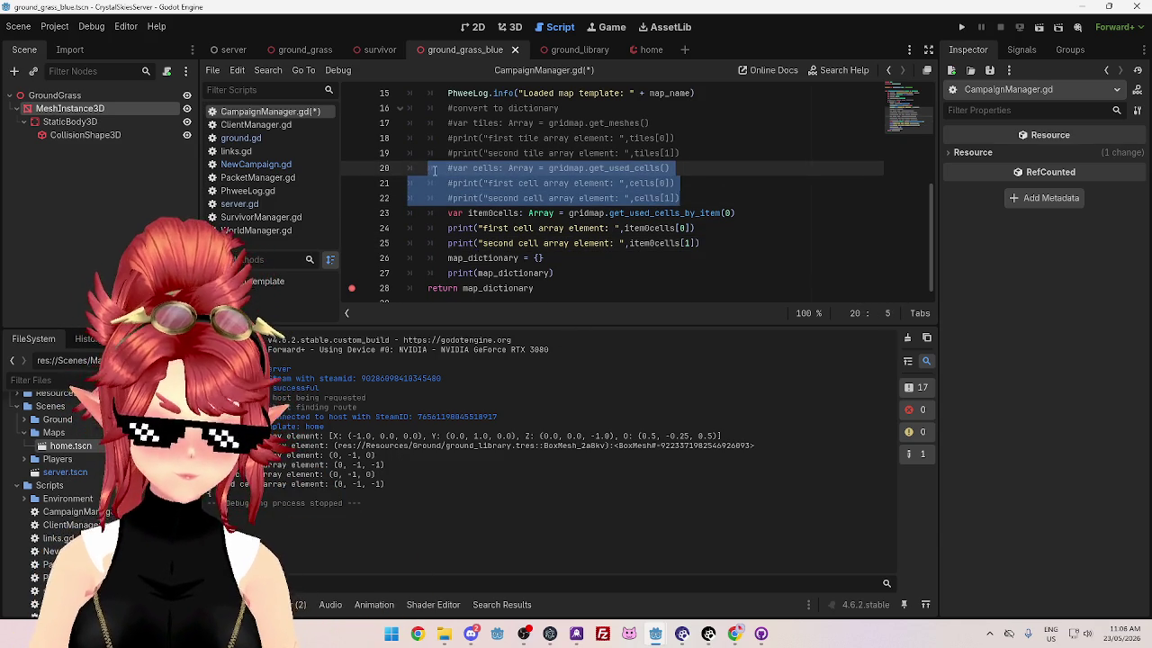
key(ctrl+k)
drag(675, 198, 445, 198)
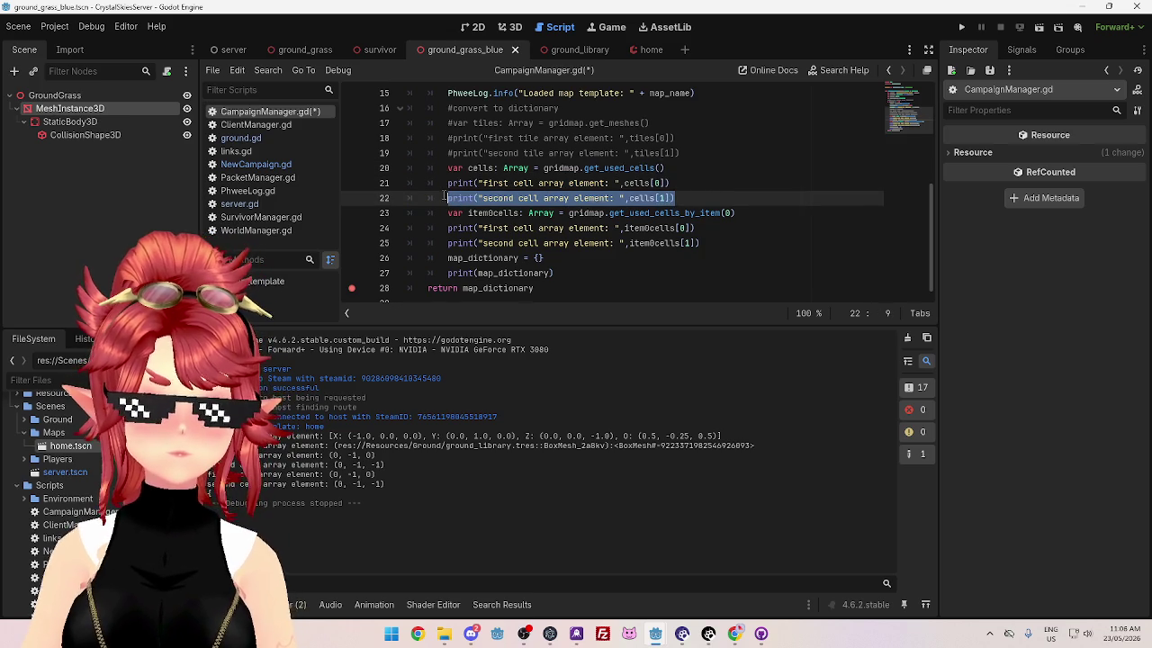
click(698, 198)
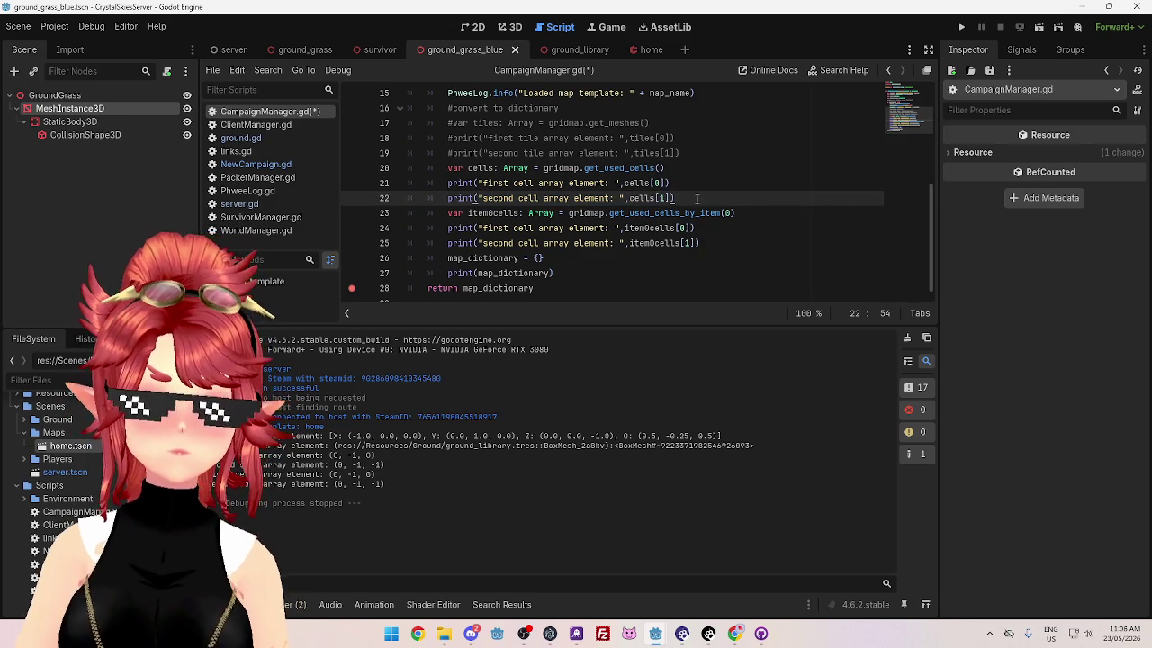
mouse_move(450, 124)
mouse_down()
mouse_move(648, 126)
mouse_move(688, 152)
mouse_up()
key(ctrl+k)
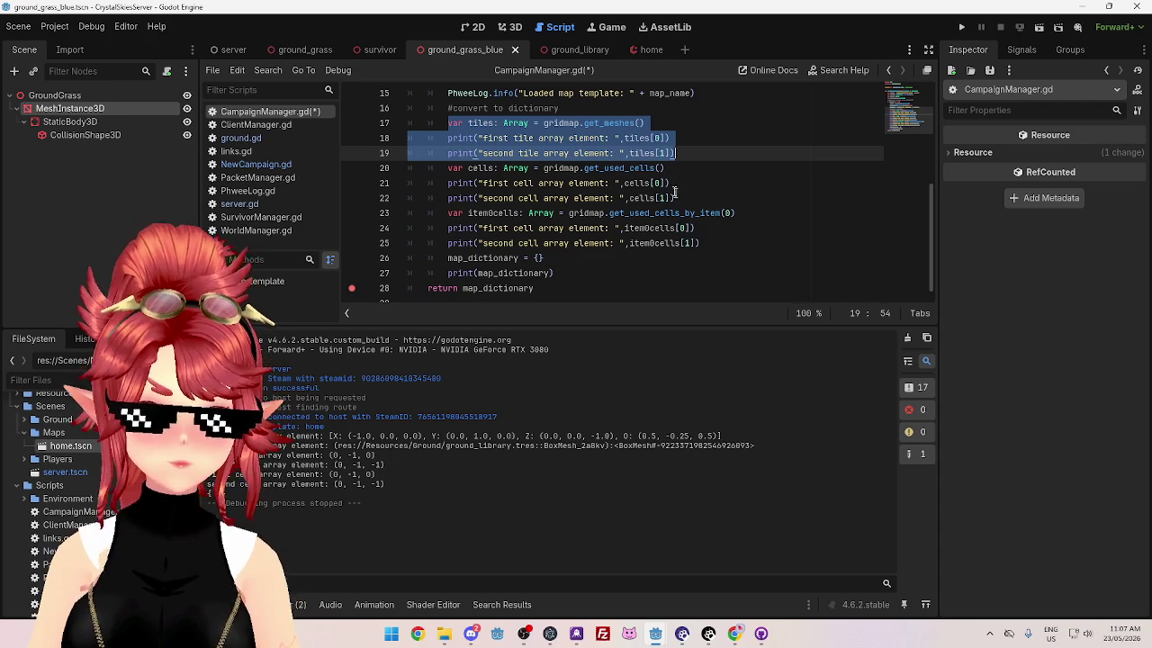
click(677, 176)
drag(680, 155, 460, 140)
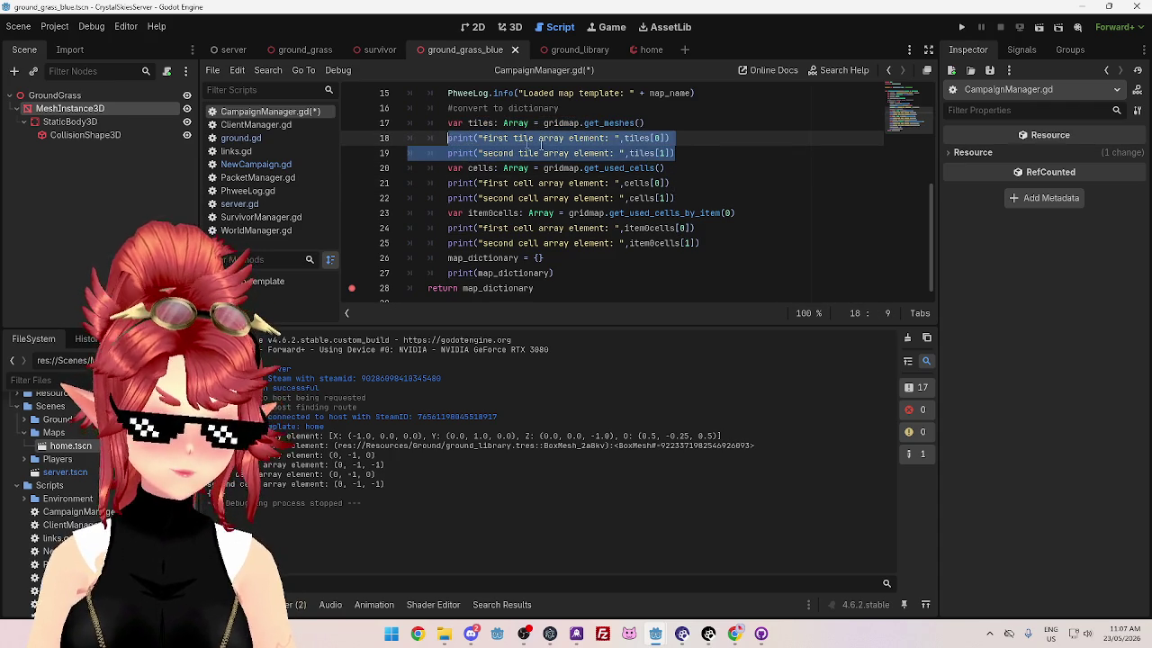
click(703, 155)
key(Return)
text(print("first tile array element: ",tiles[0]) 		print("second tile array element: ",tiles[1]))
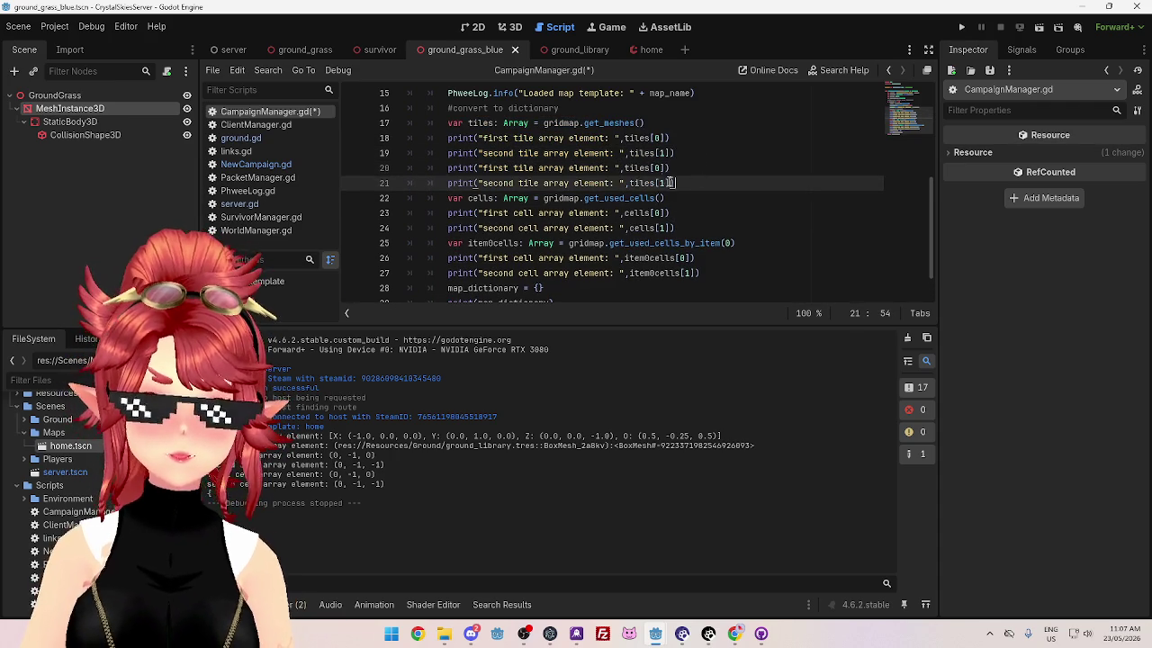
double_click(657, 169)
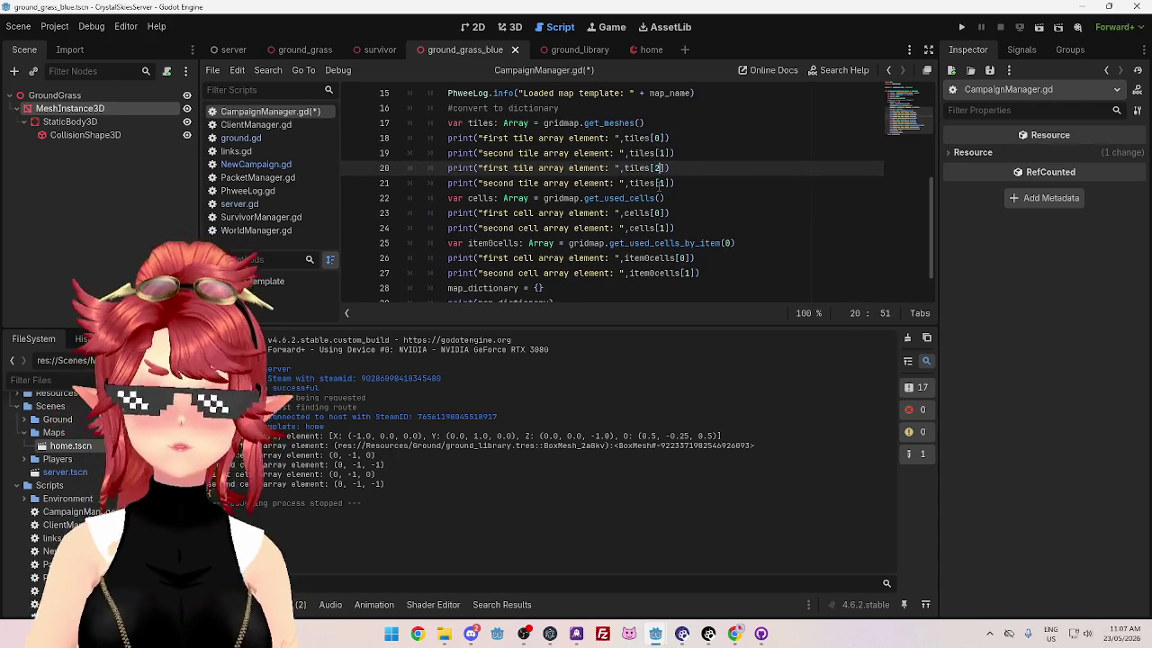
double_click(661, 183)
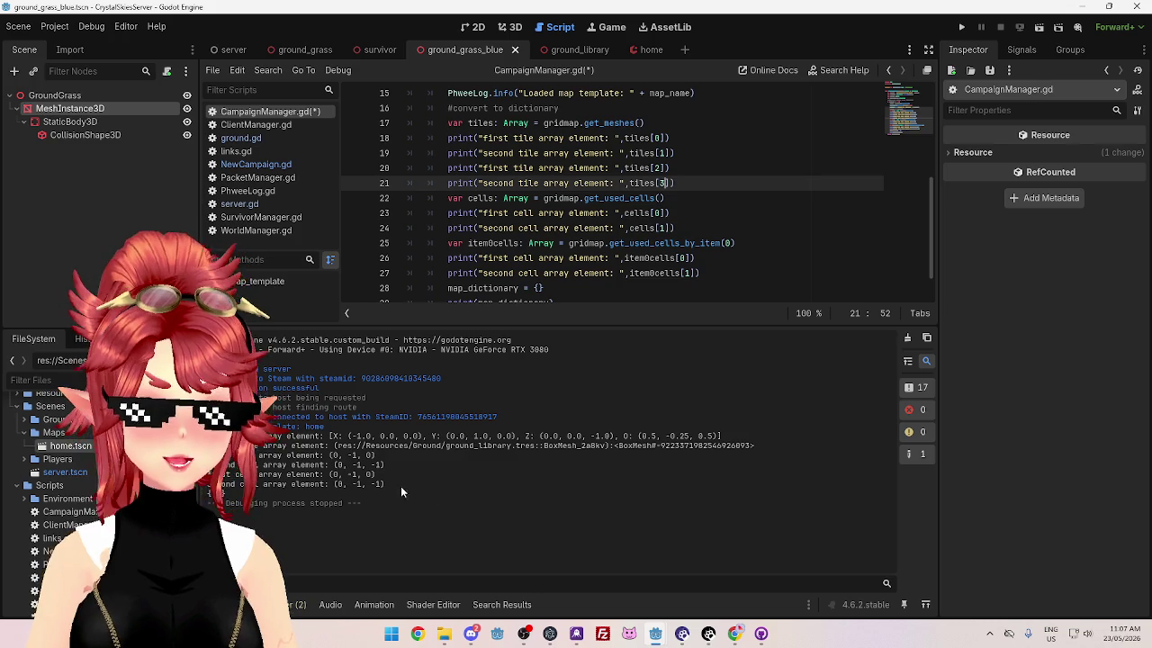
mouse_move(684, 169)
mouse_down()
mouse_move(684, 155)
mouse_move(686, 183)
mouse_up()
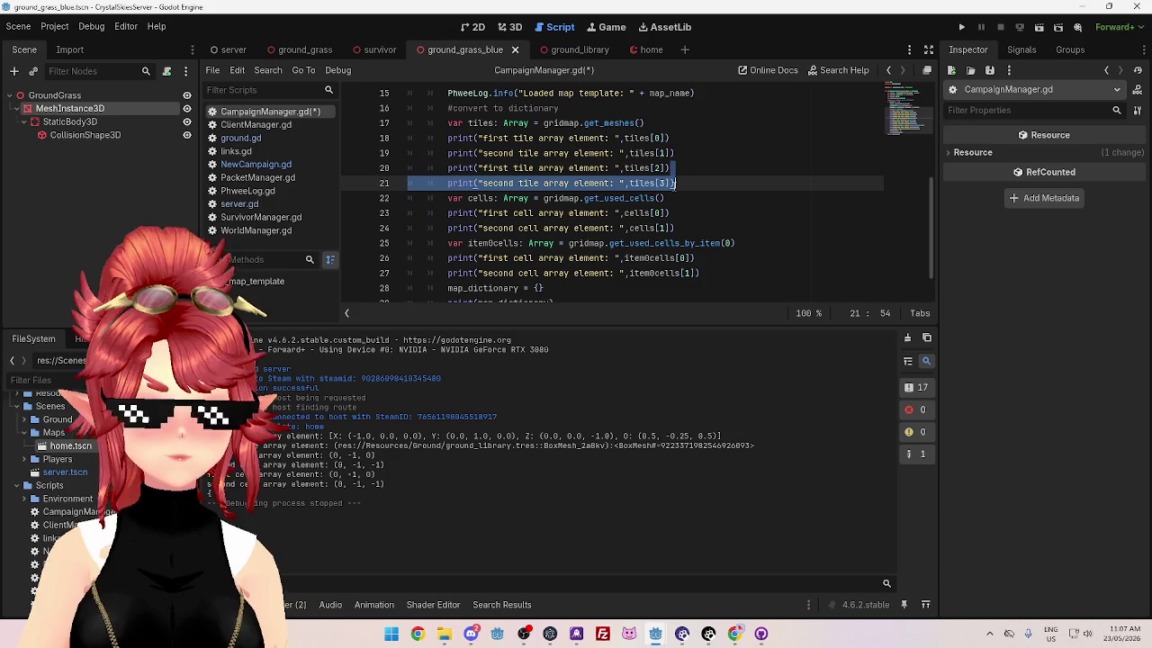
mouse_move(387, 485)
mouse_down()
mouse_move(328, 484)
mouse_move(328, 475)
mouse_move(237, 474)
mouse_move(394, 484)
mouse_move(208, 485)
mouse_up()
mouse_move(332, 483)
mouse_down()
mouse_move(379, 483)
mouse_move(331, 485)
mouse_up()
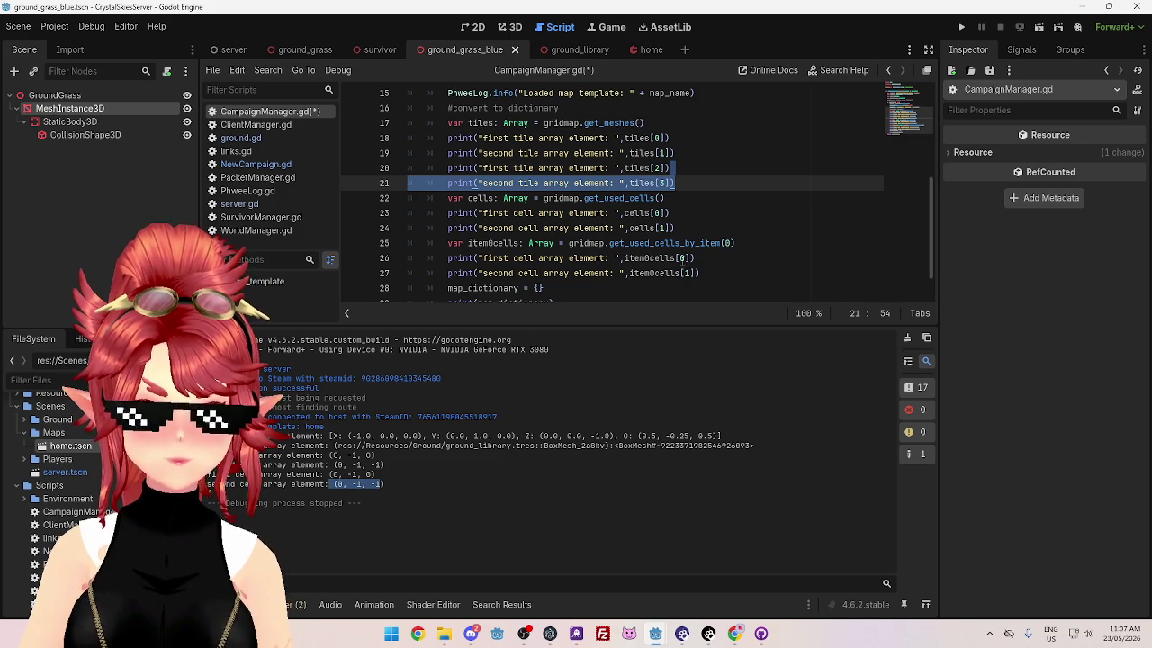
click(686, 257)
click(687, 273)
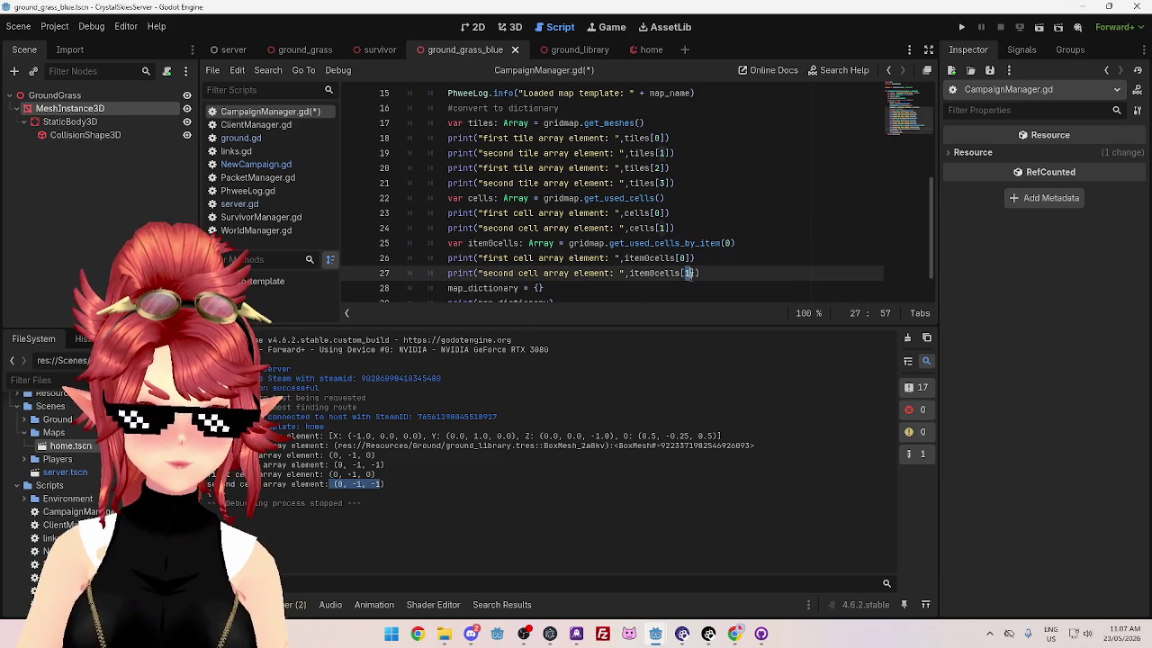
drag(487, 272, 614, 274)
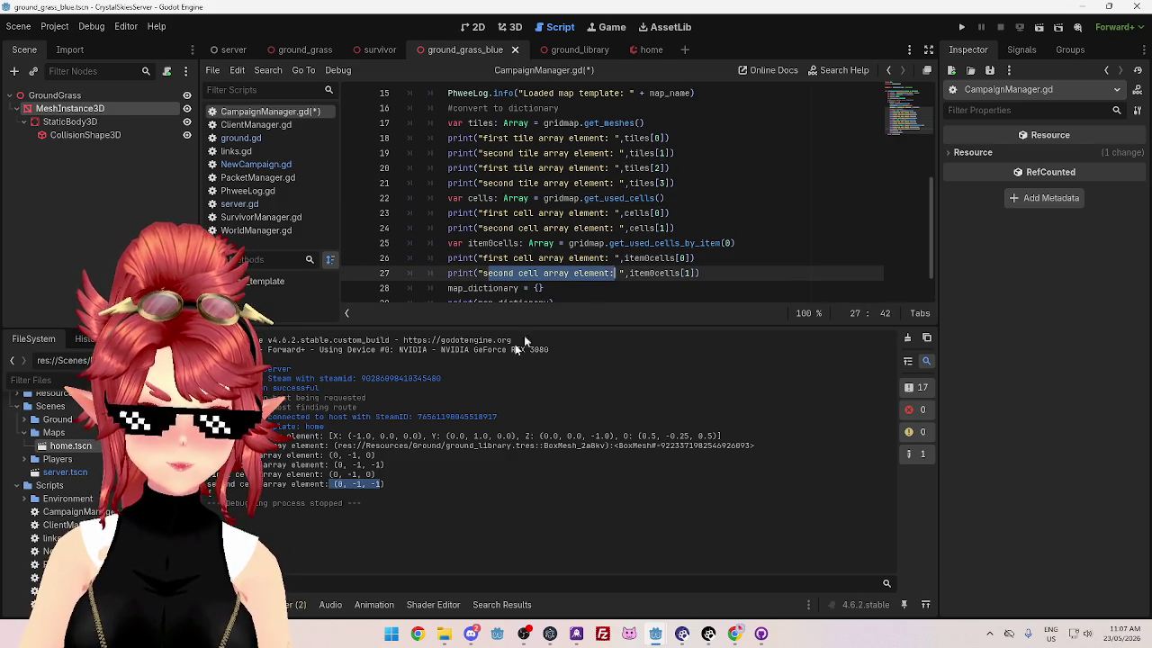
drag(335, 465, 388, 465)
Step: Read the GridMap docs' get_used_cells_by_item entry, highlighting 'all cells with the given item'
drag(324, 484, 385, 484)
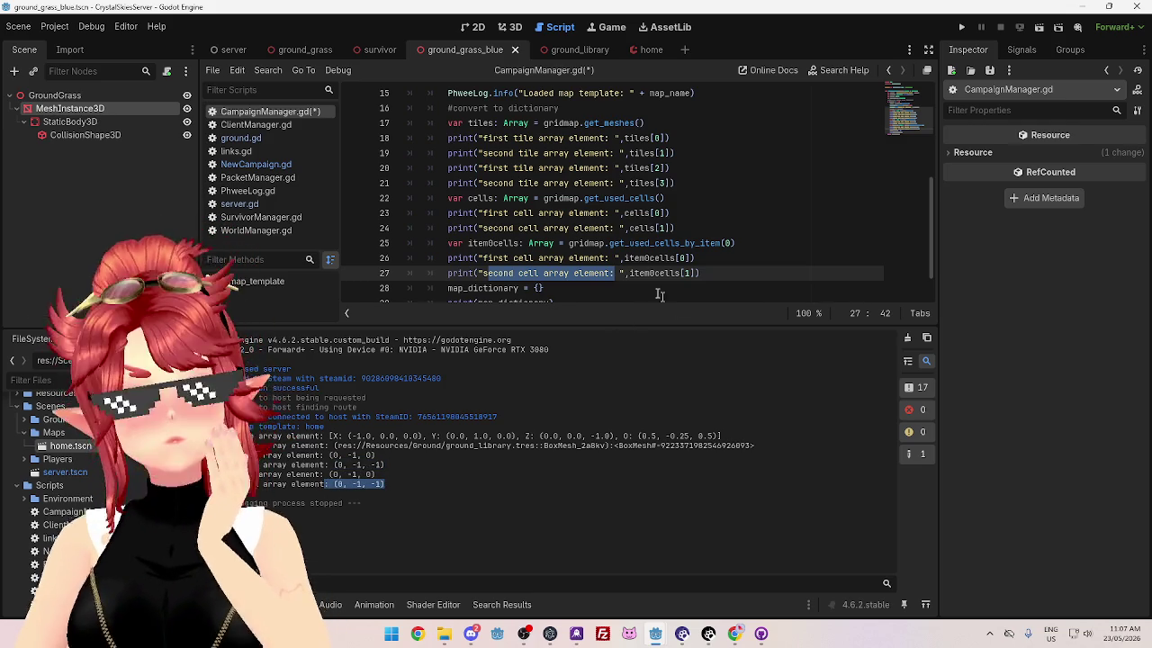
key(alt+Tab)
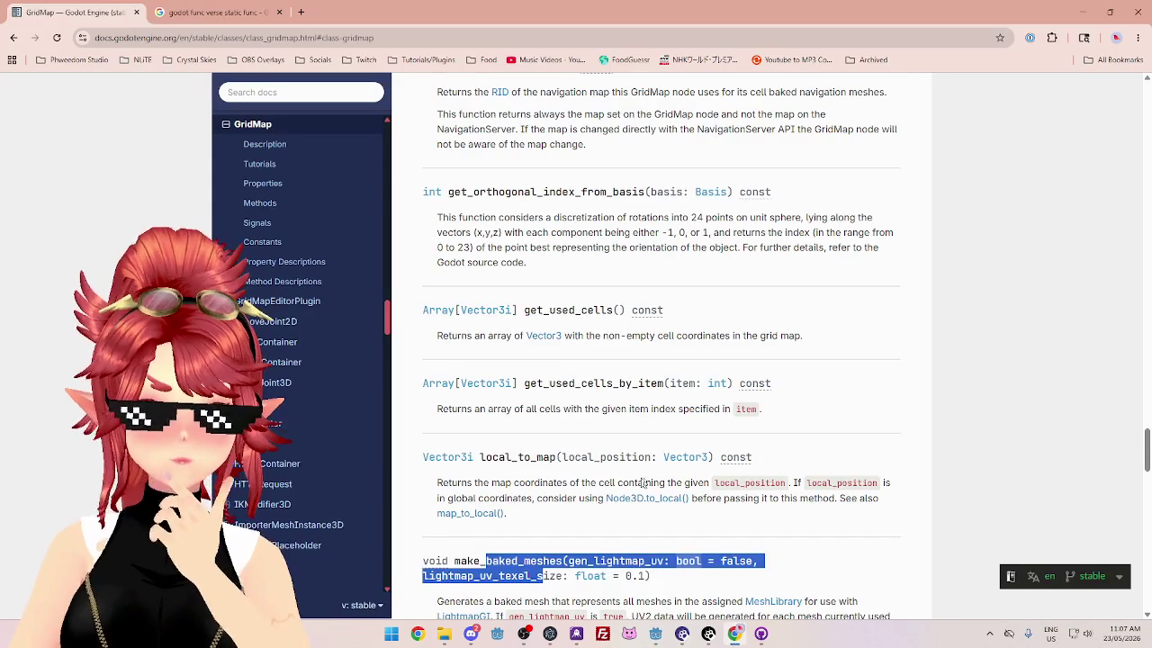
scroll(633, 456, down, 3)
scroll(567, 360, up, 2)
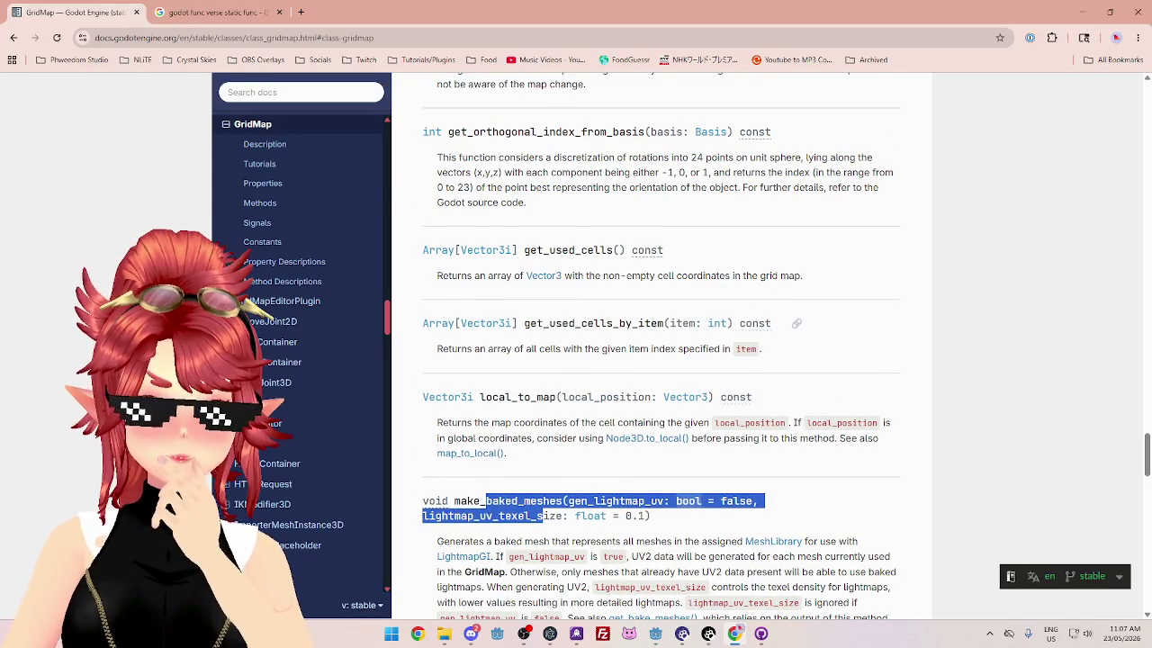
drag(537, 323, 582, 323)
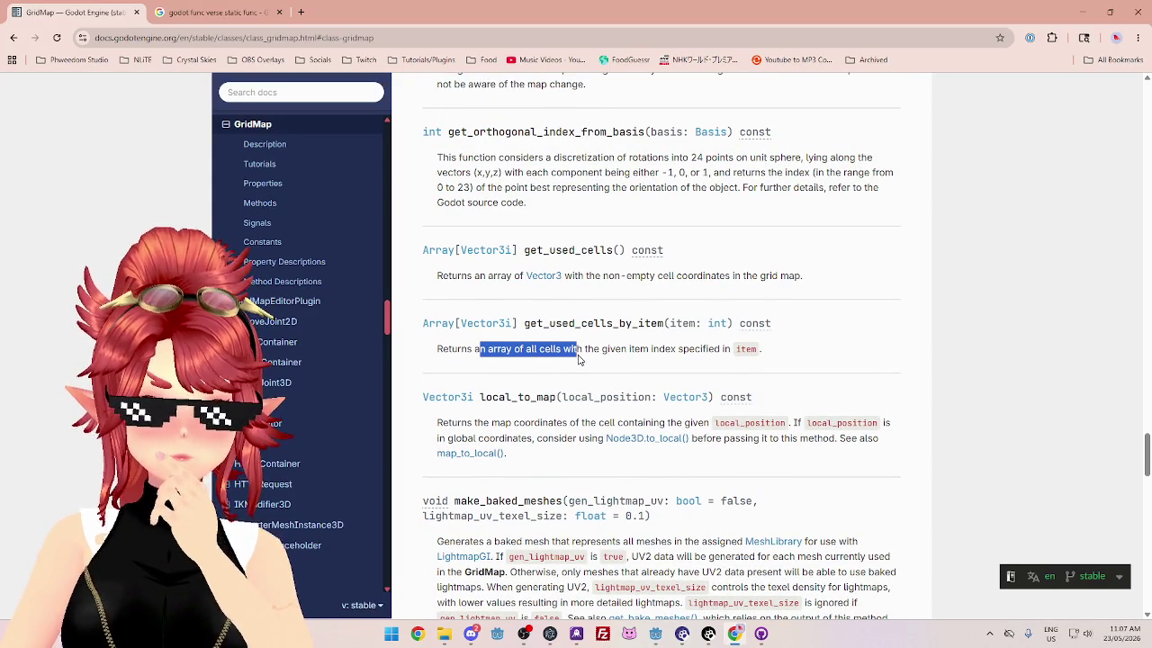
mouse_move(593, 349)
mouse_down()
mouse_move(758, 350)
mouse_move(656, 349)
mouse_move(692, 349)
mouse_up()
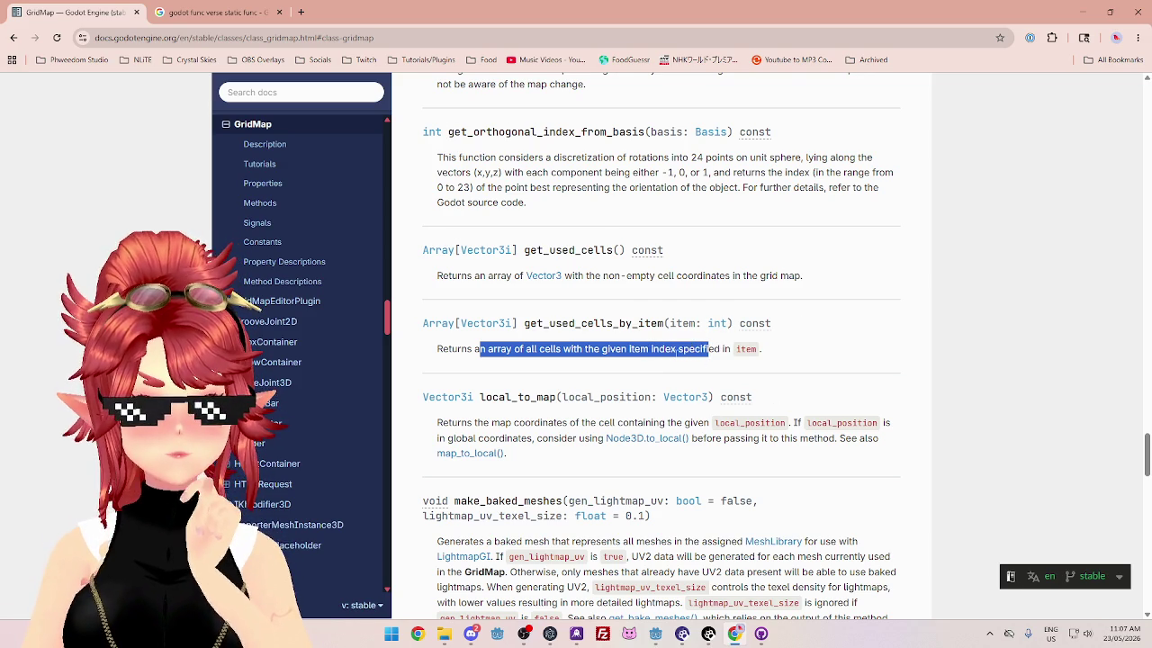
click(677, 351)
drag(529, 352, 648, 351)
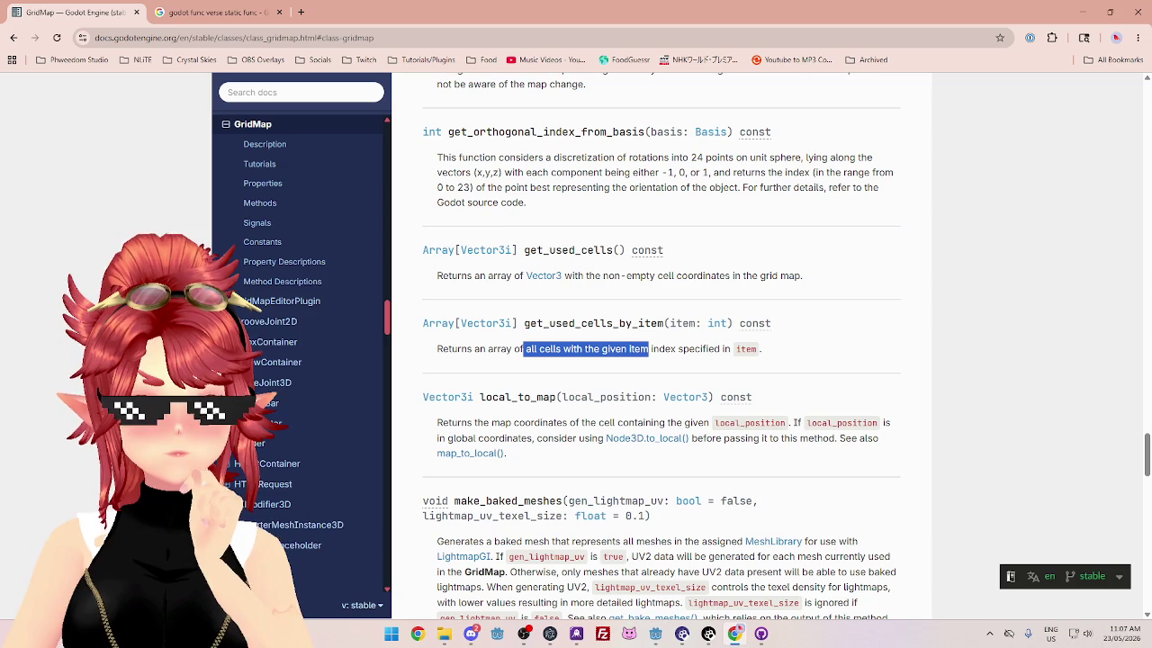
Step: Return to the Godot editor and bring up the home scene
mouse_move(656, 635)
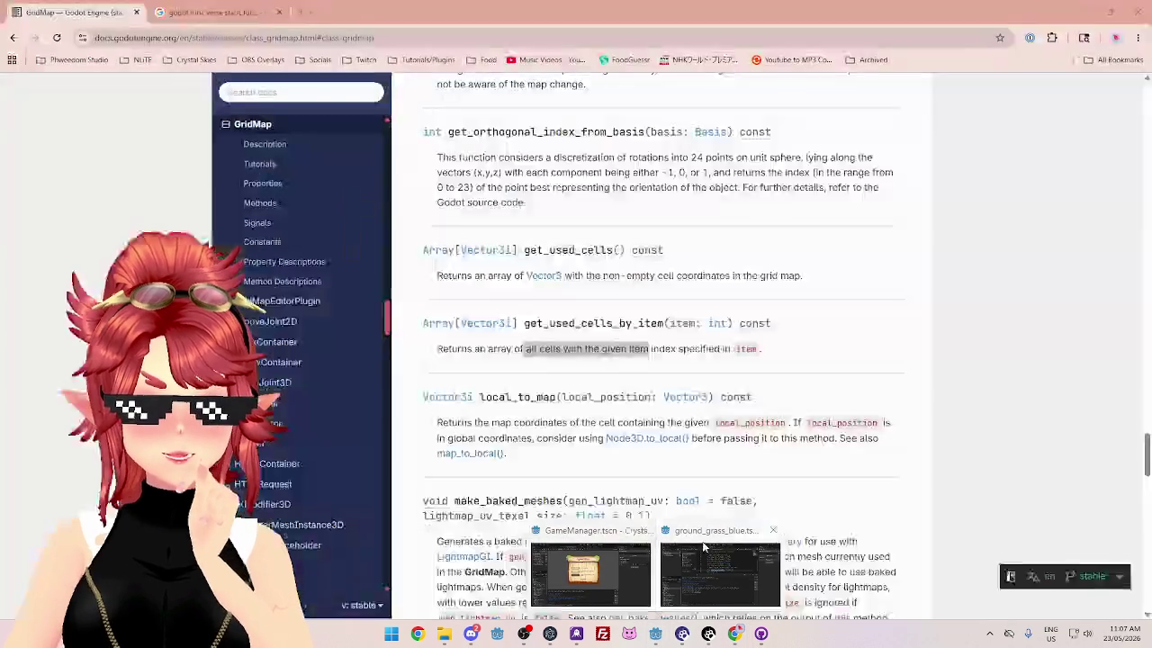
click(594, 576)
click(648, 50)
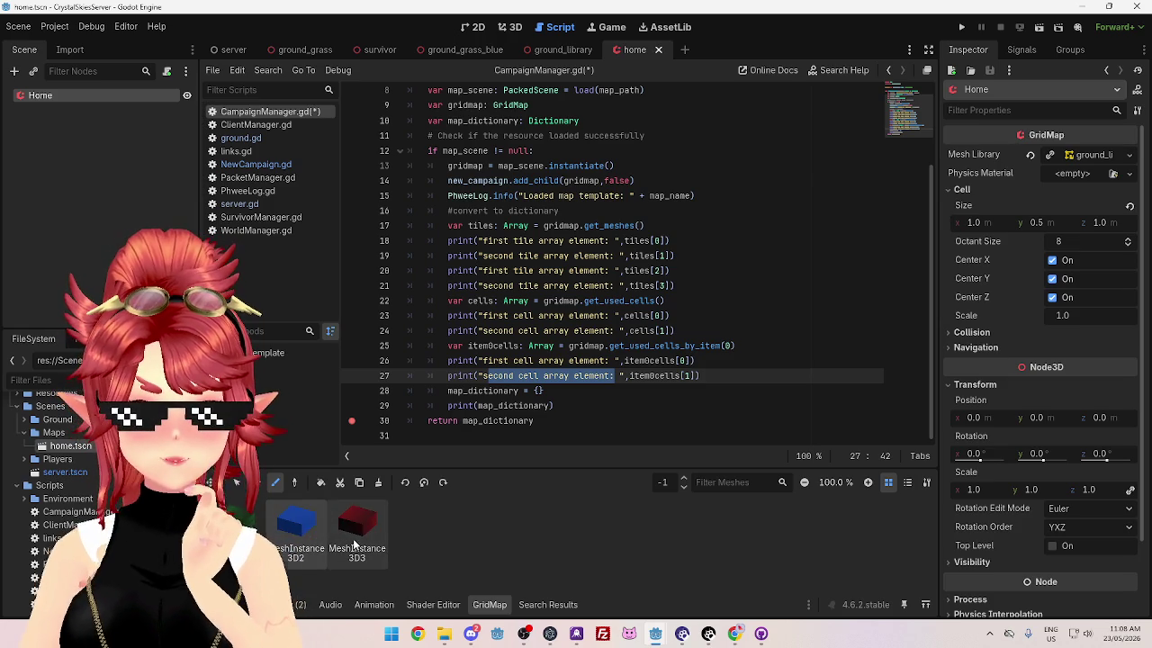
Step: Look over the mesh tiles in the home scene's GridMap palette
scroll(1049, 333, down, 2)
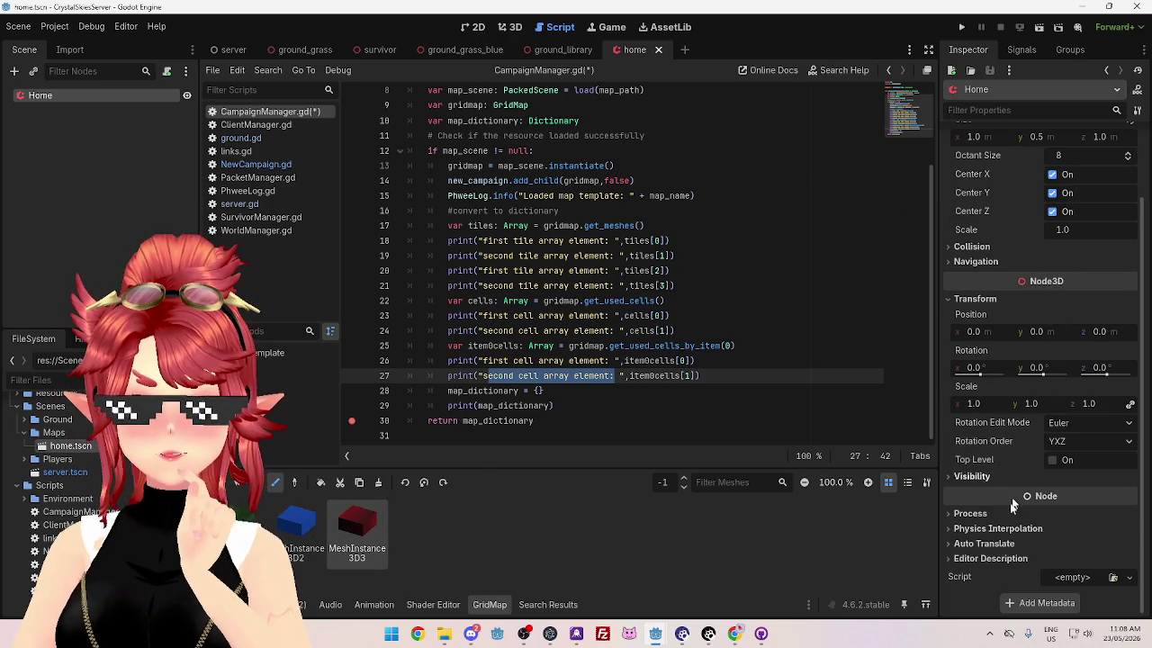
click(257, 527)
click(356, 530)
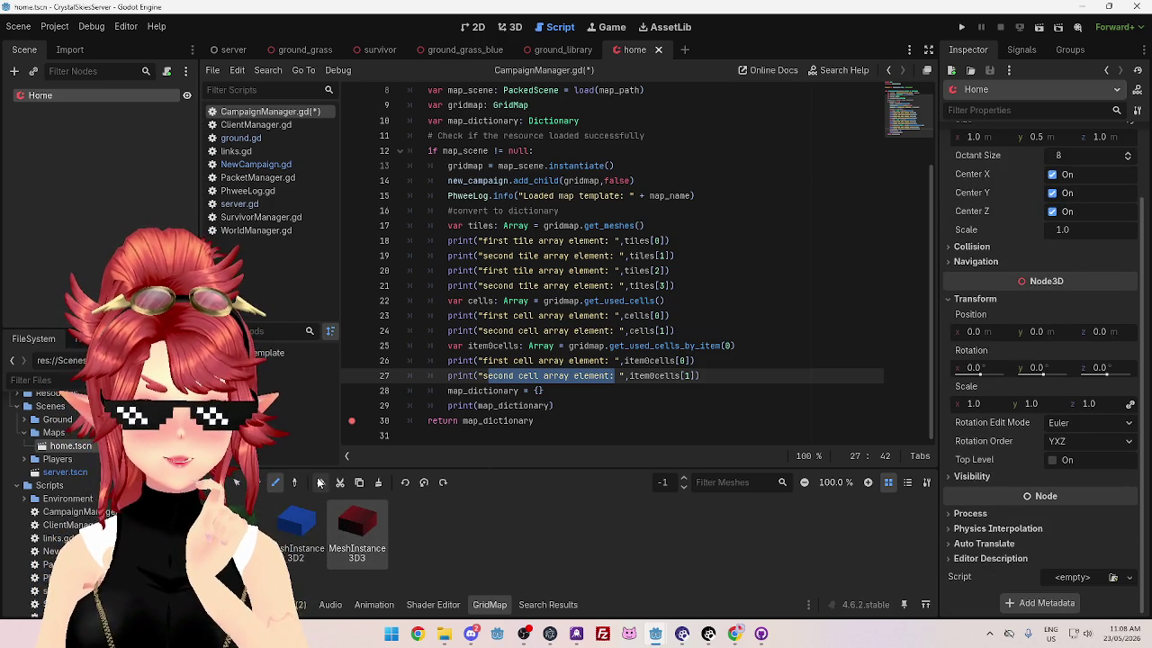
Step: In ground_library, inspect each of the three MeshInstance3D nodes' box size and material
click(557, 50)
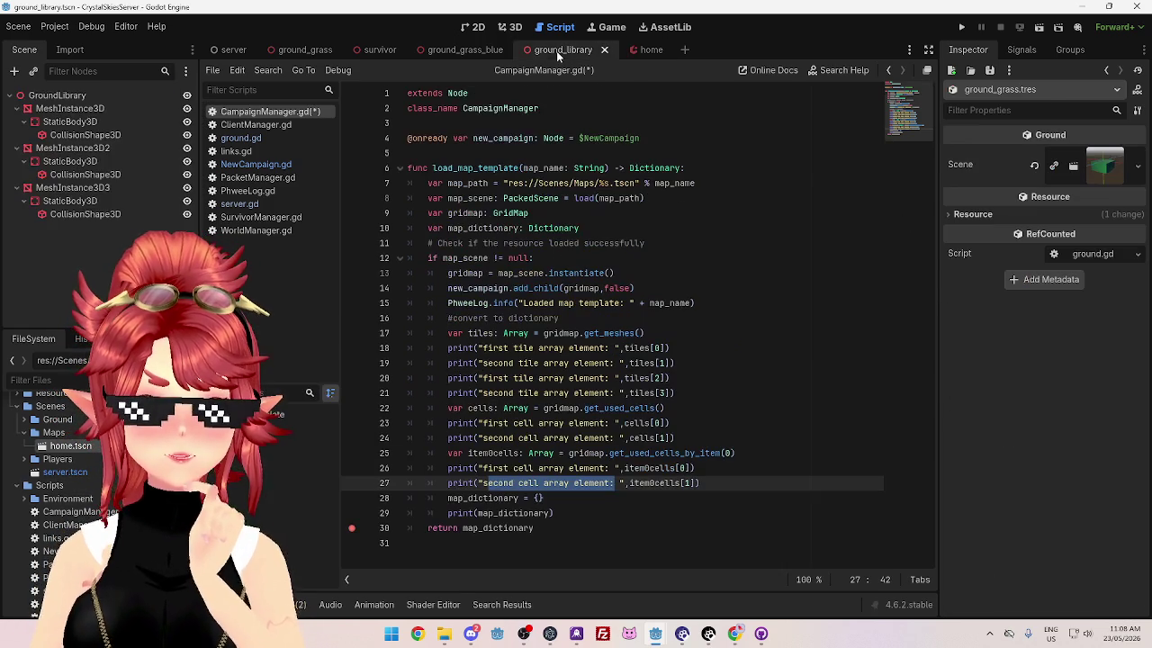
click(70, 108)
scroll(1035, 225, down, 3)
scroll(1034, 227, up, 3)
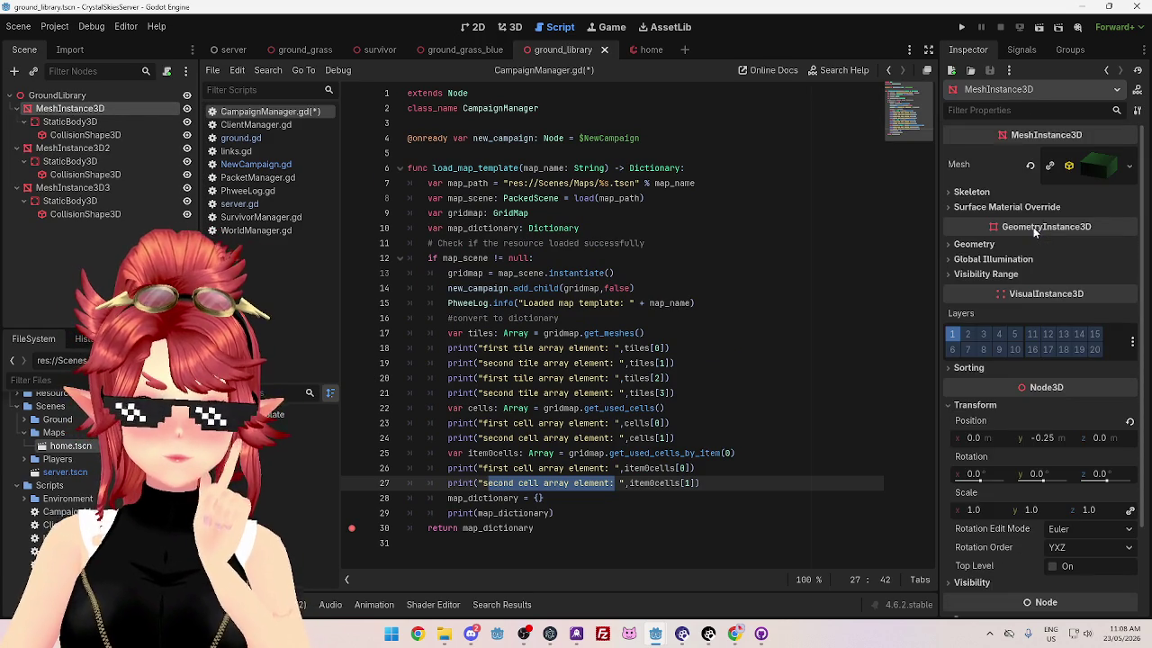
click(105, 190)
click(100, 109)
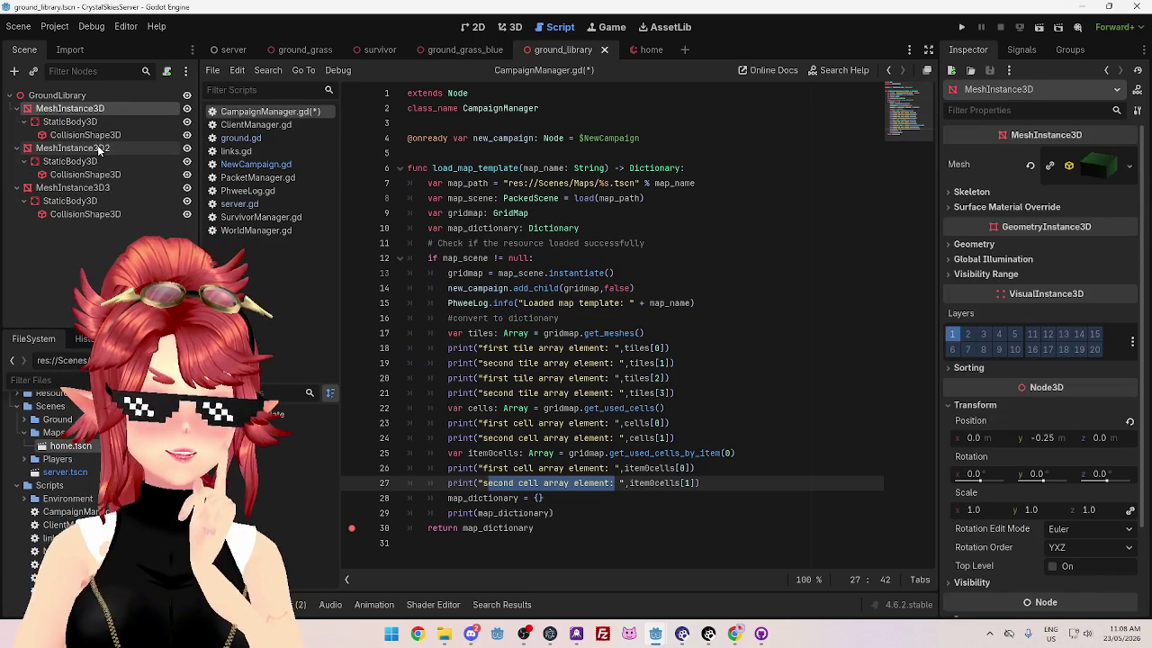
click(99, 149)
click(102, 185)
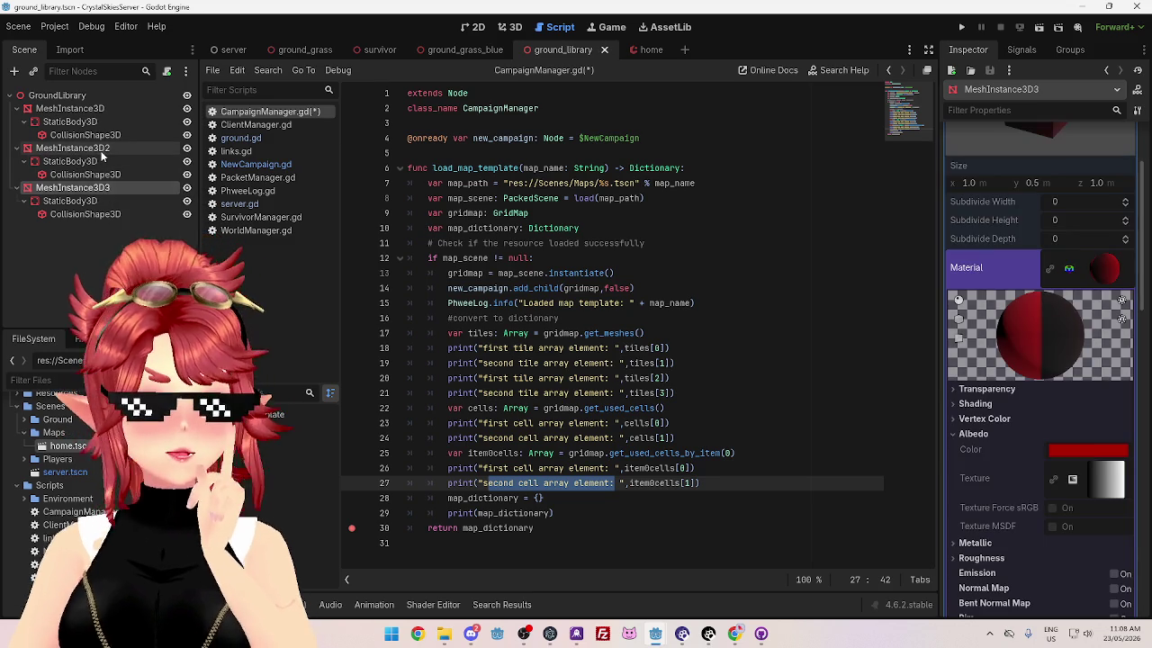
click(99, 149)
click(99, 109)
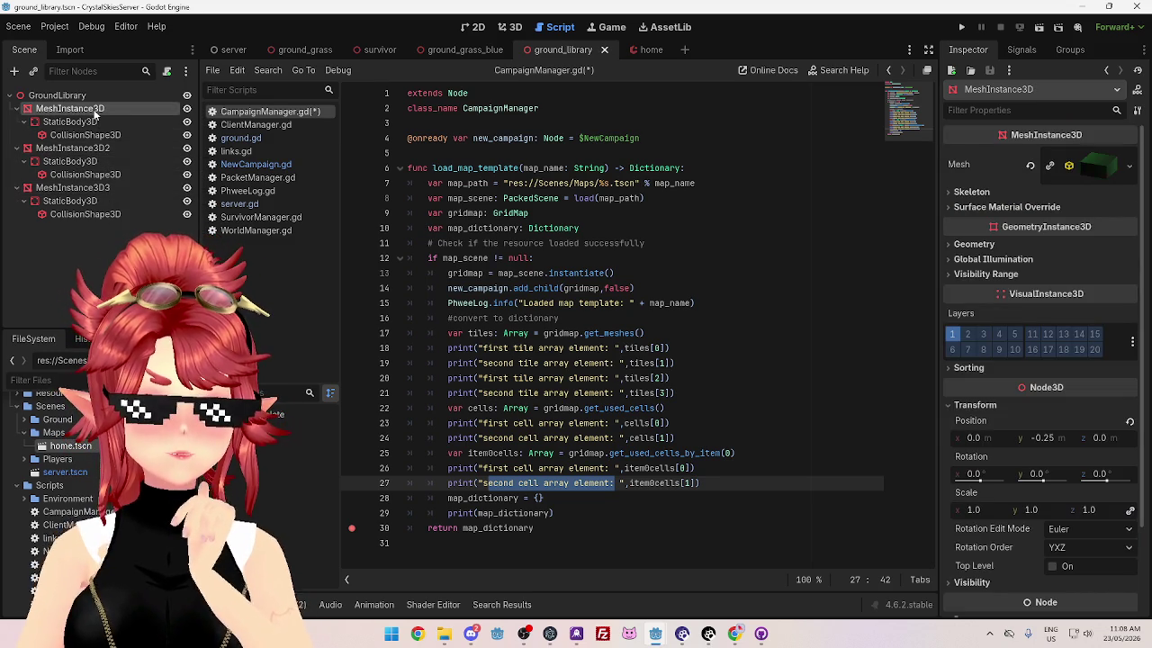
mouse_move(666, 637)
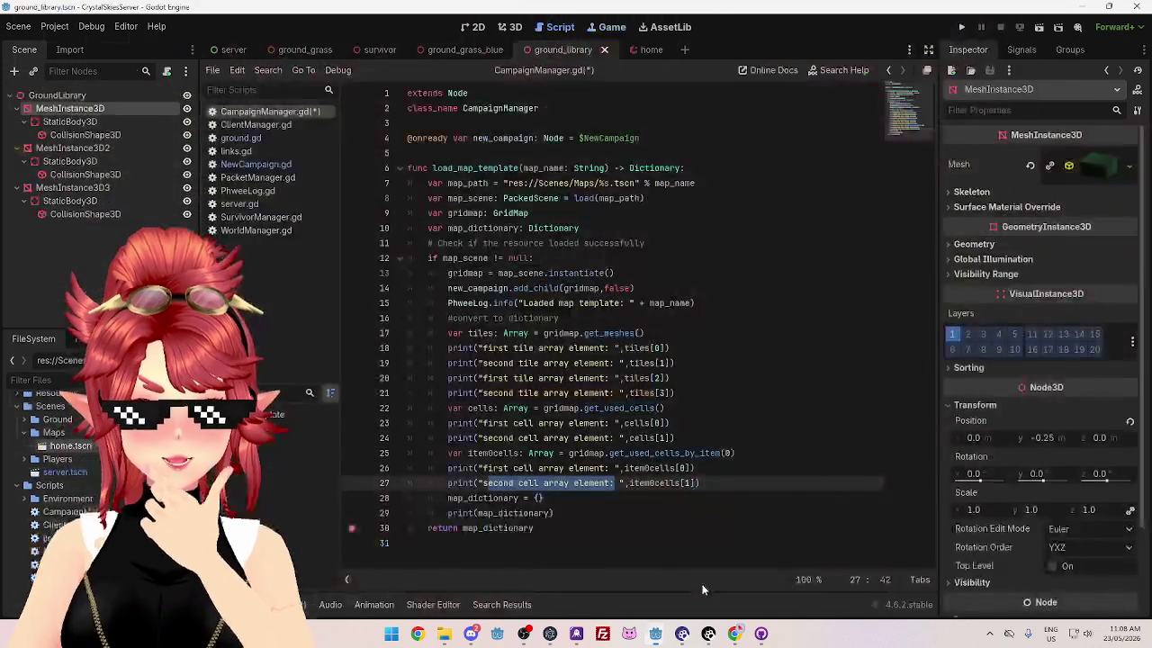
Step: Edit the labels in the tile print lines, typing 't' and 'fourth' over the selected words
mouse_move(693, 393)
mouse_down()
mouse_move(540, 386)
mouse_move(409, 350)
mouse_up()
click(681, 355)
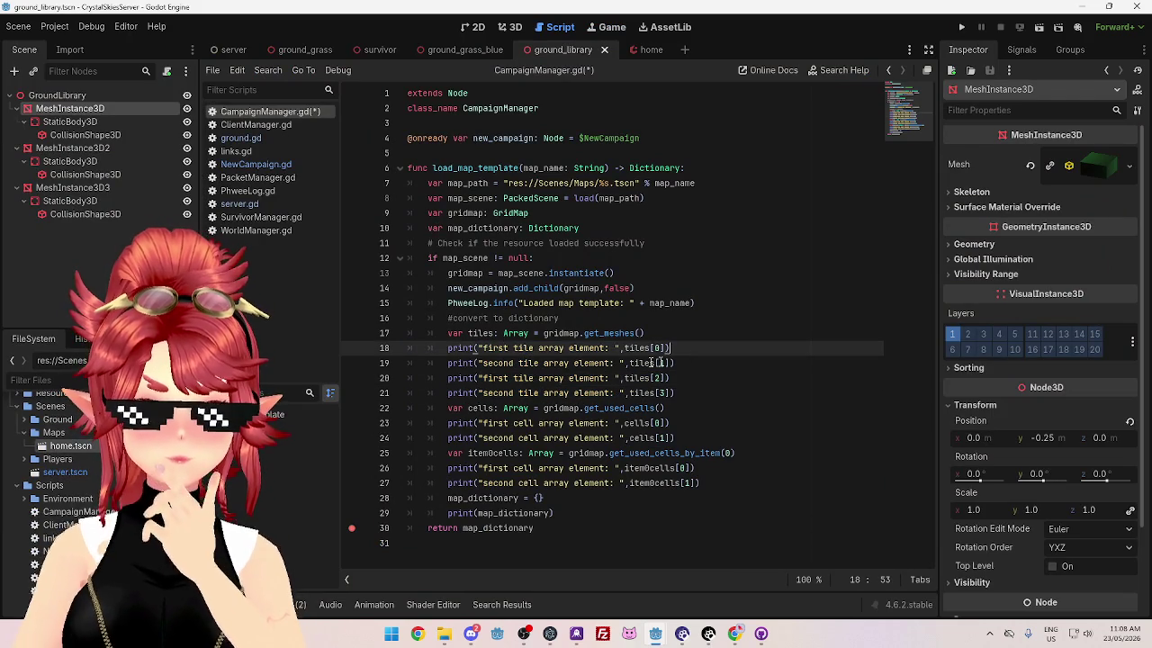
double_click(495, 378)
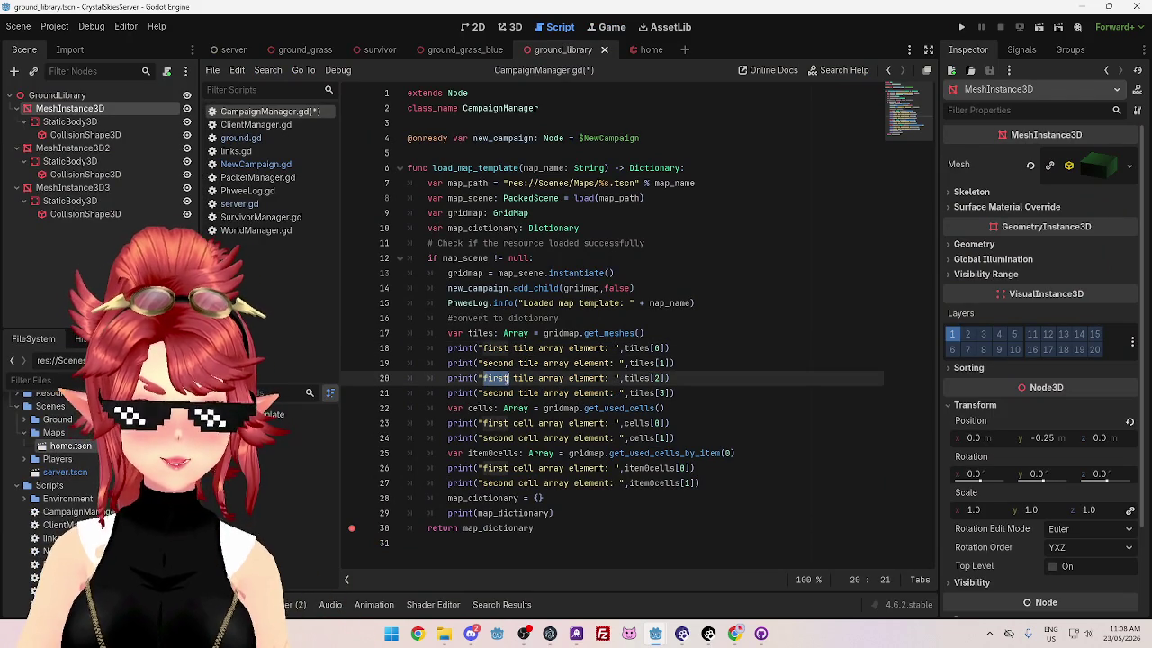
click(560, 362)
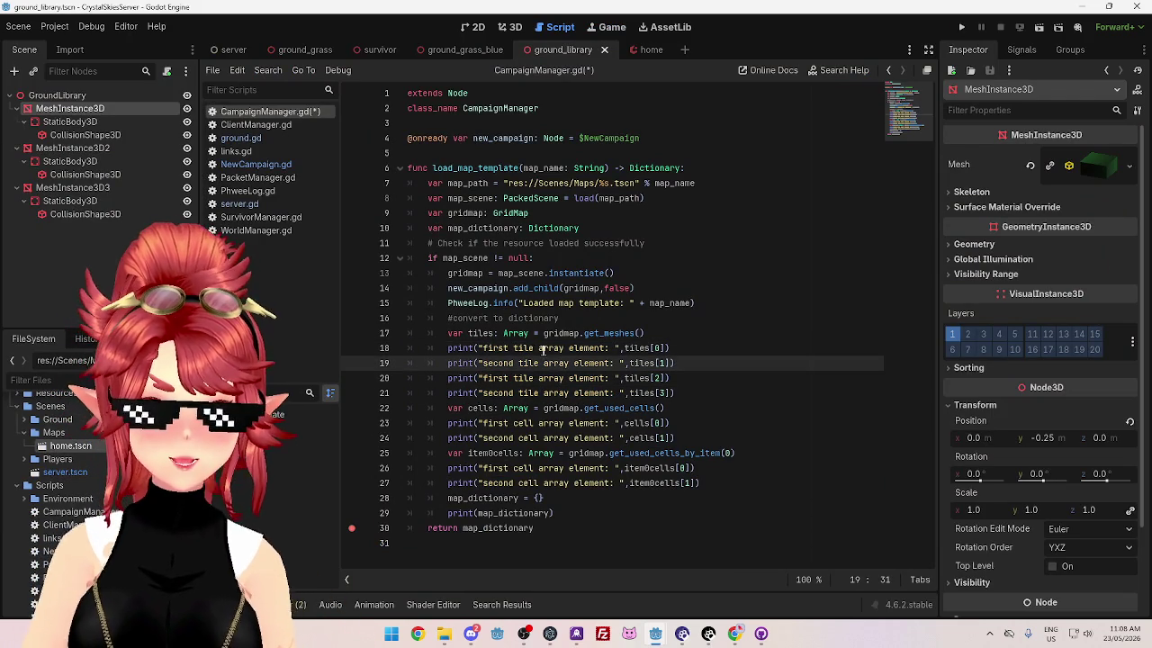
drag(485, 380, 515, 379)
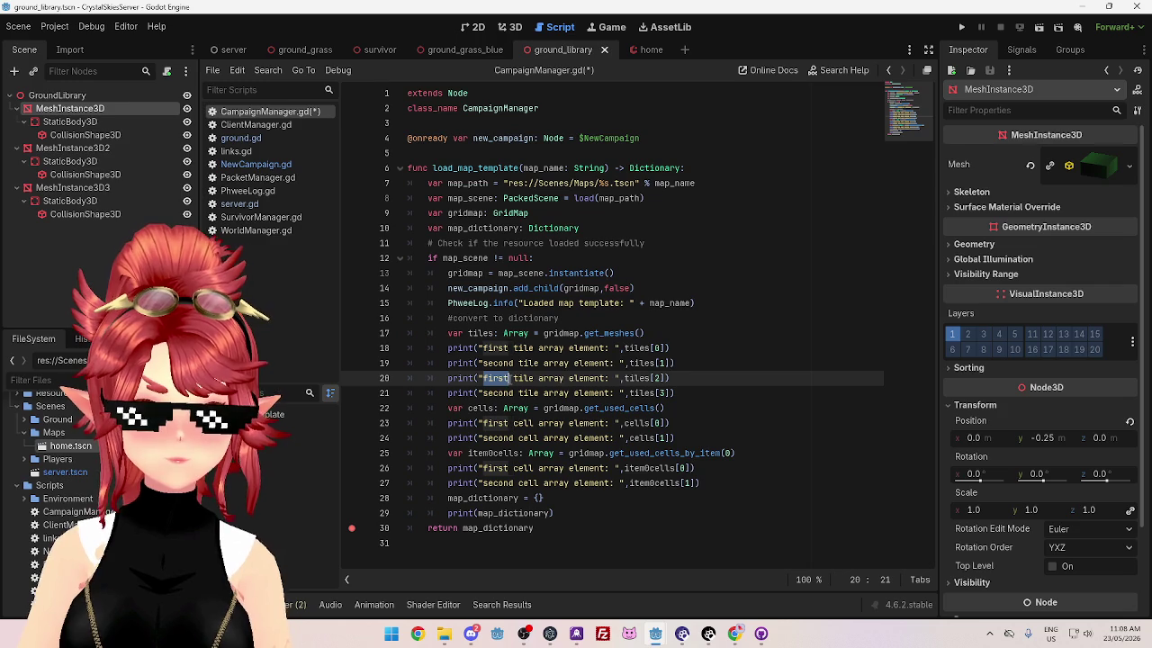
text(third)
click(493, 364)
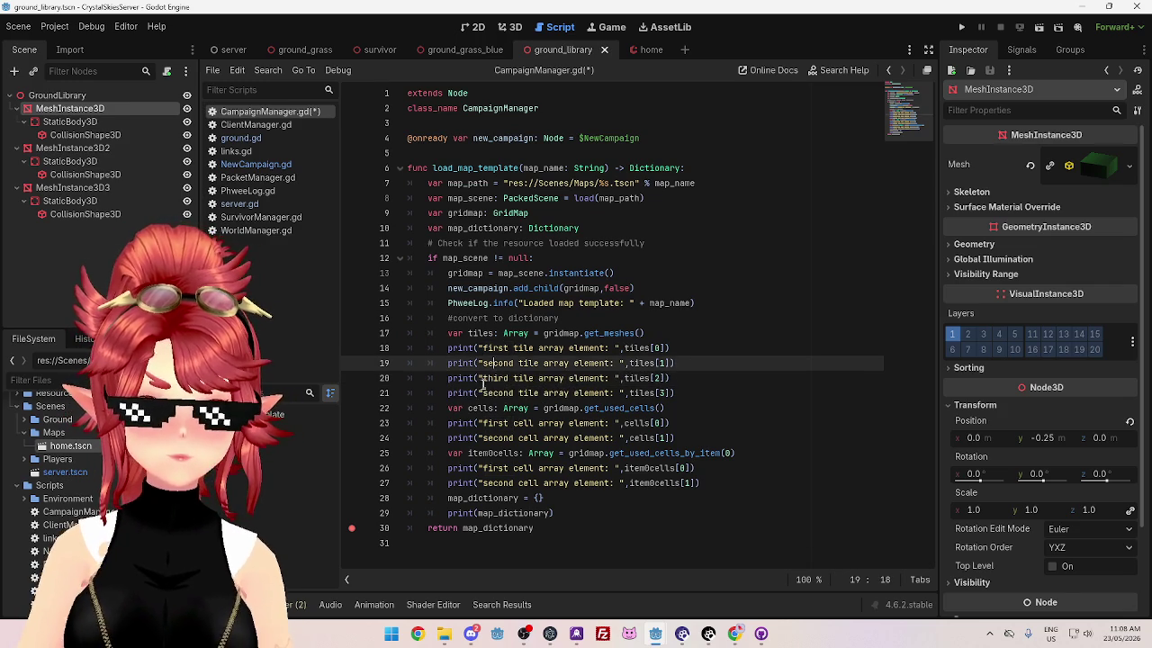
drag(485, 393, 516, 394)
text(fourth)
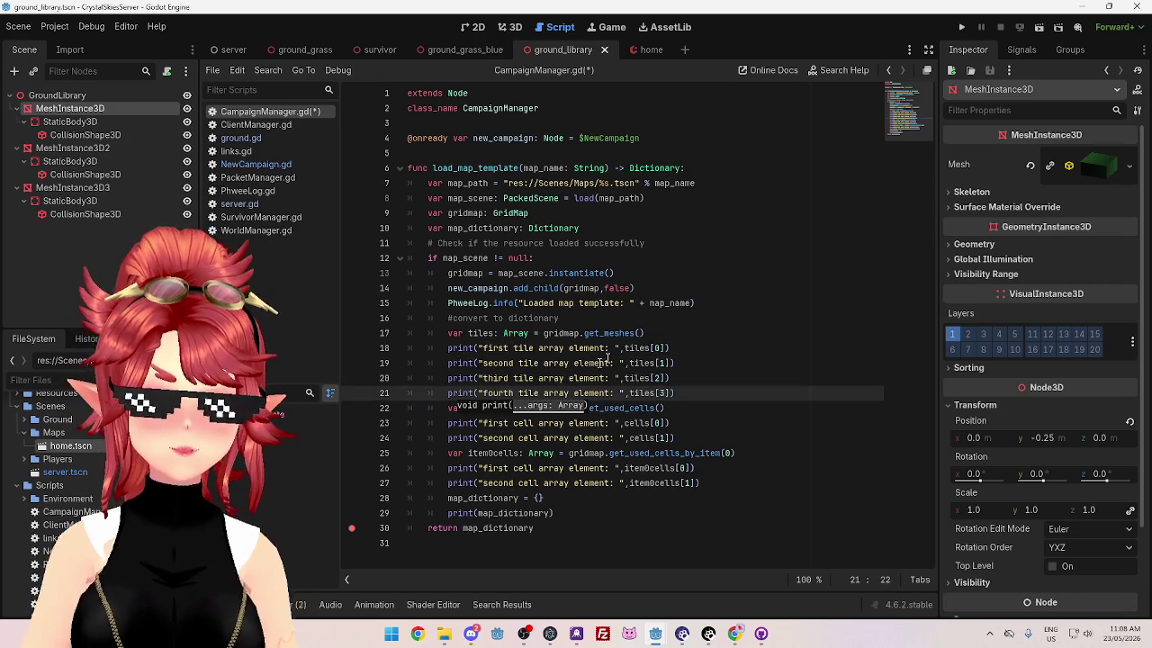
click(682, 378)
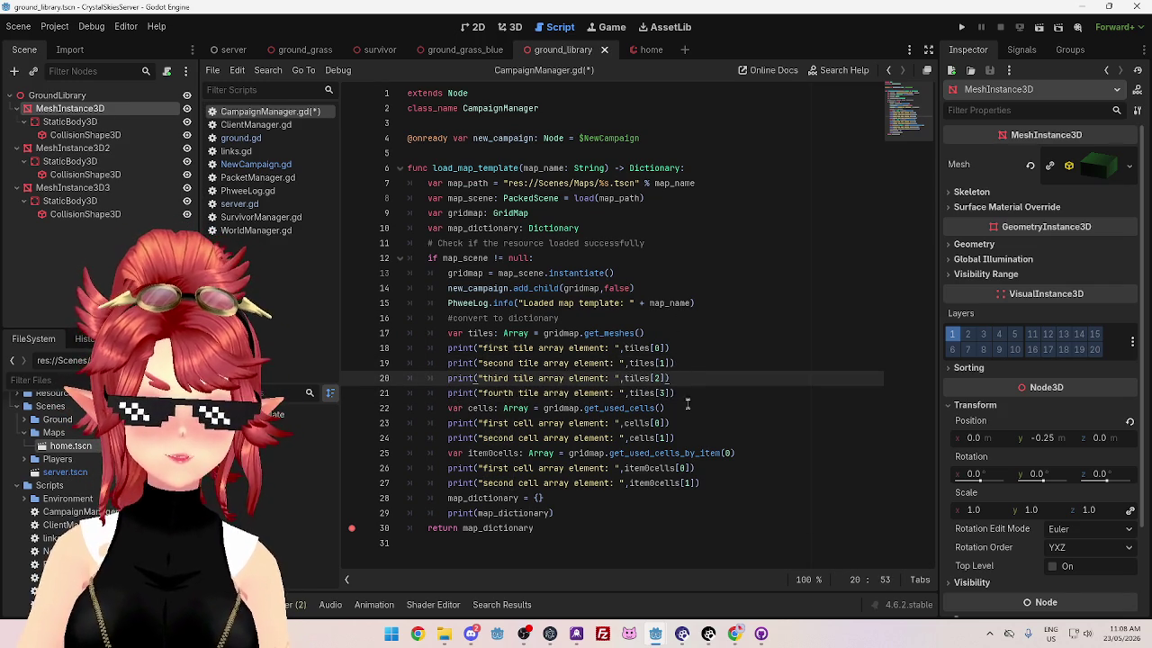
Step: Review the item 0 cell label lines and put the caret after 'cell' on line 26
click(696, 437)
click(688, 423)
drag(713, 483, 515, 483)
click(726, 469)
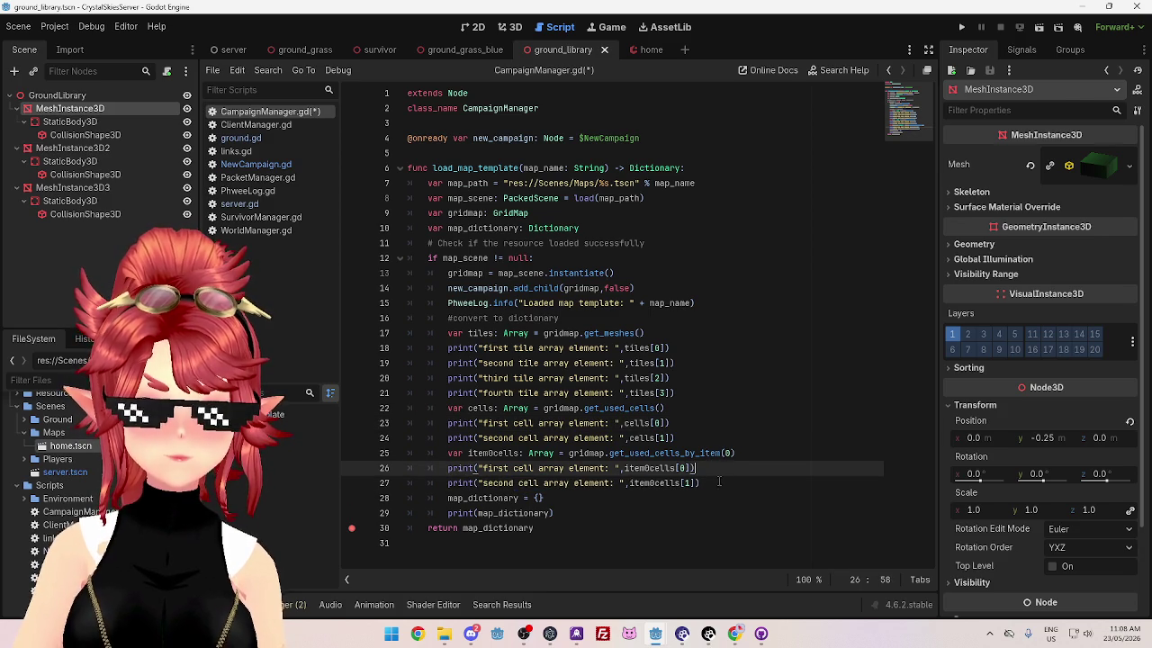
click(488, 469)
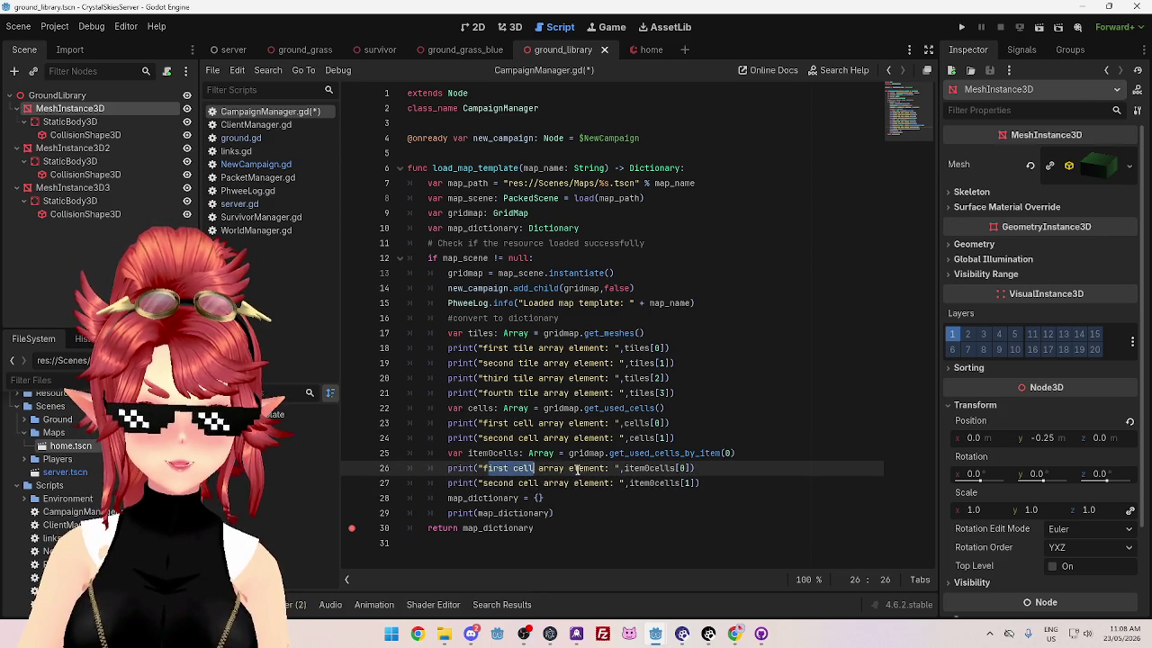
drag(618, 484, 578, 471)
click(520, 481)
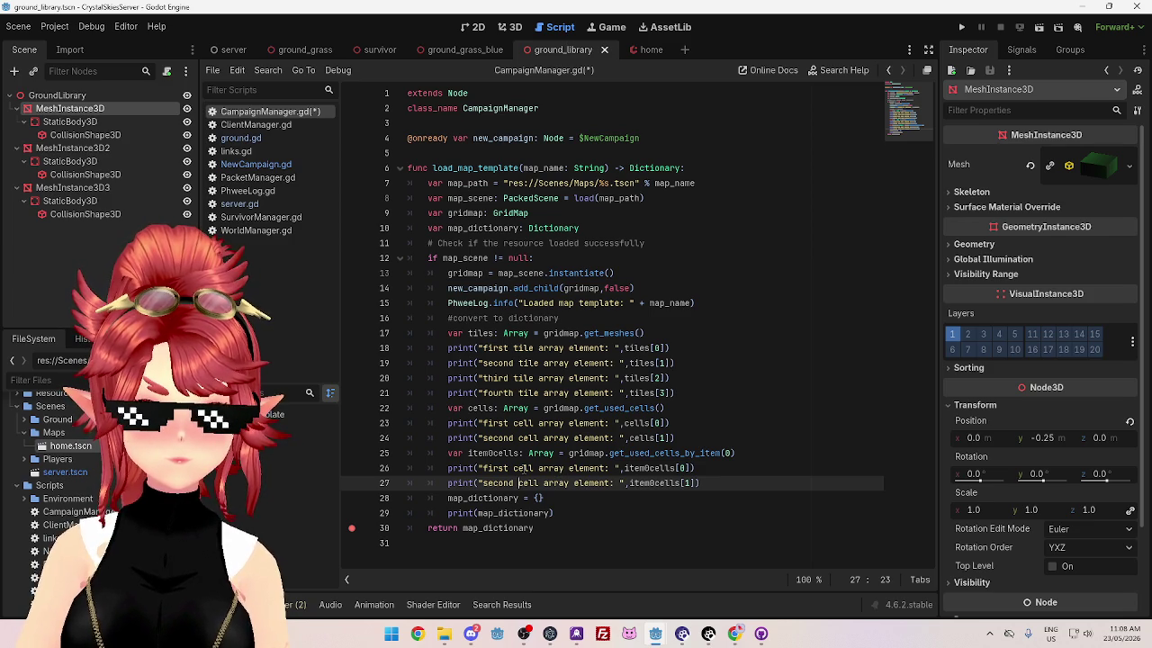
drag(523, 469, 569, 470)
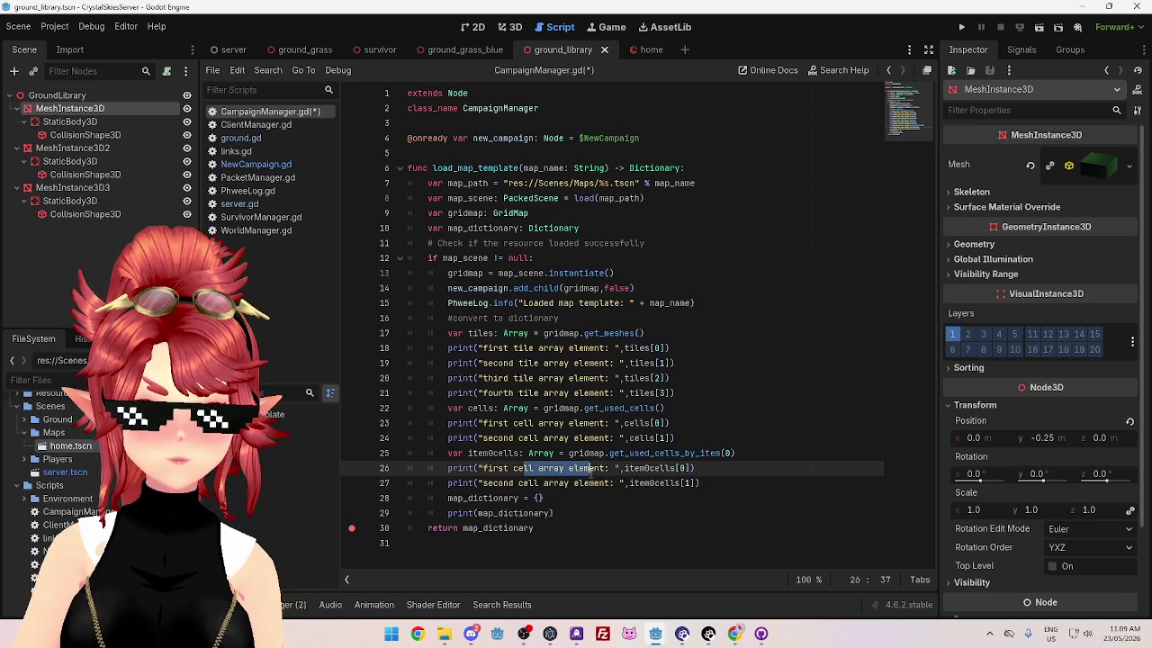
drag(734, 454, 451, 454)
click(569, 453)
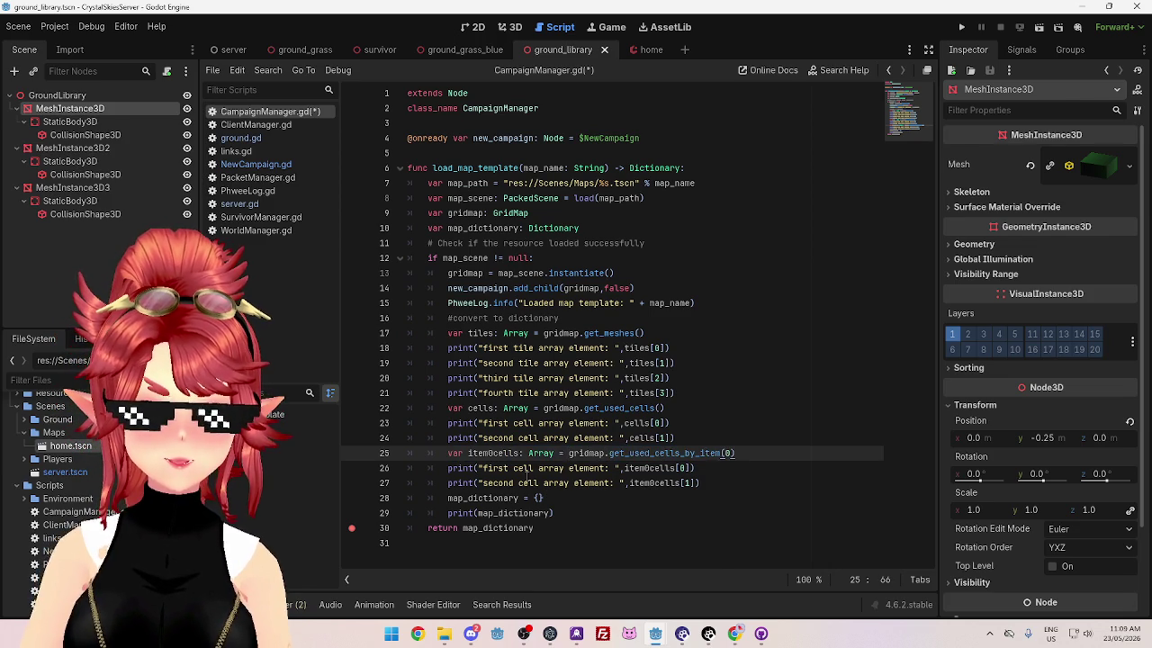
click(536, 468)
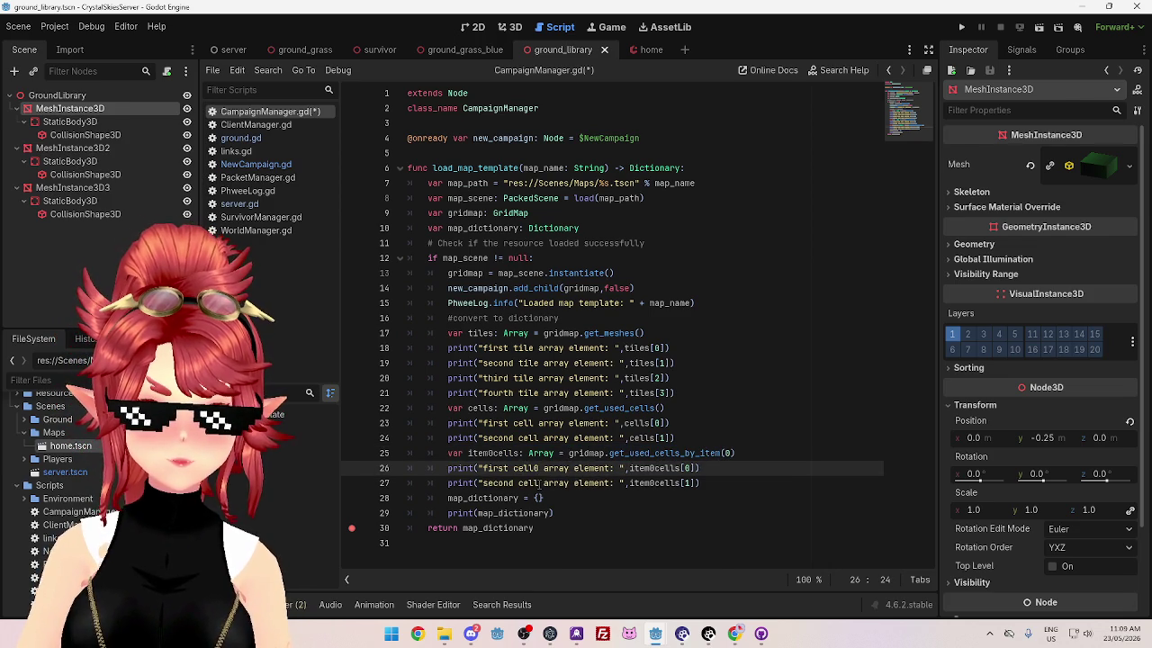
Step: Add 0 to line 27's label and duplicate the three item 0 cell lines below
click(540, 483)
text(0)
click(633, 454)
mouse_move(719, 480)
mouse_down()
mouse_move(448, 469)
mouse_move(448, 454)
mouse_up()
key(ctrl+c)
click(722, 484)
key(Return)
key(ctrl+v)
Step: Change the copied block to item 1 and item1cells, then save CampaignManager.gd
click(490, 498)
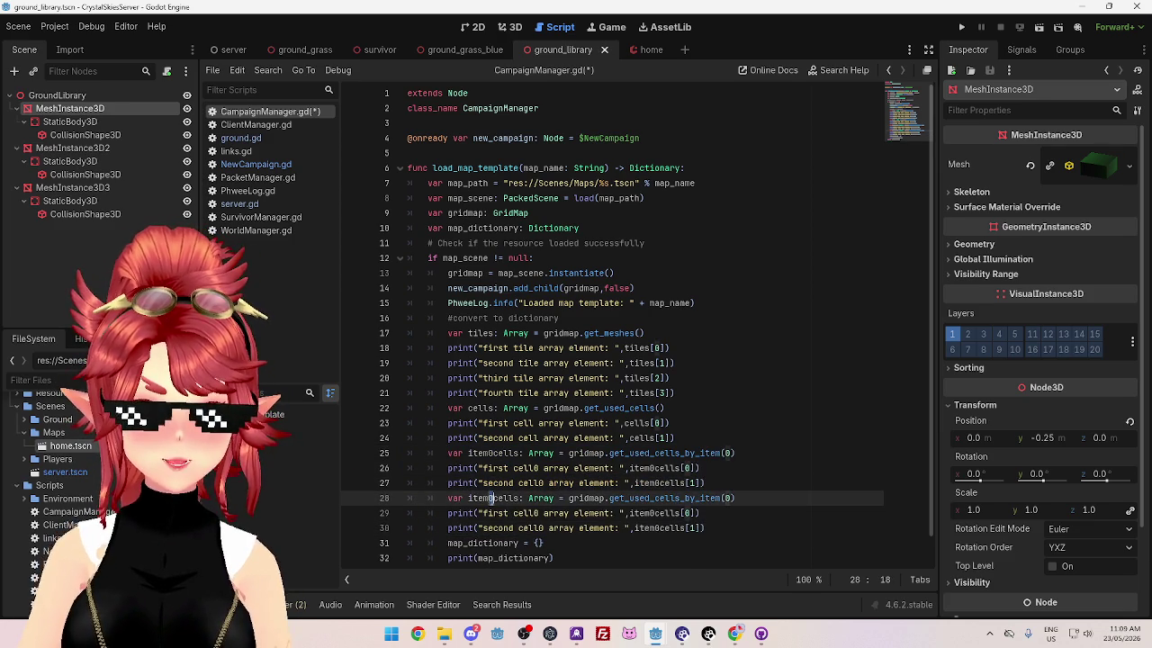
click(727, 497)
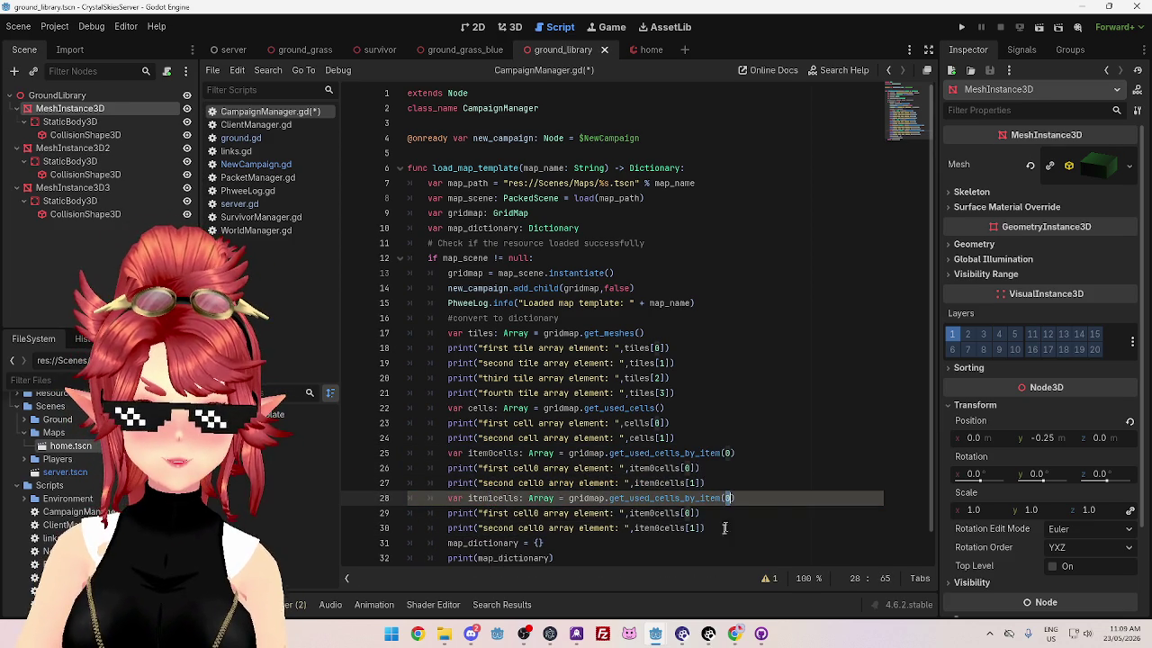
text(1)
click(650, 513)
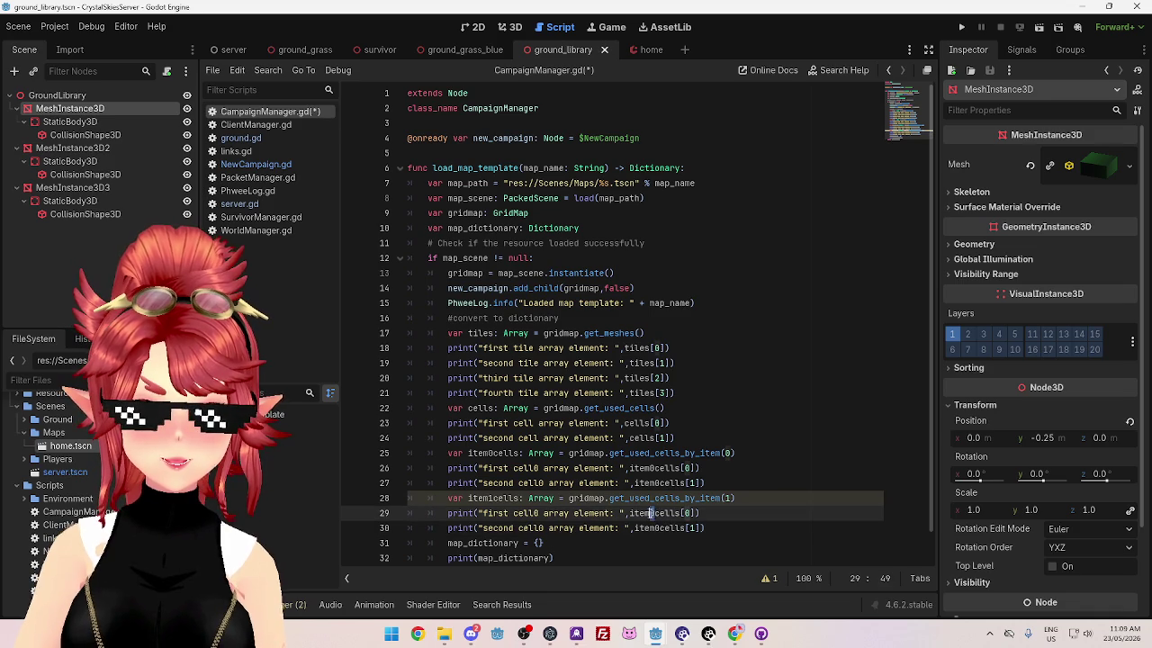
text(1)
click(656, 527)
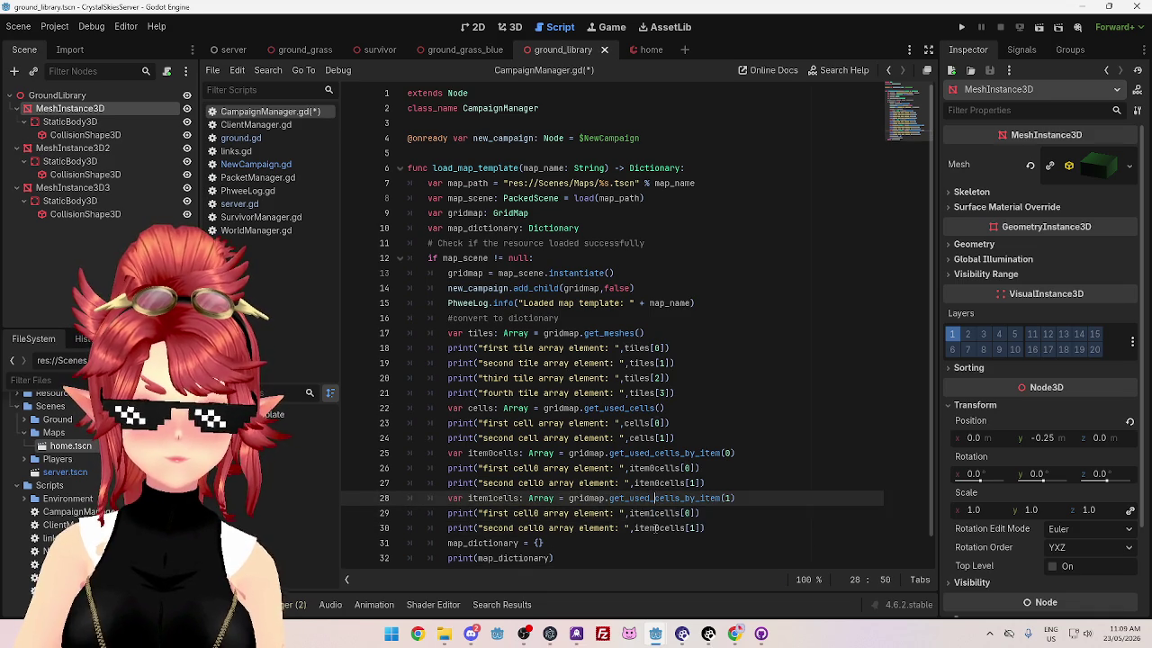
text(1)
click(738, 453)
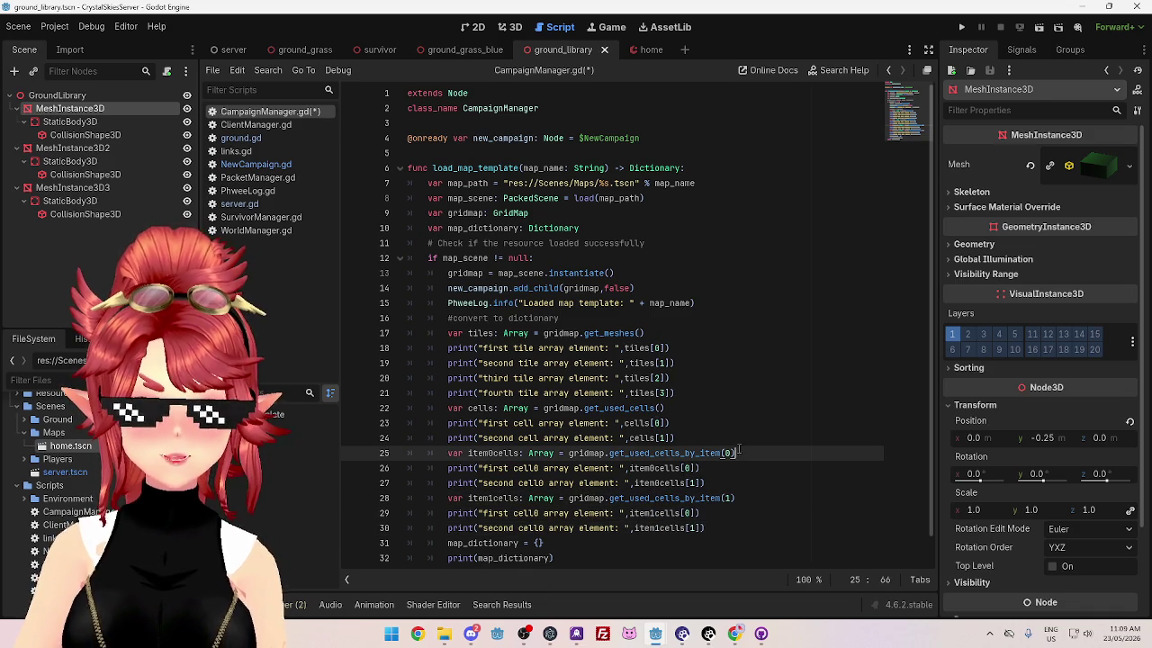
click(651, 423)
key(ctrl+s)
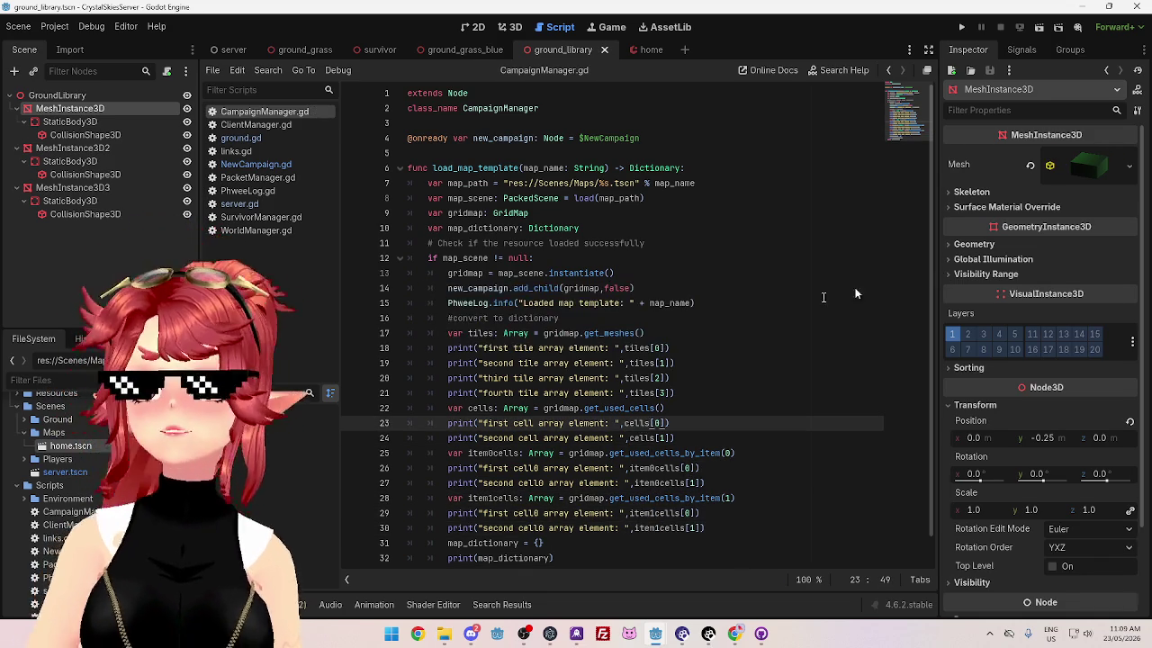
Step: Run the client game, then the CrystalSkiesServer project, and show the Output log
click(656, 634)
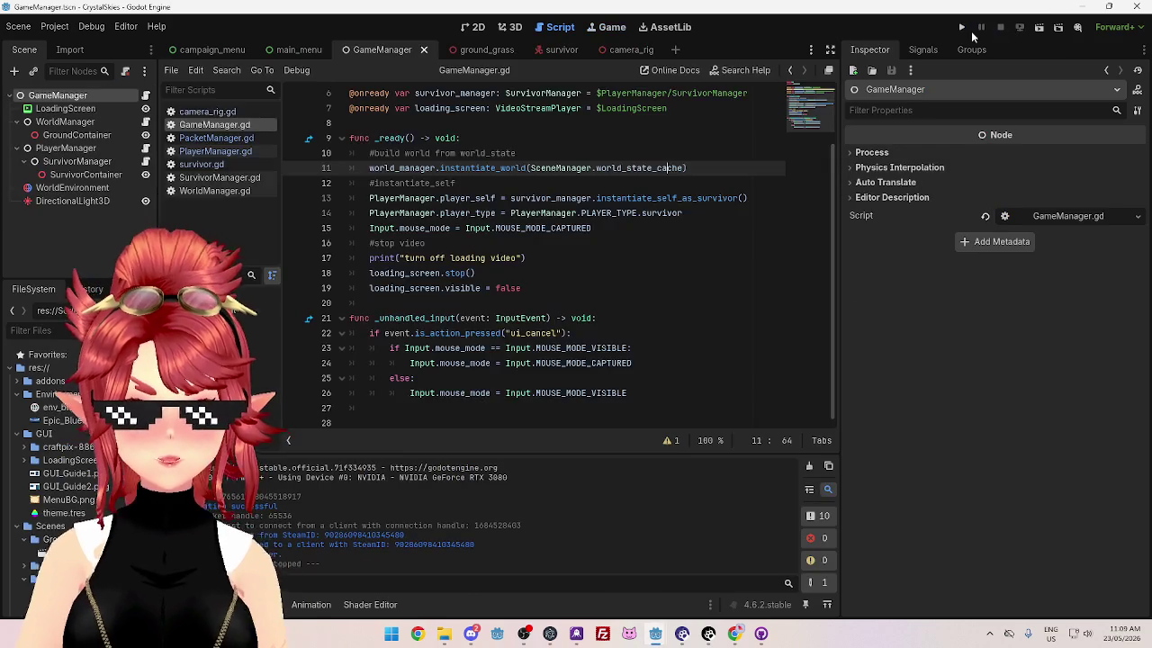
click(962, 27)
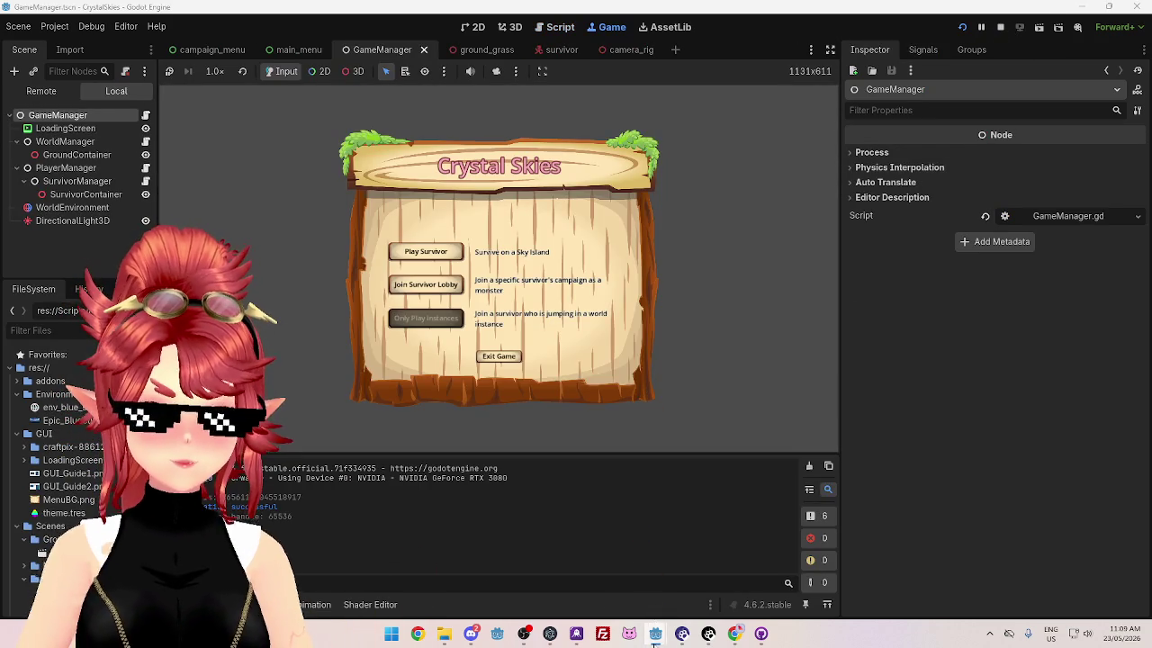
mouse_move(655, 633)
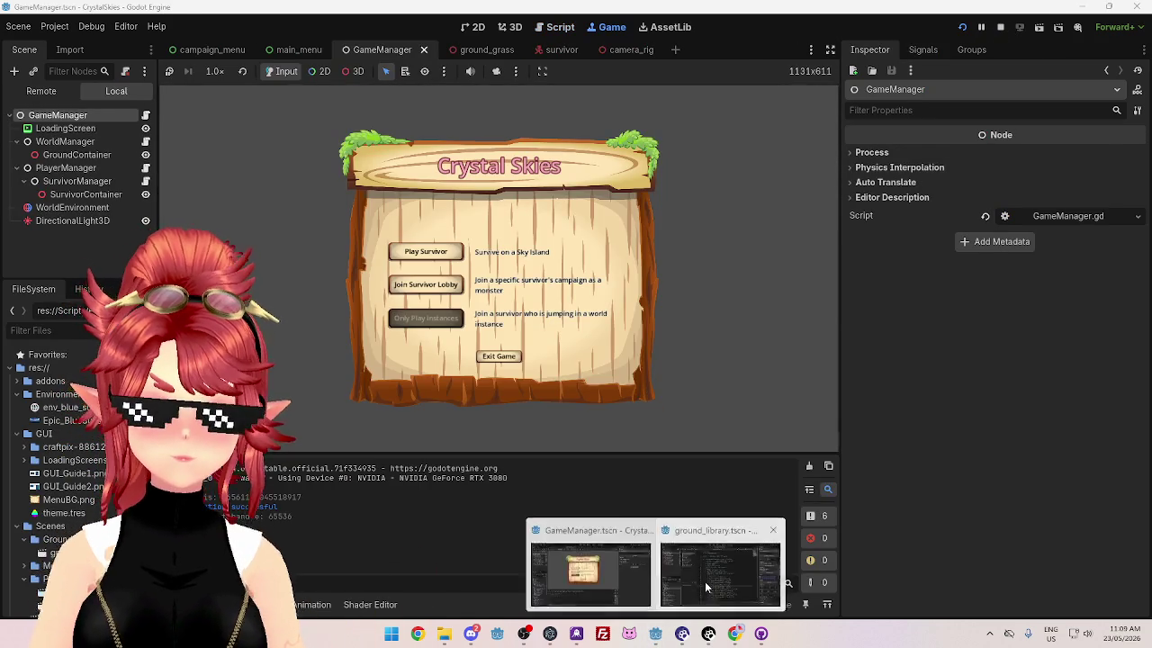
click(705, 582)
click(962, 29)
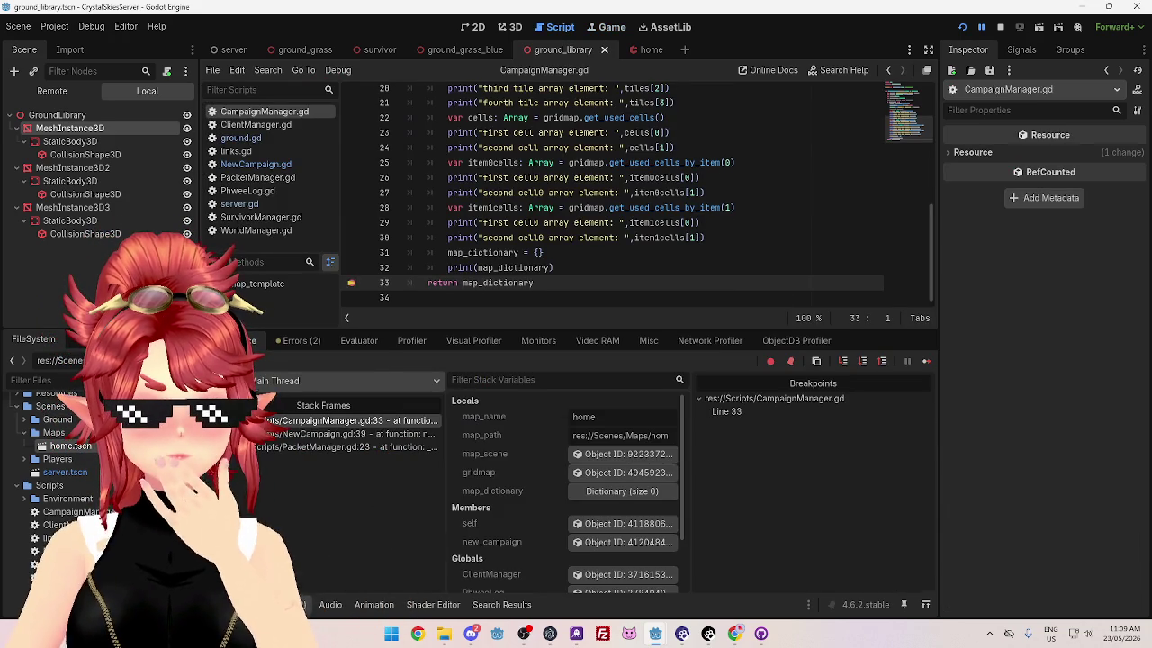
click(235, 605)
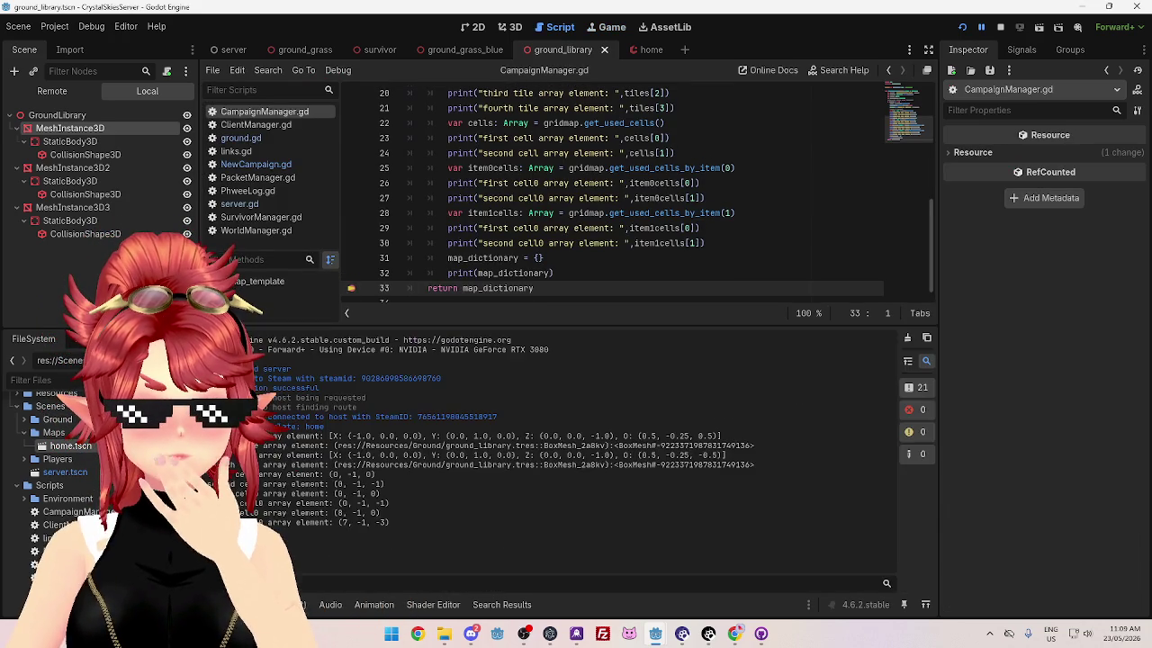
Step: Inspect the printed tile transforms and the item 0 and item 1 cell coordinates
mouse_move(329, 437)
mouse_down()
mouse_move(384, 437)
mouse_move(442, 465)
mouse_up()
drag(513, 436, 766, 454)
click(604, 467)
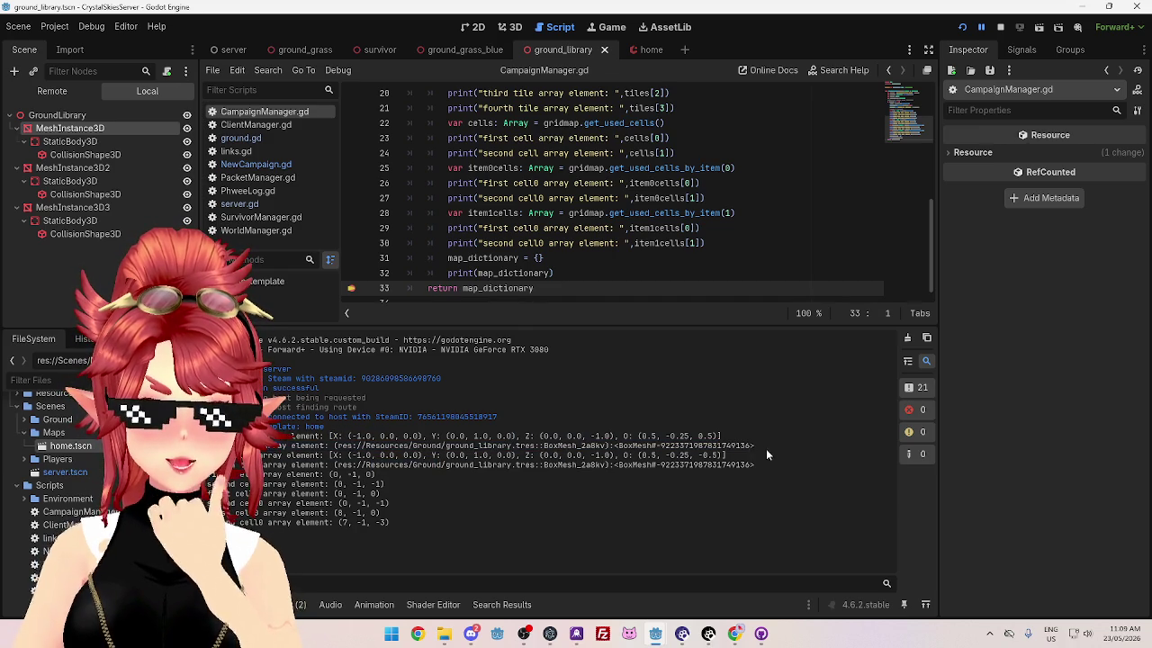
drag(605, 447, 561, 447)
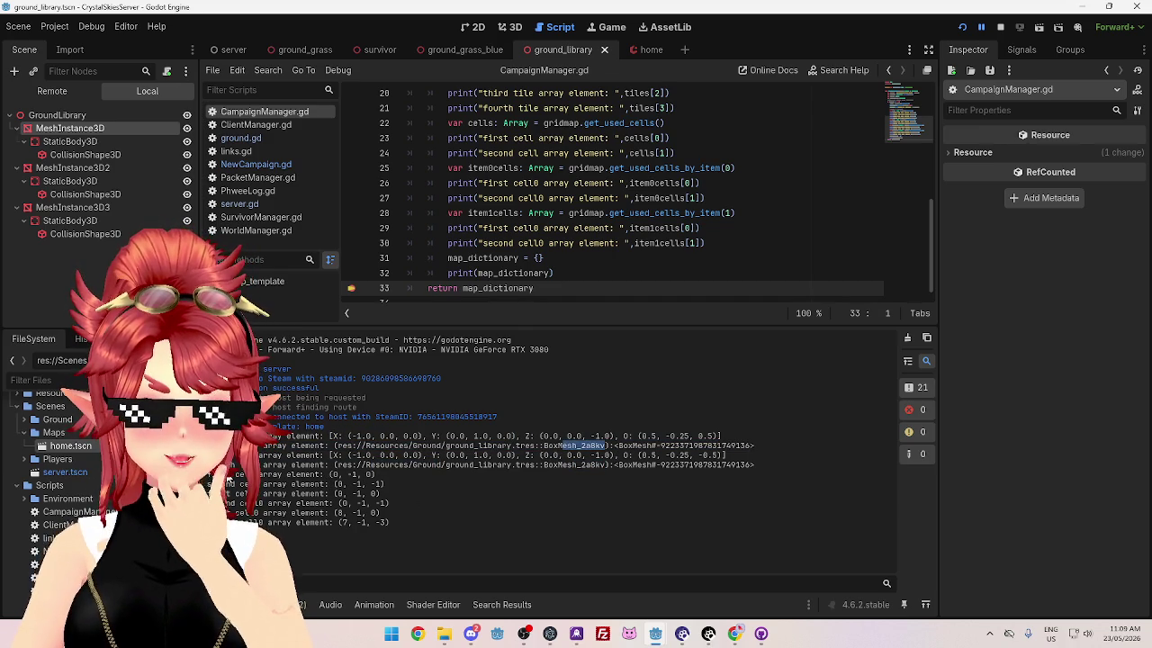
drag(234, 475, 395, 483)
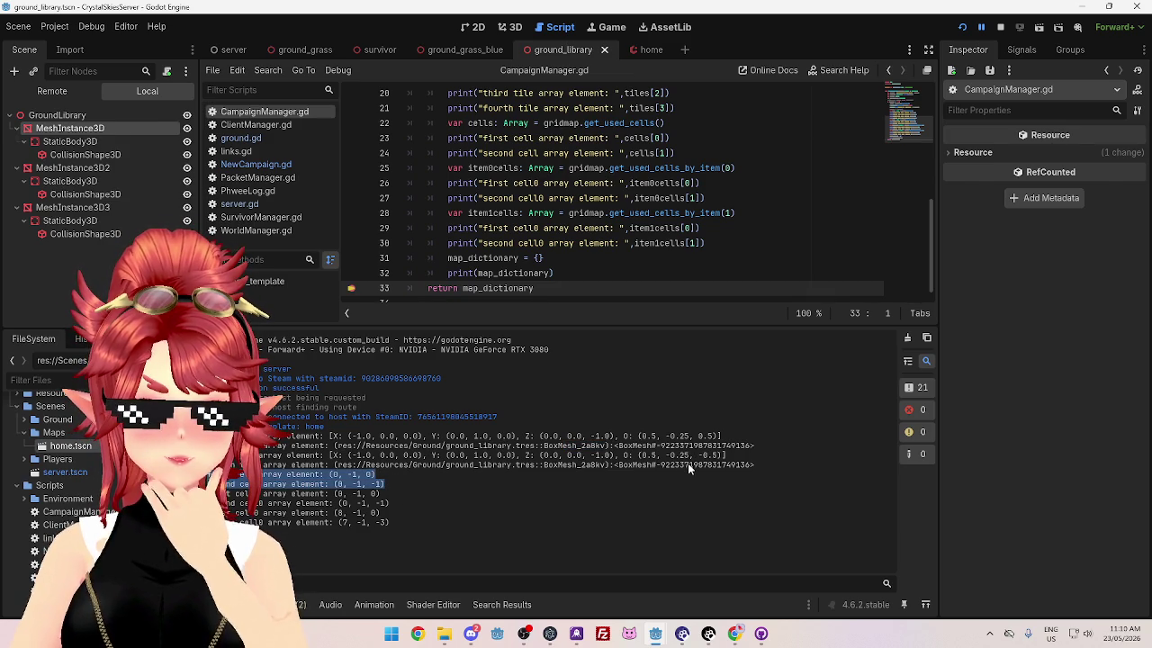
drag(334, 497, 397, 505)
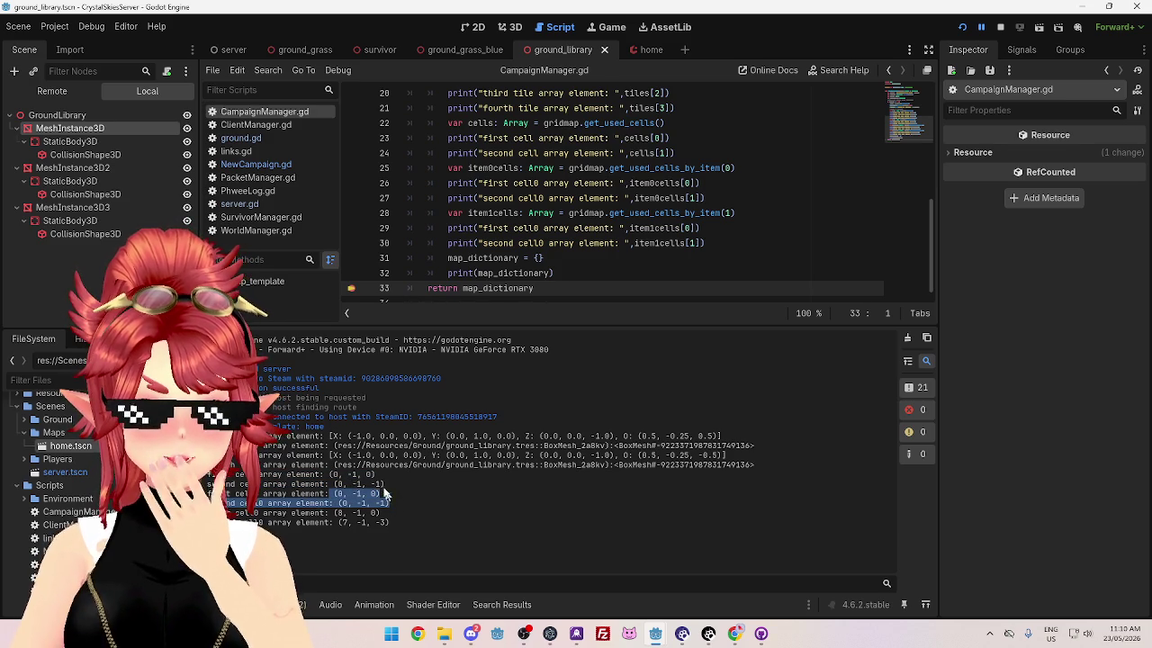
drag(390, 523, 231, 513)
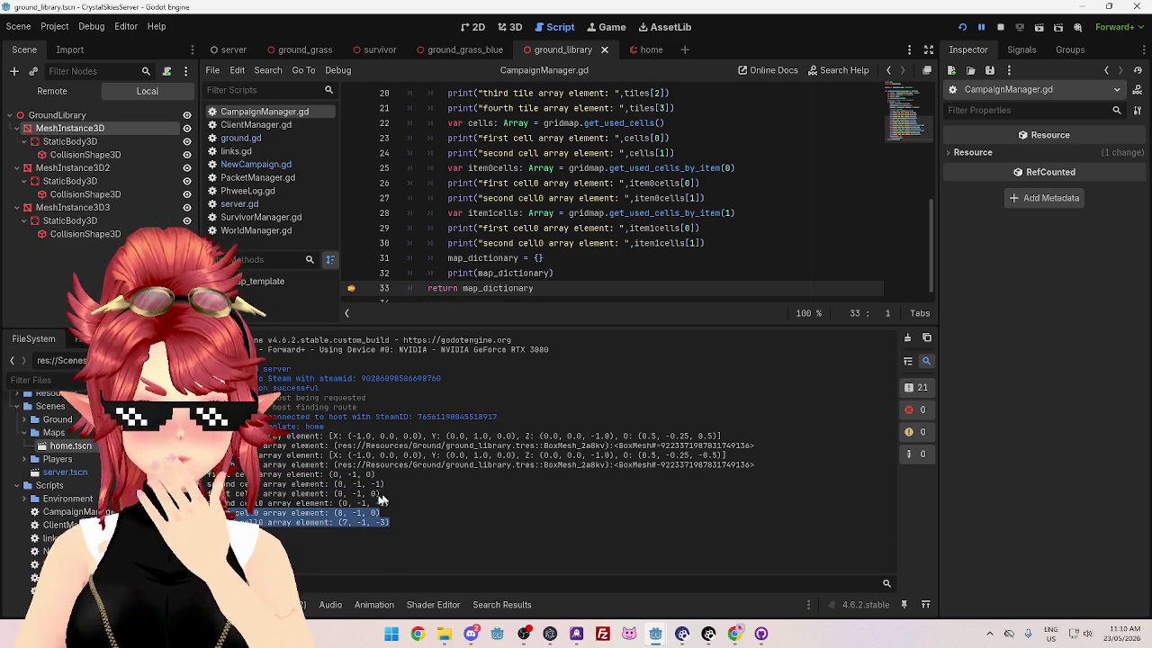
mouse_move(390, 523)
mouse_down()
mouse_move(306, 523)
mouse_move(216, 494)
mouse_up()
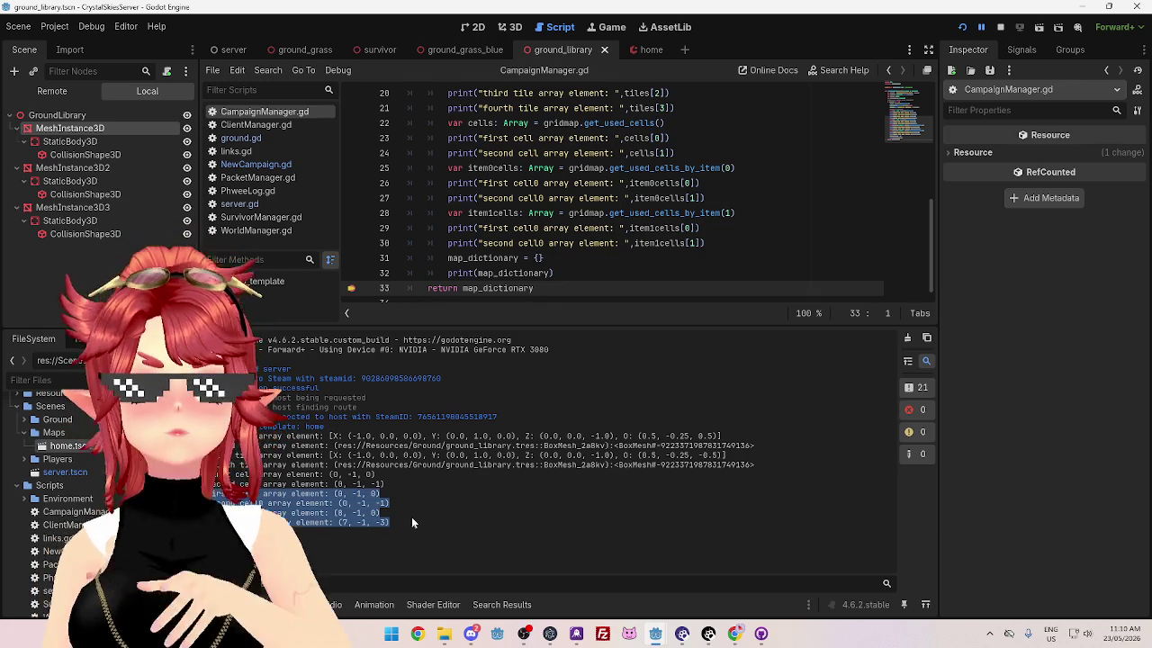
click(345, 490)
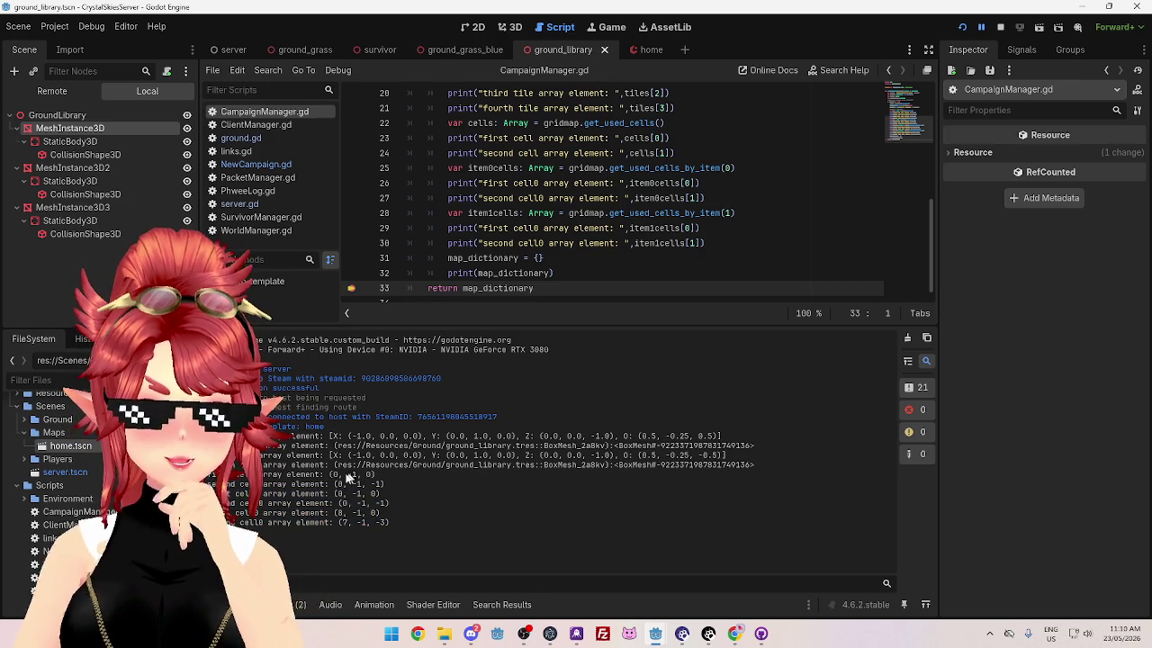
drag(332, 475, 373, 475)
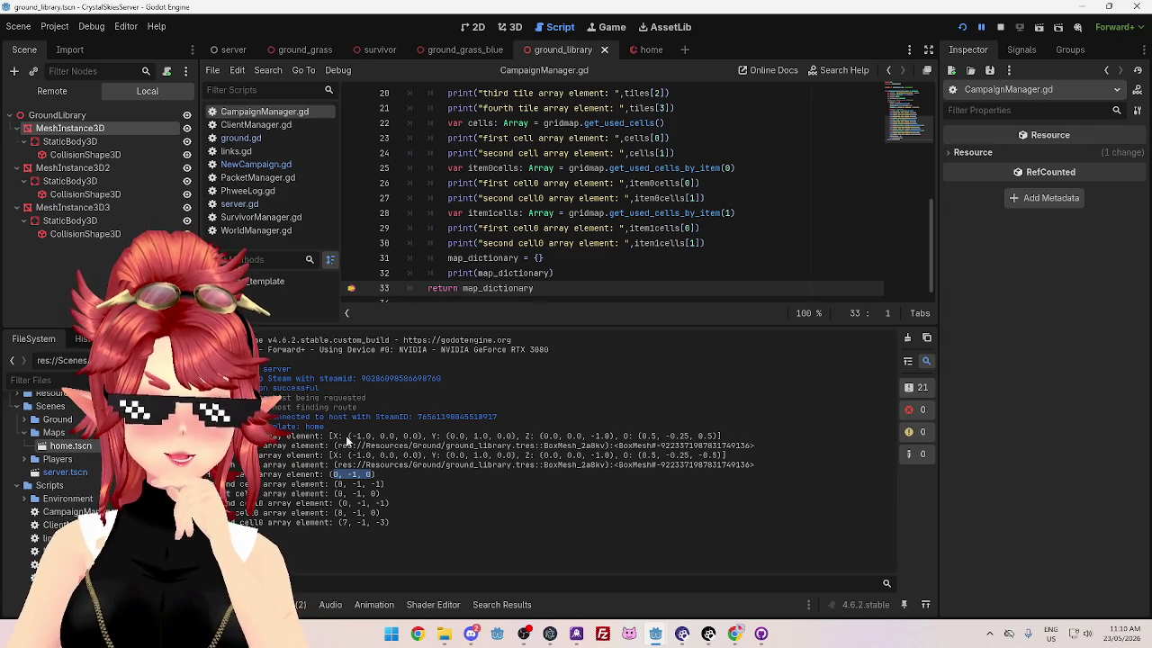
Step: Compare the tile origin (0.5, -0.25, 0.5) with cells through (7, -1, -3), then stop the run
drag(349, 436, 637, 436)
mouse_move(720, 437)
mouse_down()
mouse_move(670, 436)
mouse_move(681, 456)
mouse_move(662, 455)
mouse_up()
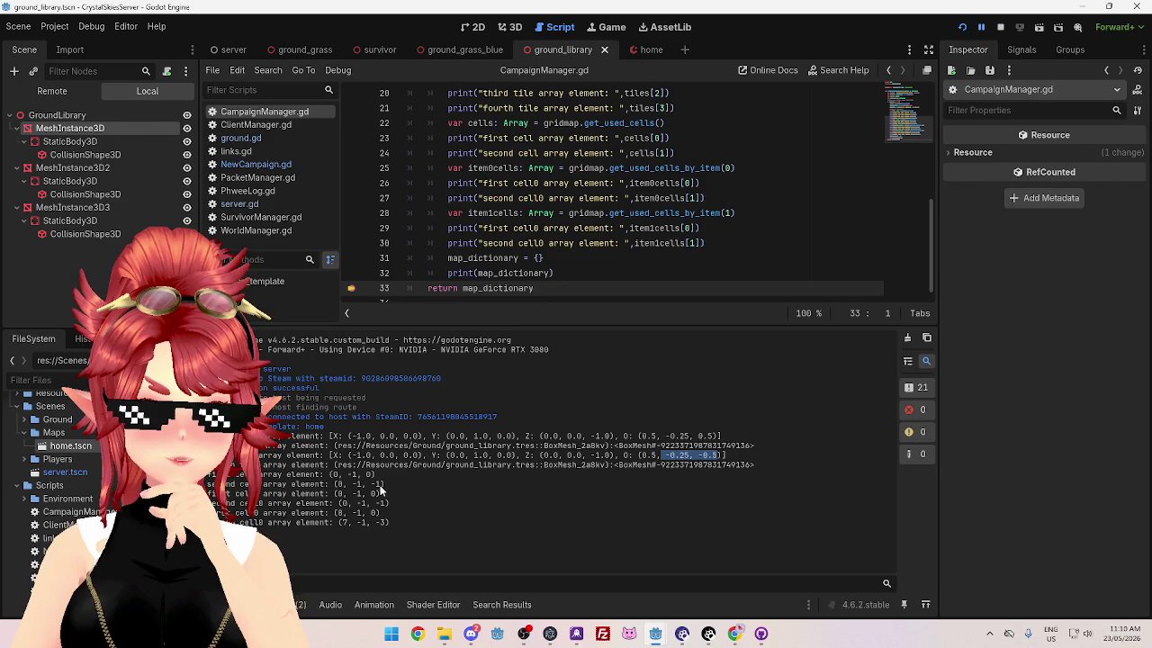
drag(371, 484, 382, 485)
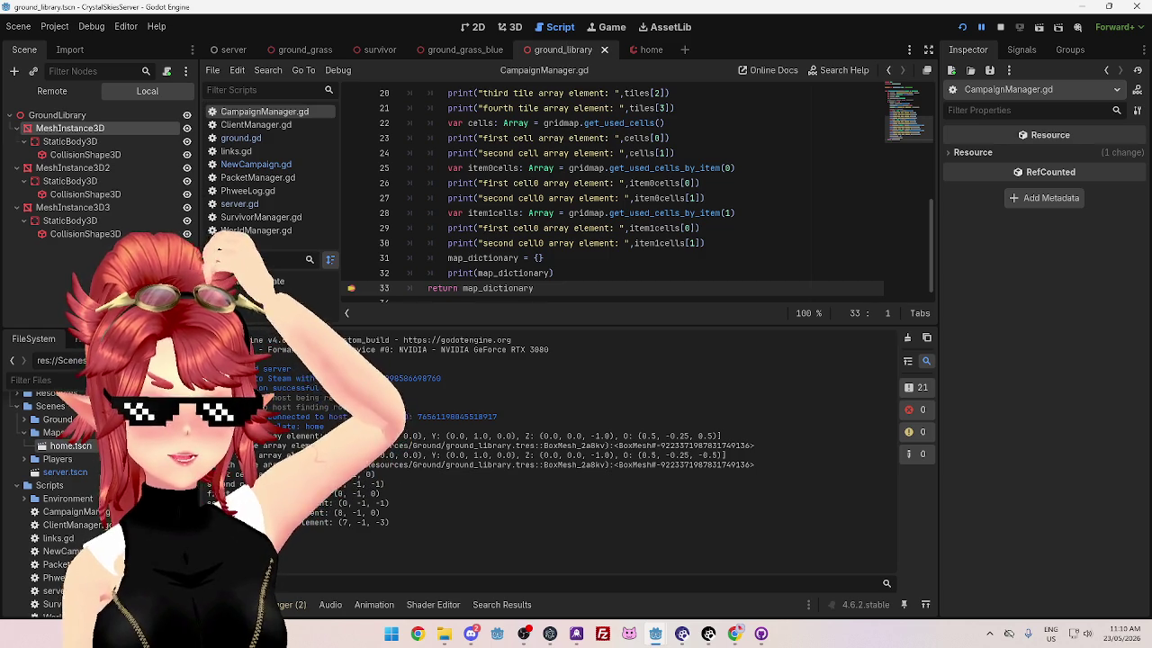
drag(374, 474, 330, 475)
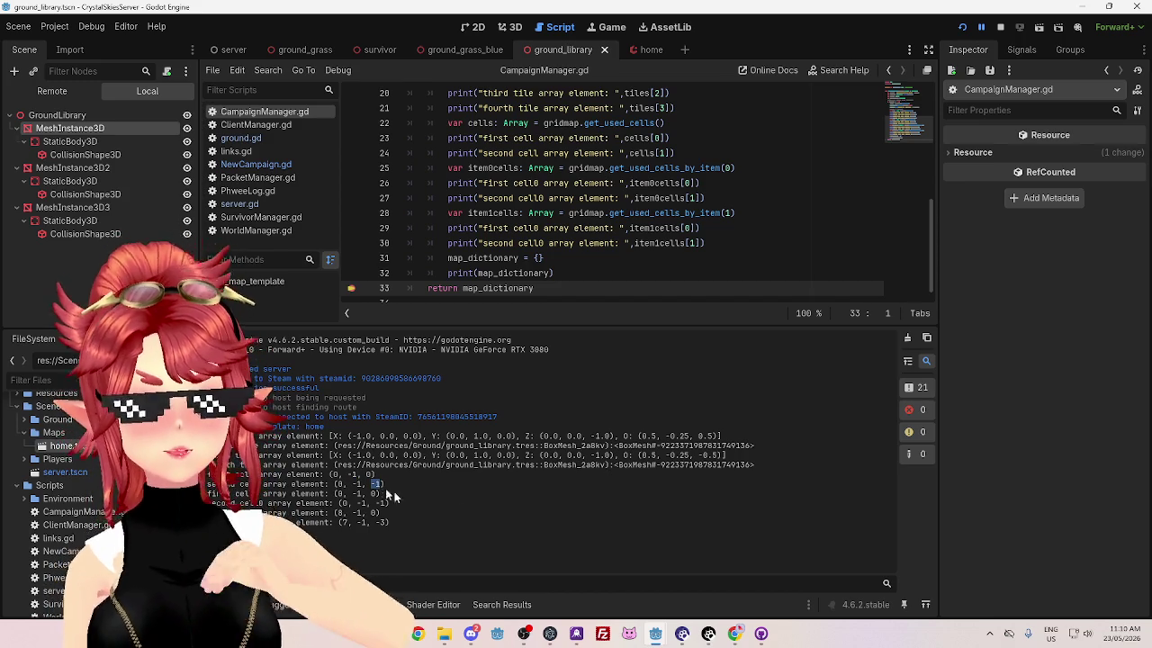
drag(639, 436, 718, 436)
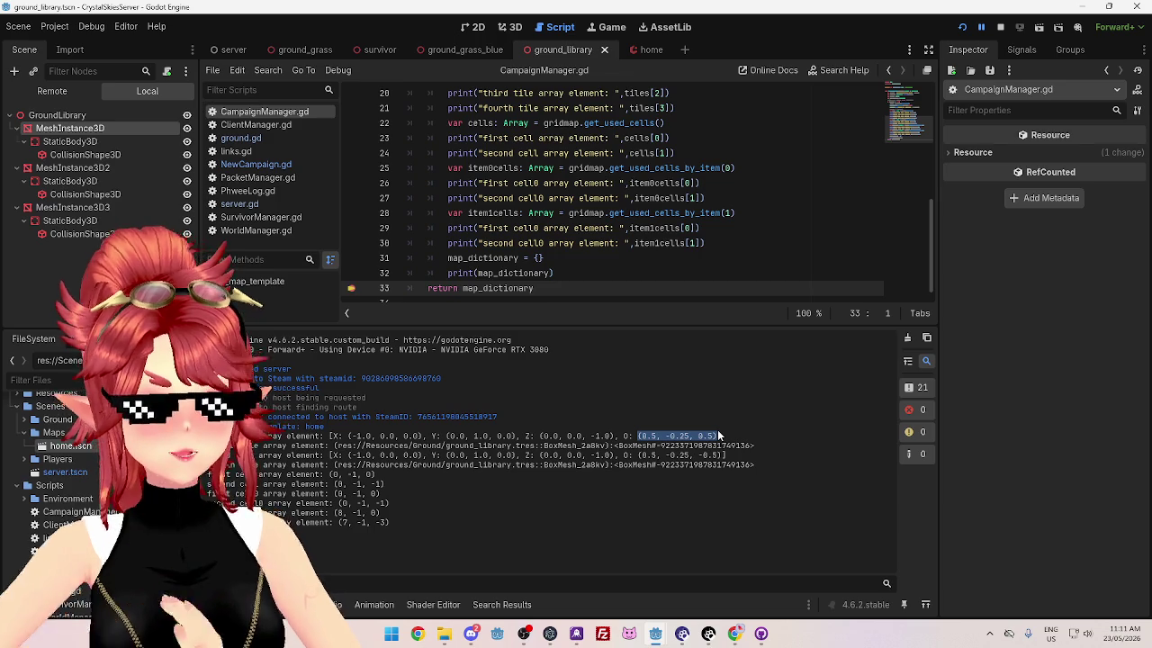
drag(410, 523, 268, 522)
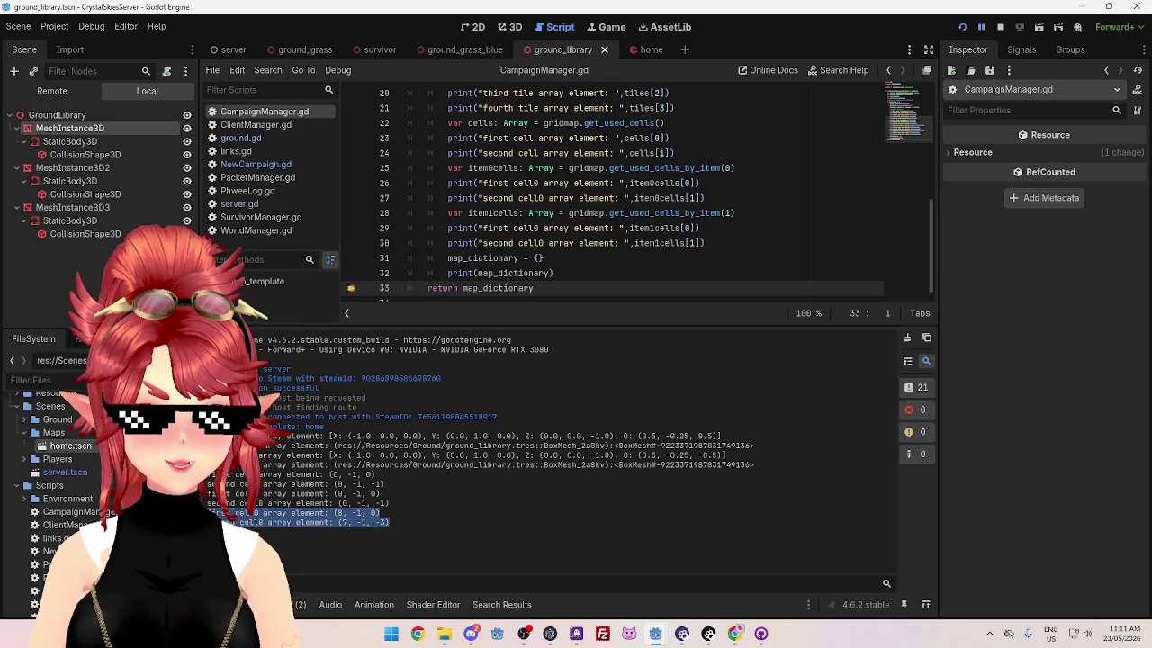
mouse_move(389, 522)
mouse_down()
mouse_move(209, 512)
mouse_move(289, 497)
mouse_up()
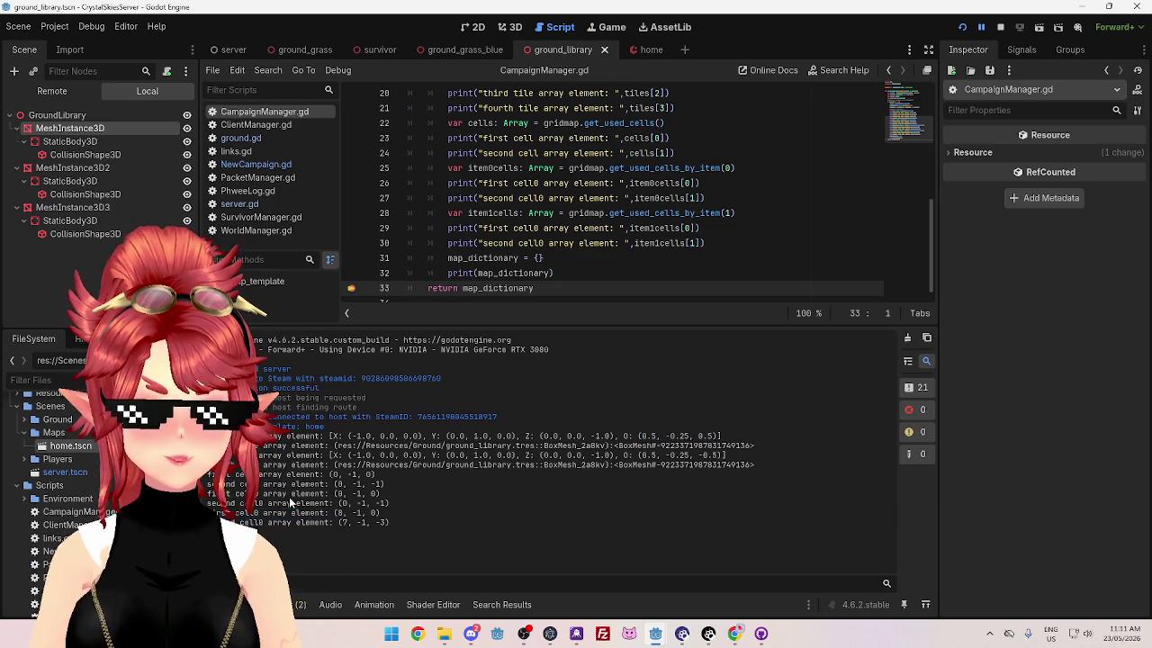
drag(390, 503, 209, 483)
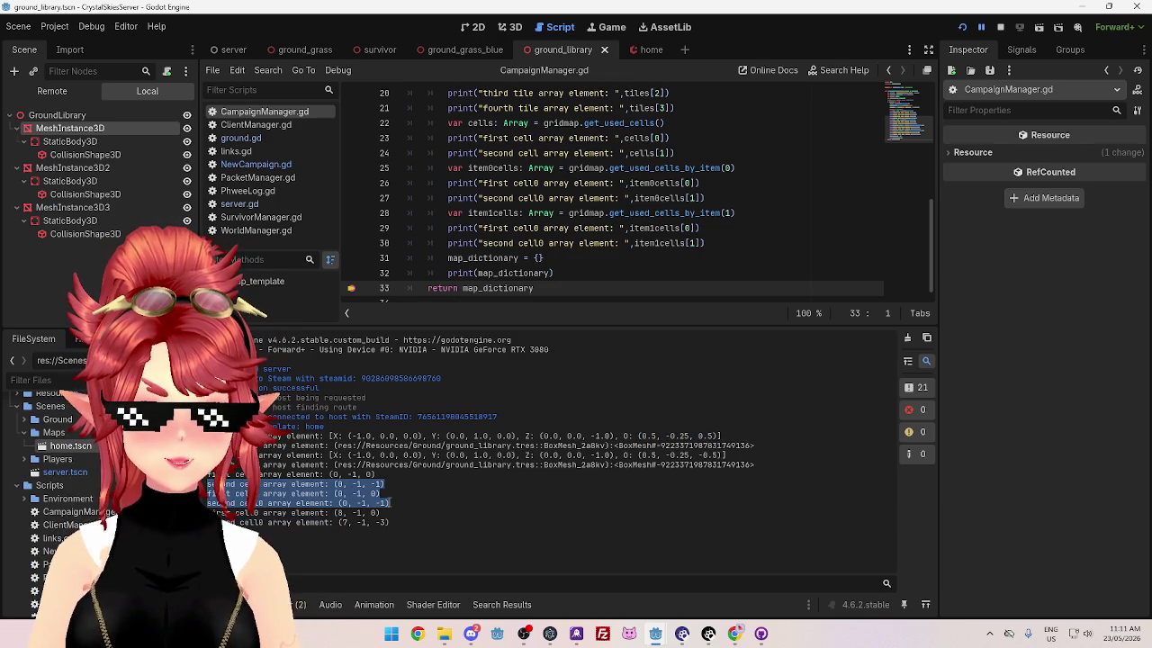
drag(389, 521, 338, 503)
click(1000, 27)
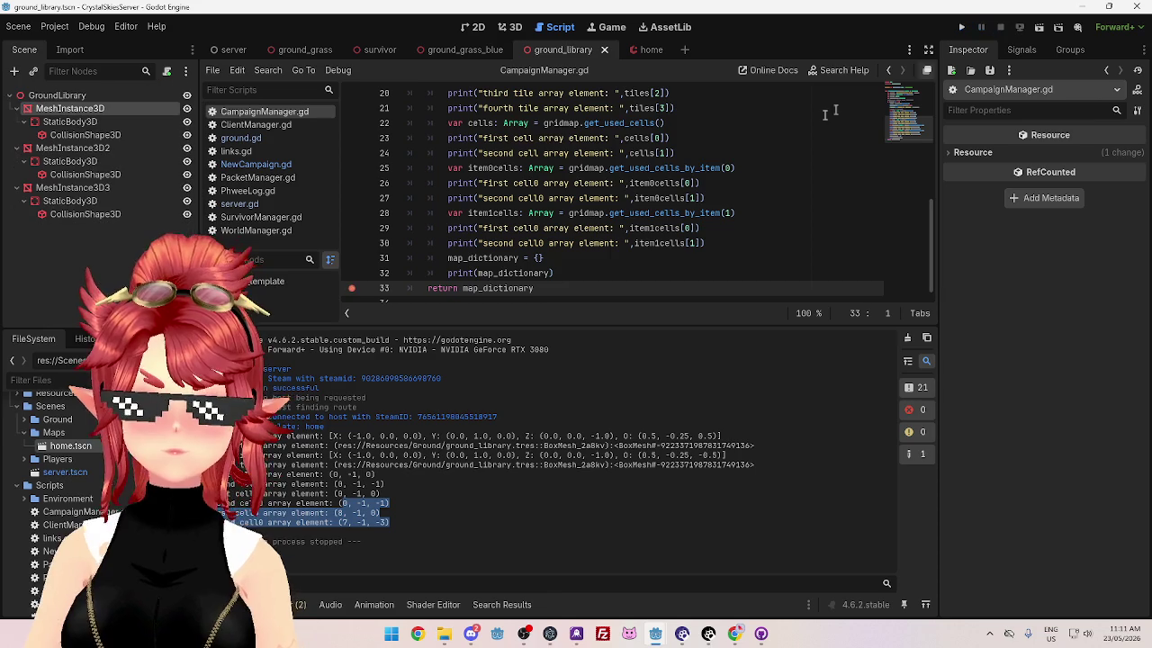
Step: Delete the old meshes and used-cells debug print lines from load_map_template
scroll(729, 225, up, 1)
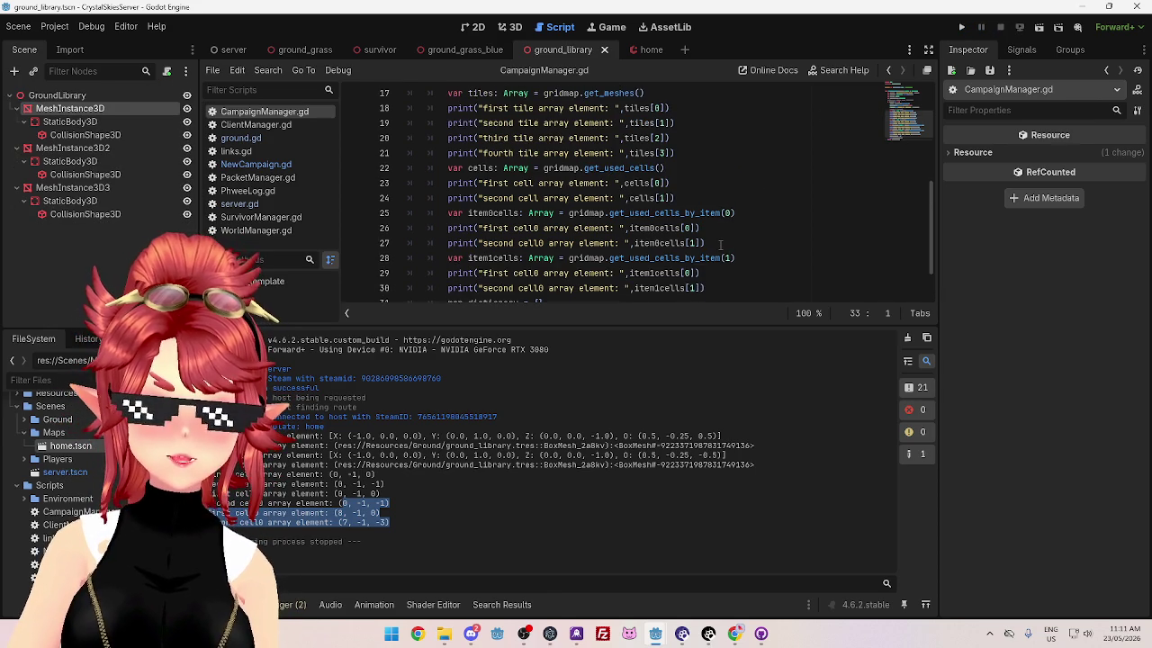
mouse_move(684, 200)
mouse_down()
mouse_move(399, 108)
mouse_move(558, 83)
mouse_up()
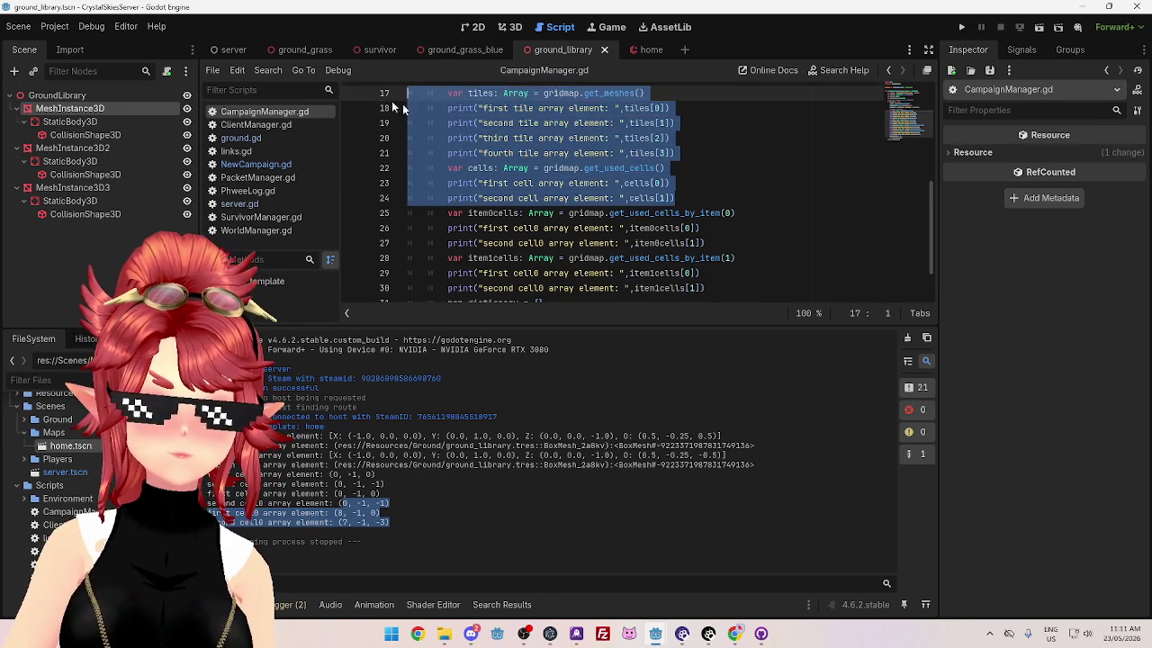
key(BackSpace)
scroll(581, 270, up, 2)
scroll(582, 270, down, 2)
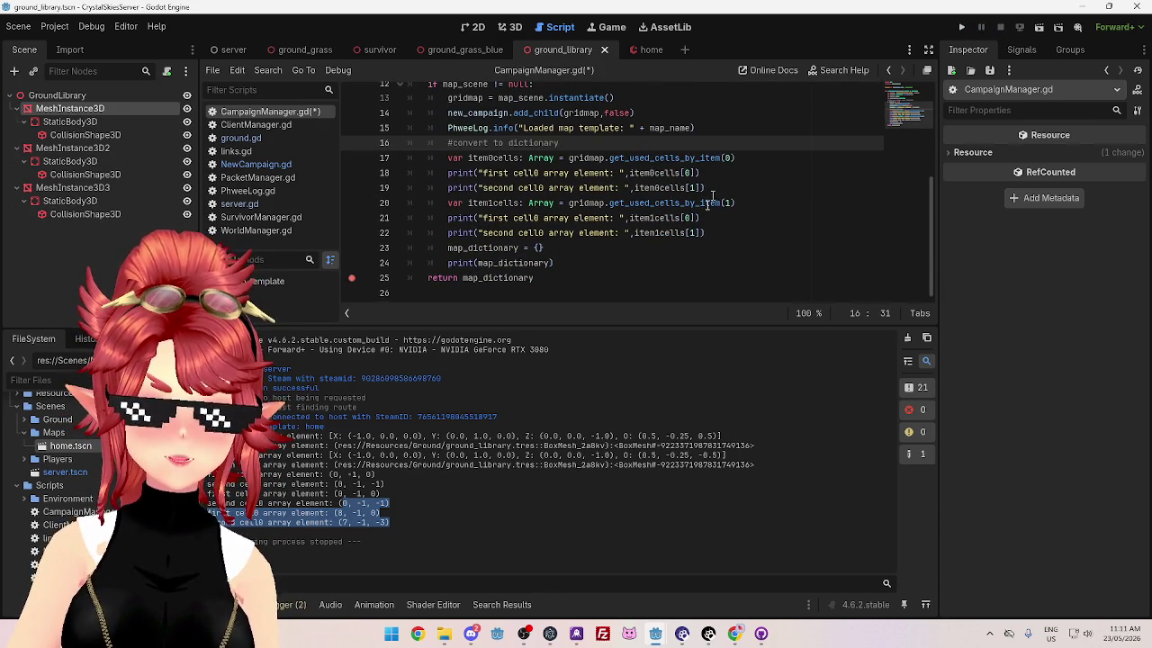
Step: Check the home and ground_library scenes to match item 0 and item 1 to their tile colours
click(754, 158)
click(745, 206)
click(748, 158)
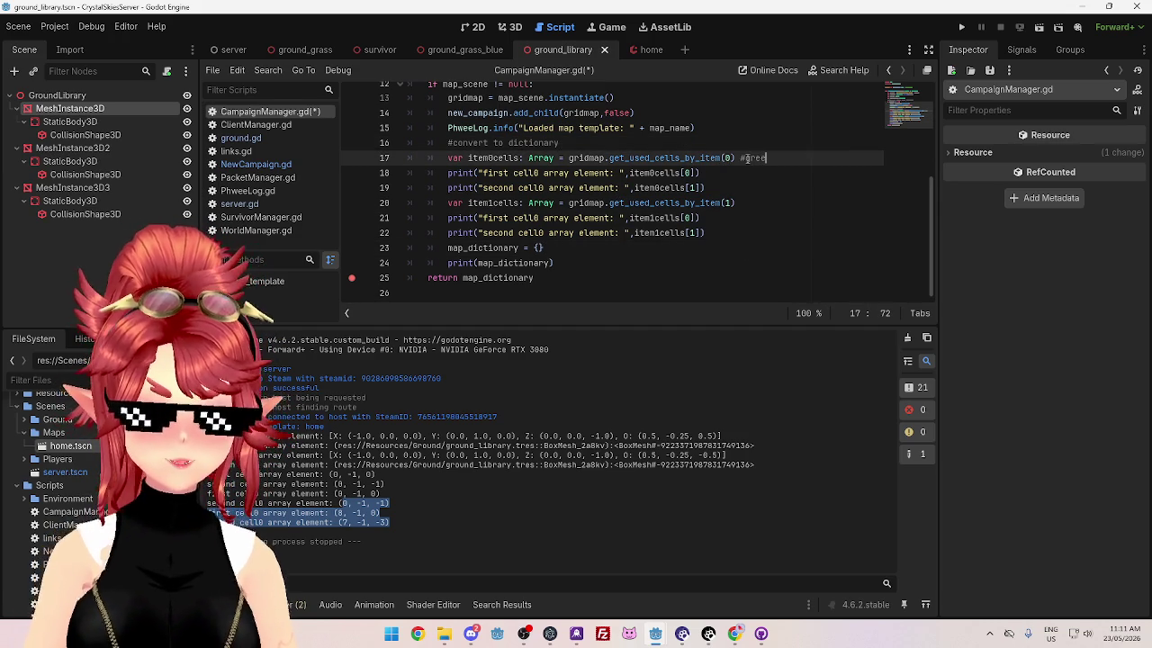
mouse_move(656, 635)
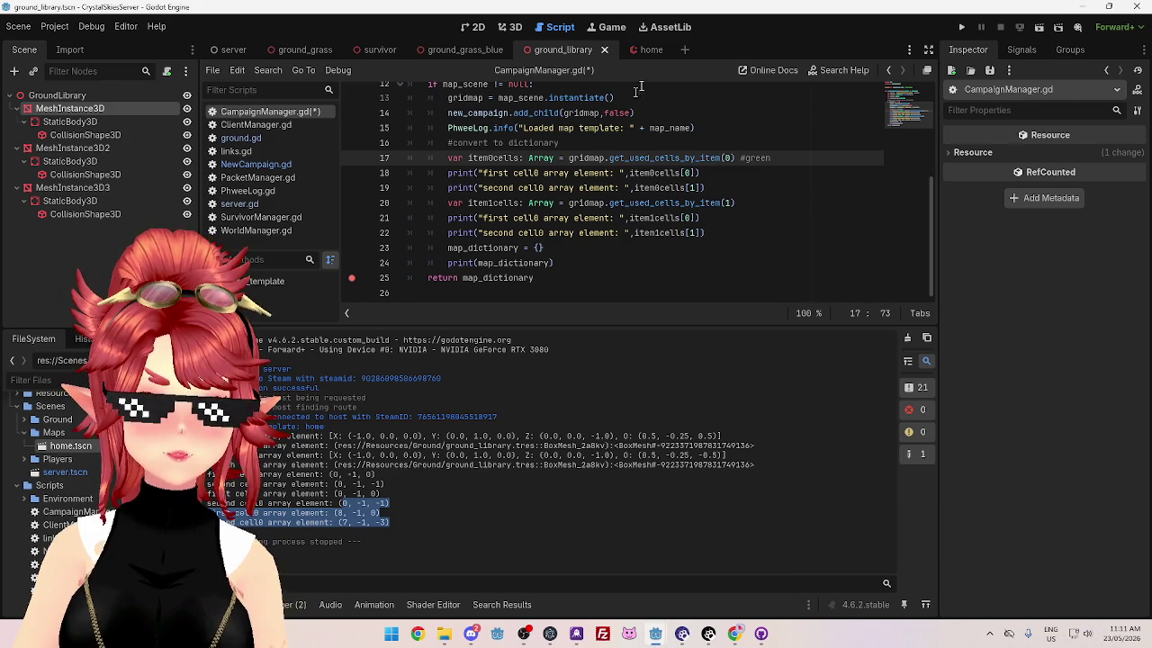
click(639, 50)
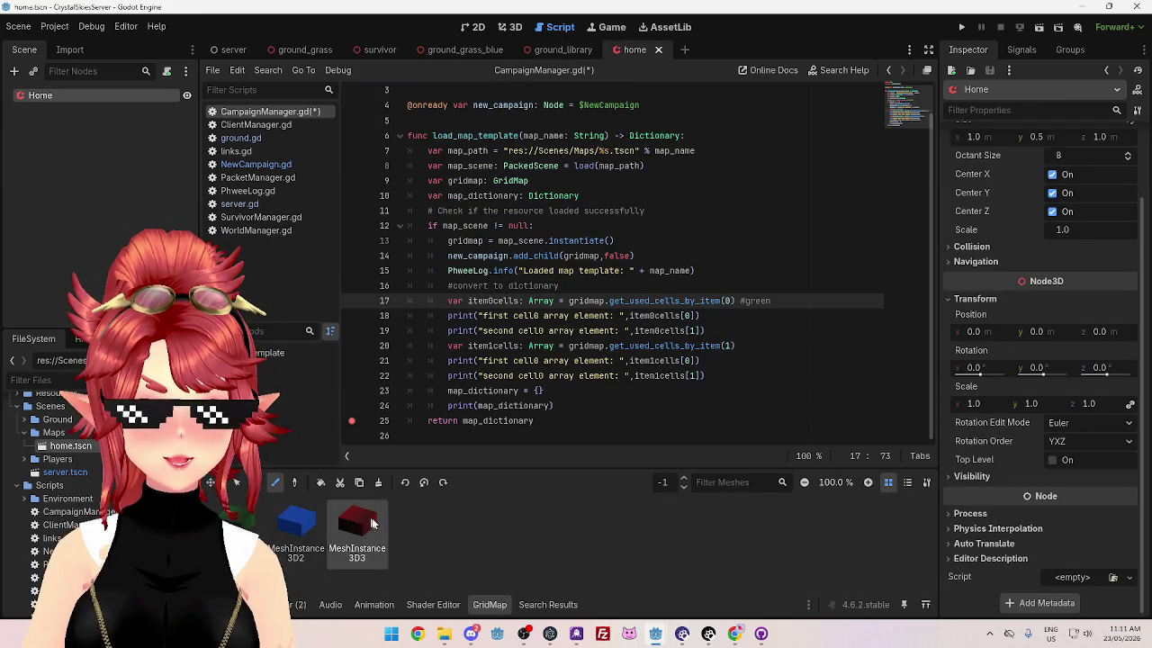
click(558, 50)
text(tiles)
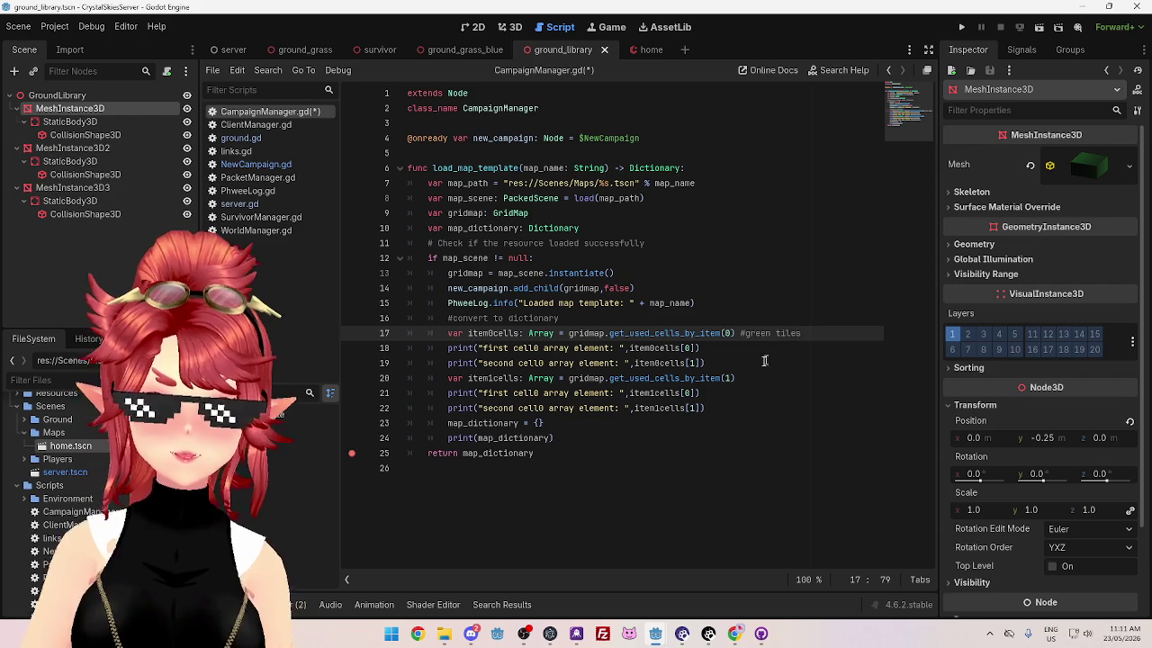
click(760, 378)
text(#blue tiles)
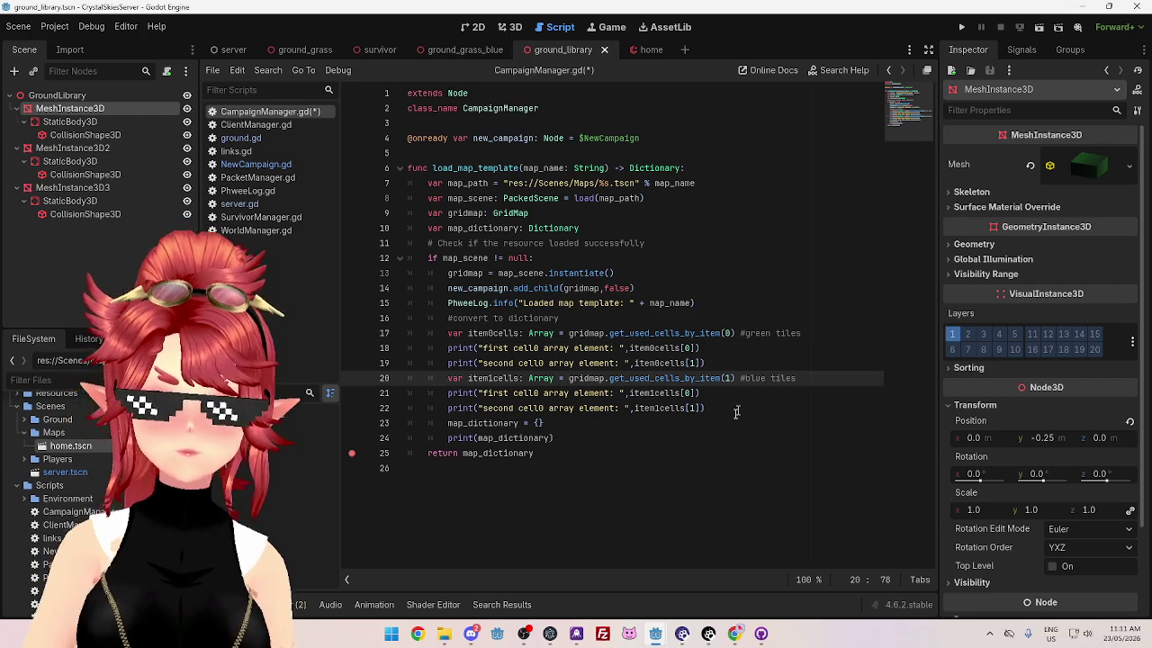
drag(724, 414, 342, 376)
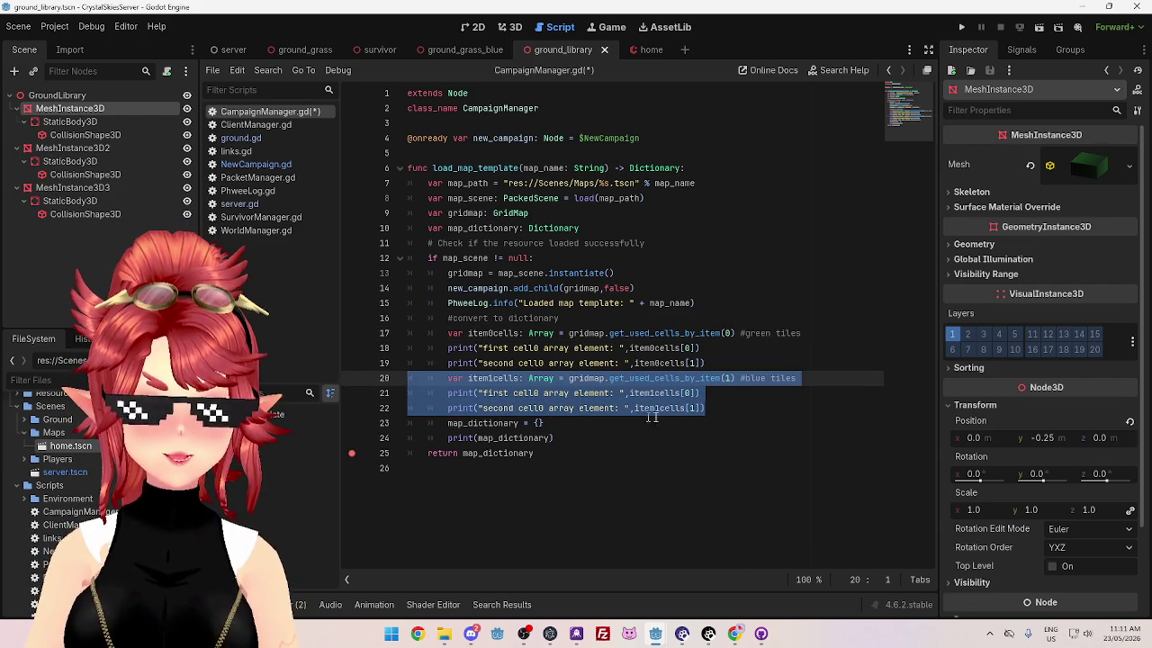
click(791, 414)
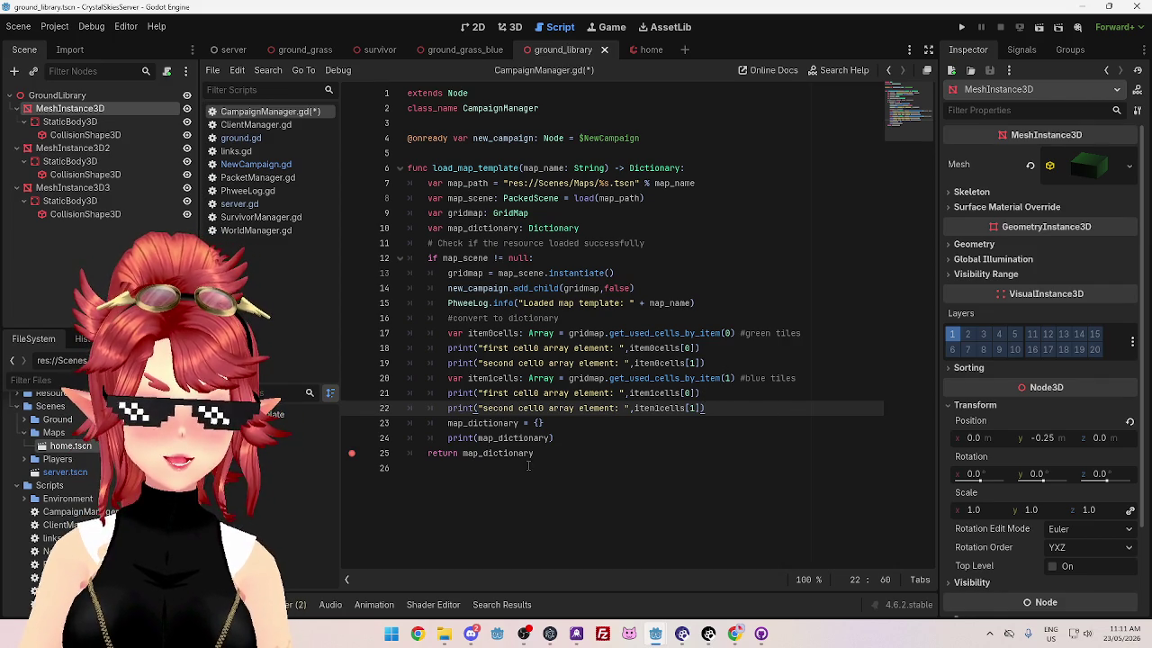
mouse_move(507, 449)
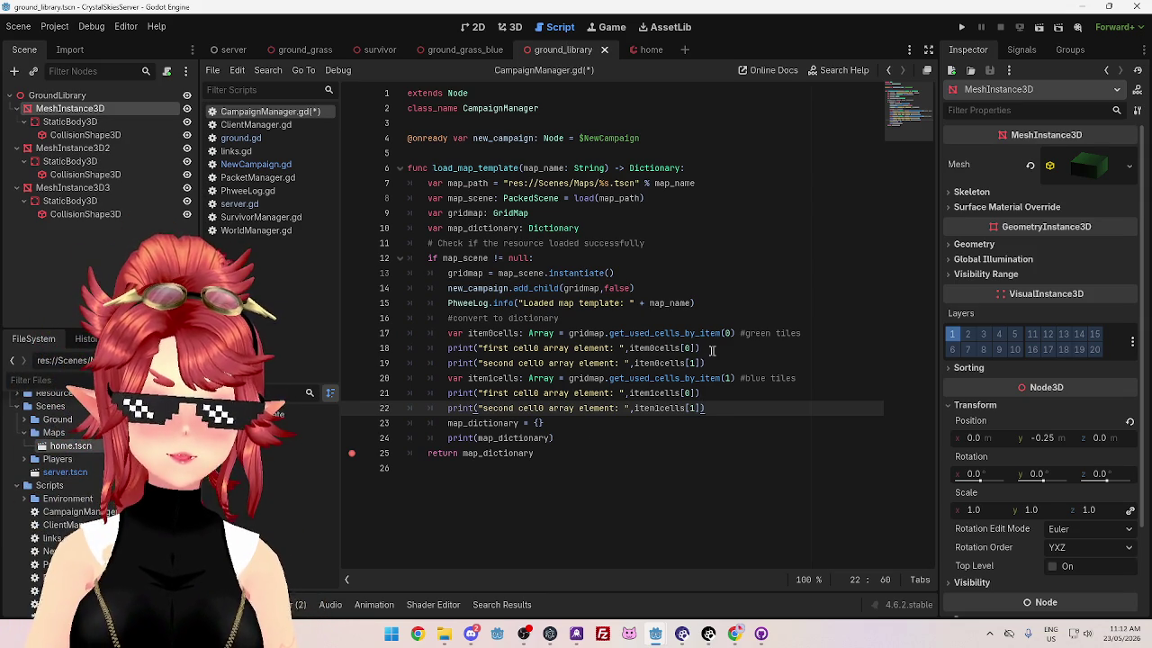
drag(629, 348, 701, 349)
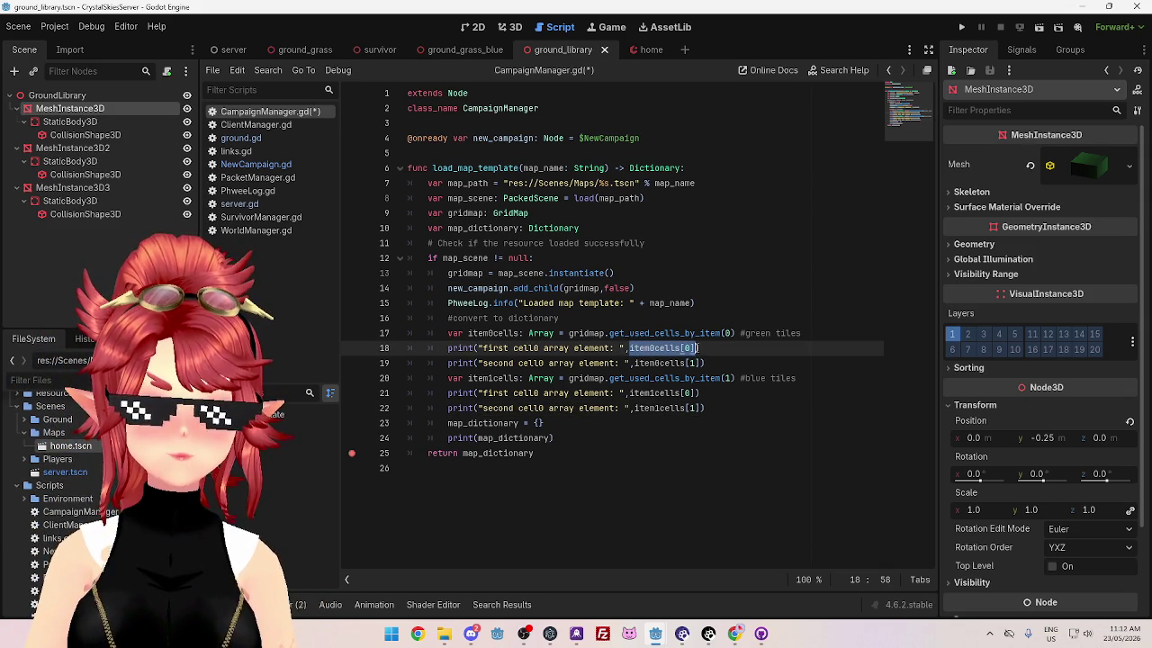
click(257, 164)
scroll(570, 213, up, 5)
drag(448, 198, 525, 198)
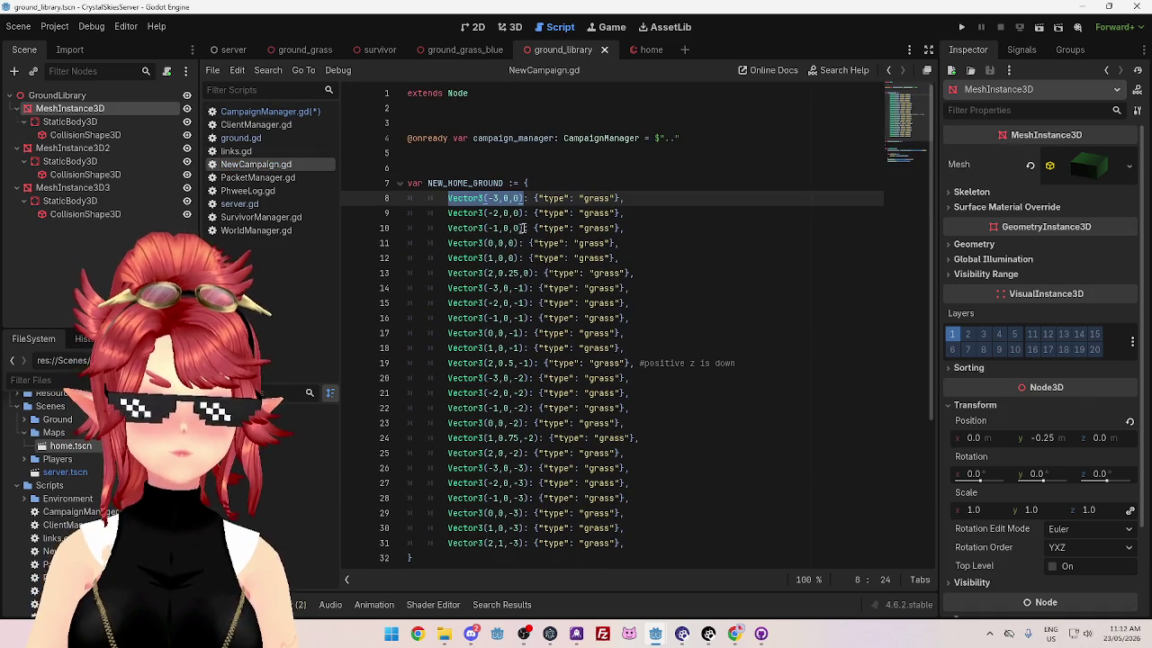
click(587, 198)
shift+click(448, 198)
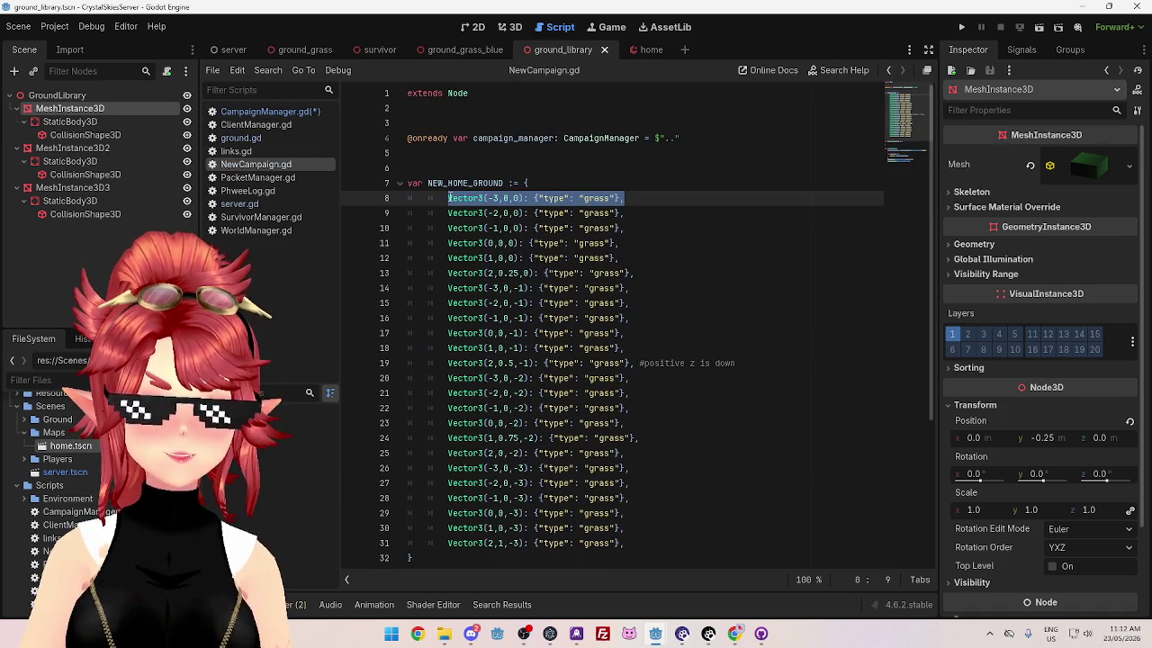
click(496, 199)
drag(449, 198, 532, 198)
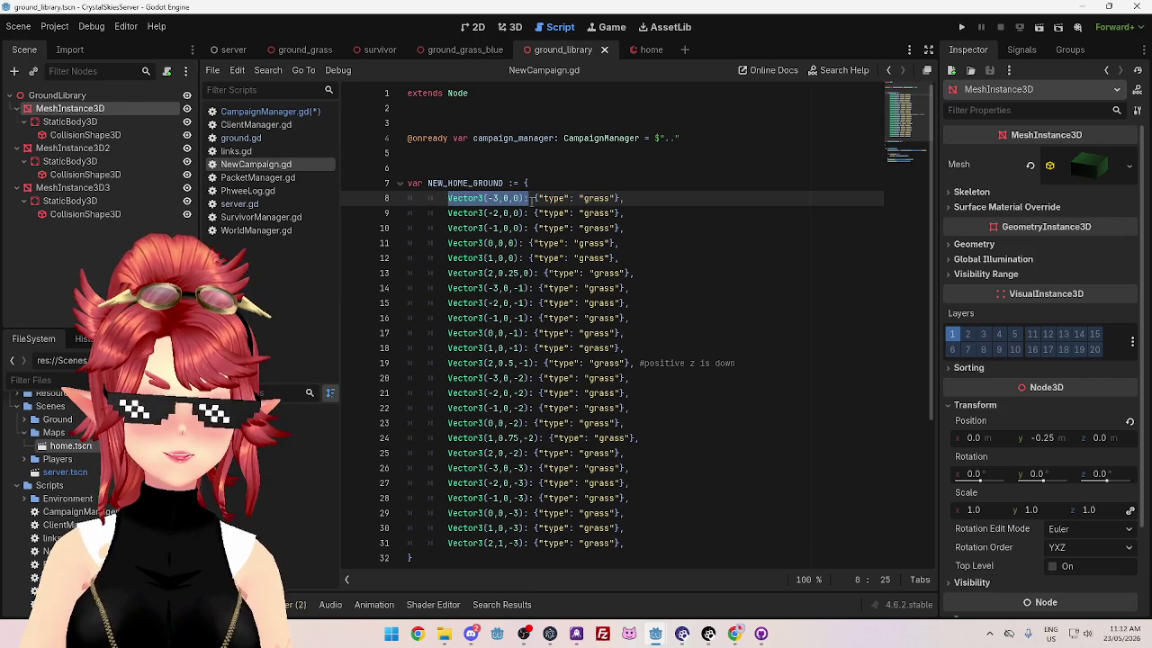
click(448, 198)
drag(449, 198, 621, 198)
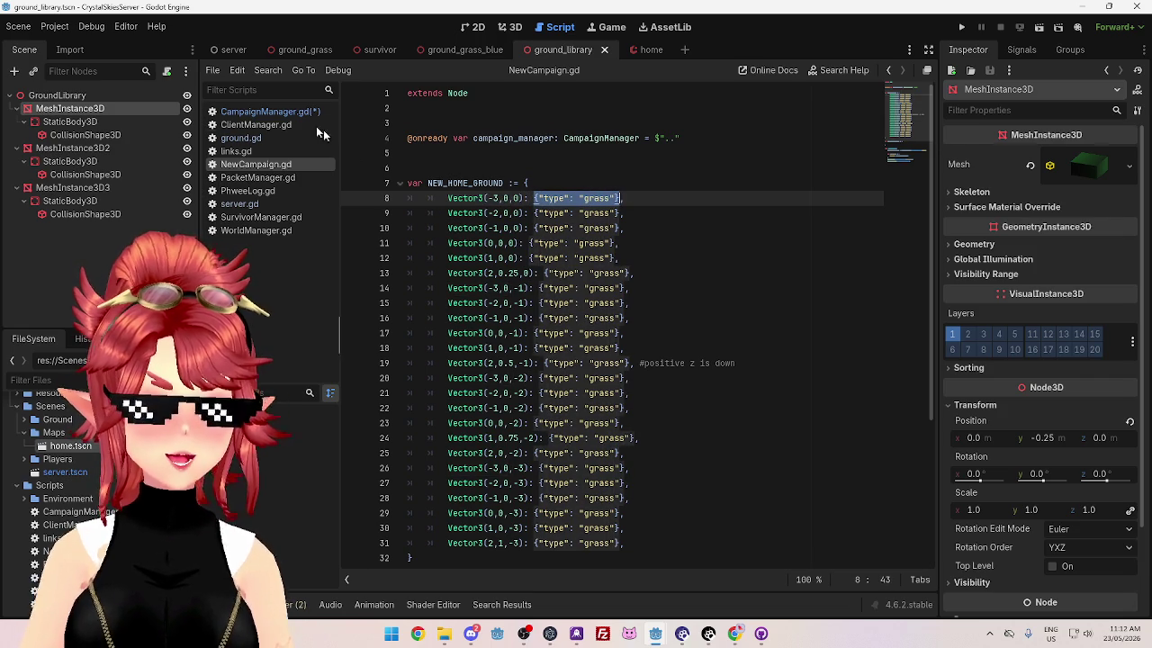
click(291, 116)
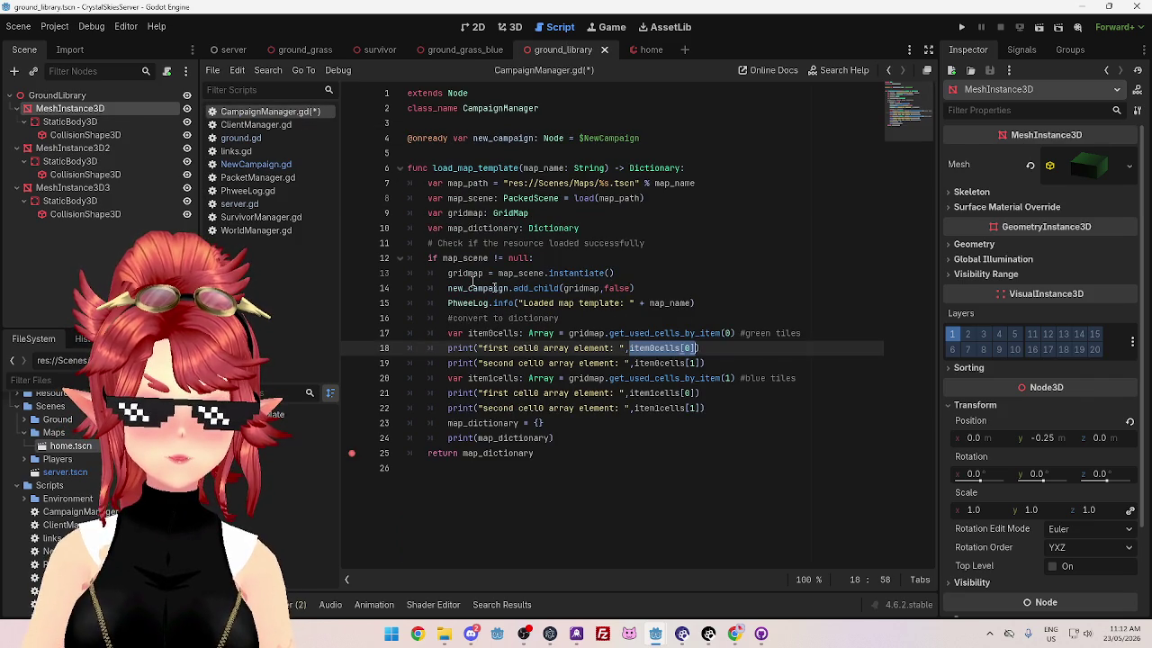
Step: Add a 'for c in item0cells:' loop below the item 0 cells line
click(678, 333)
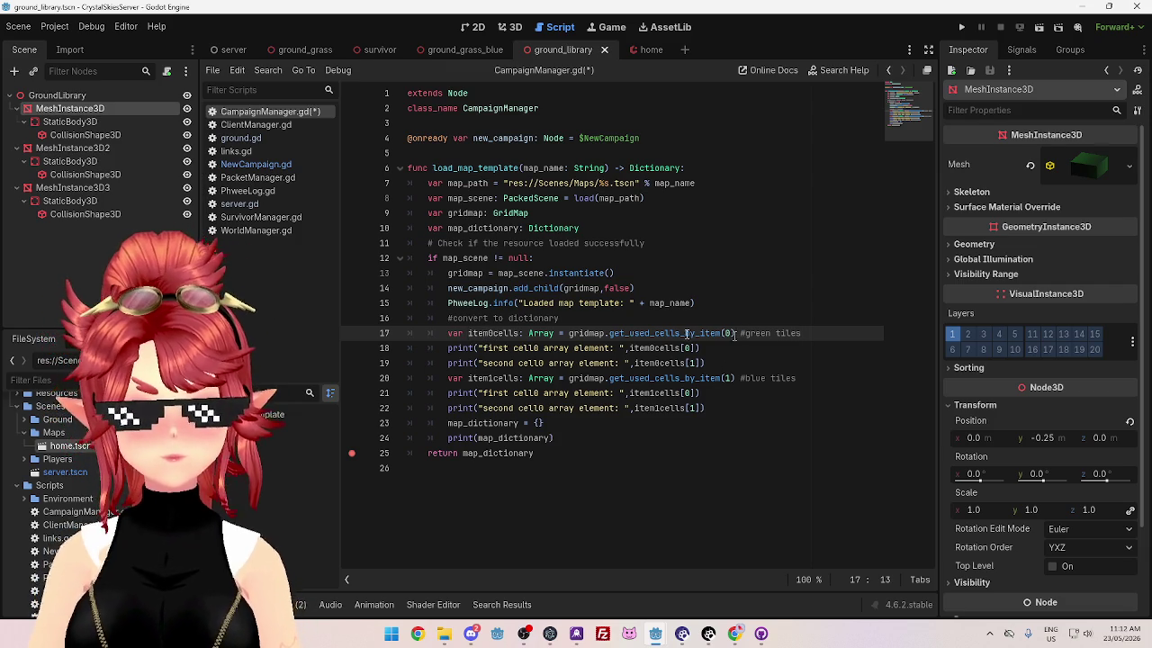
click(451, 349)
key(Return)
key(Up)
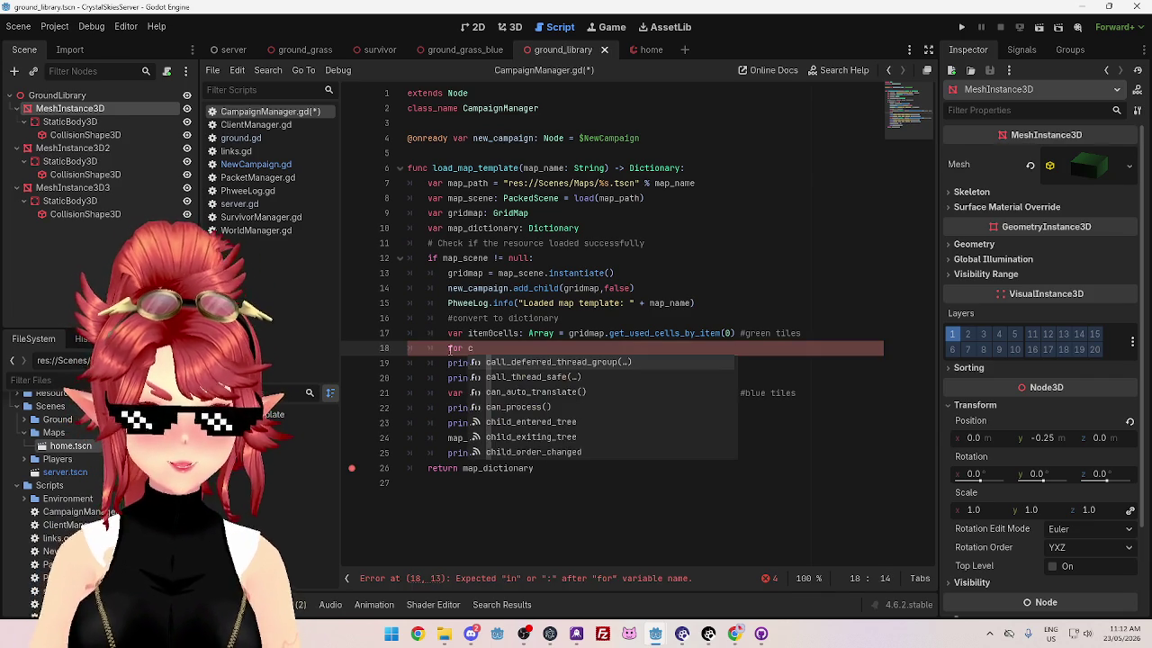
text( in iut)
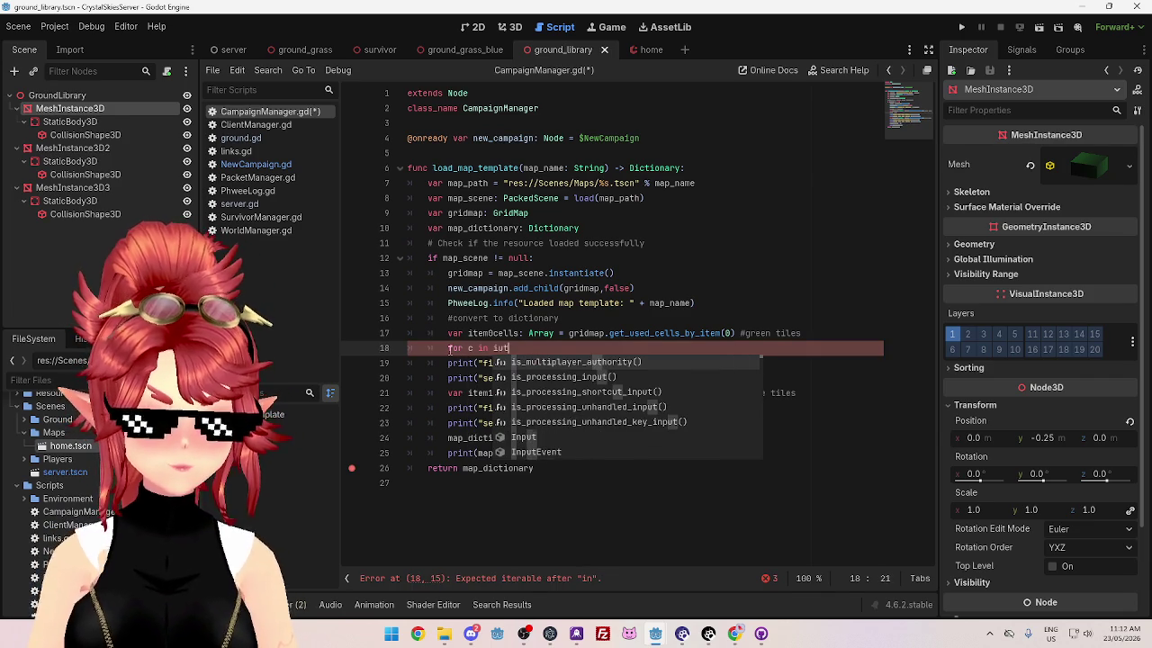
key(BackSpace)
key(BackSpace)
text(tem0cells)
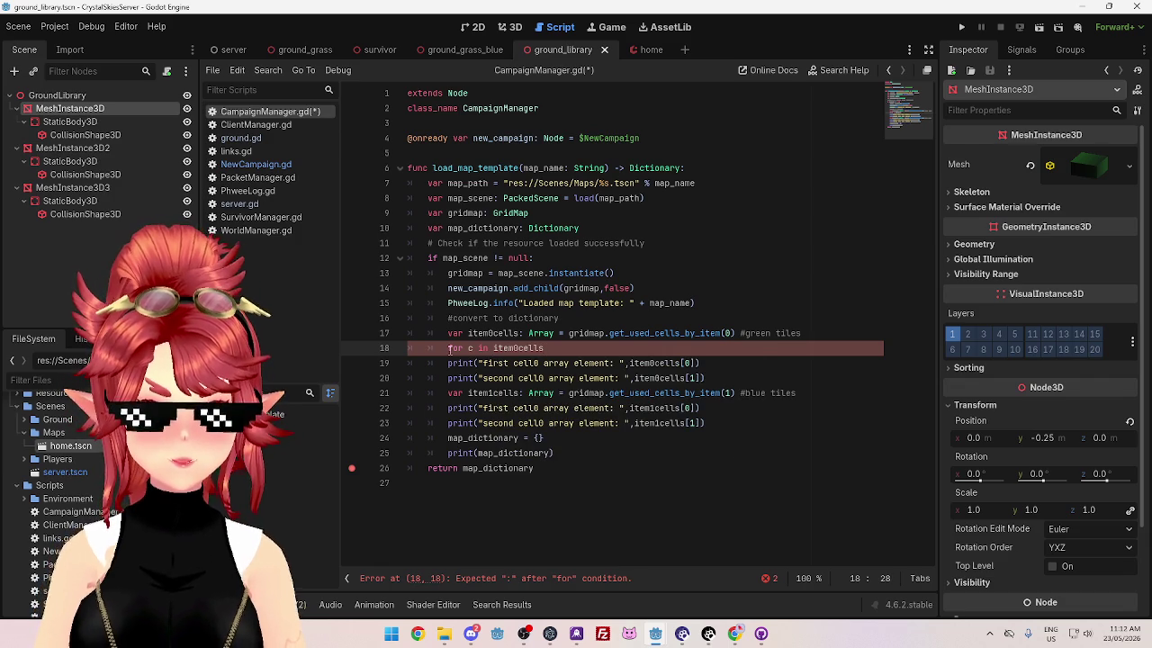
text(:)
key(Return)
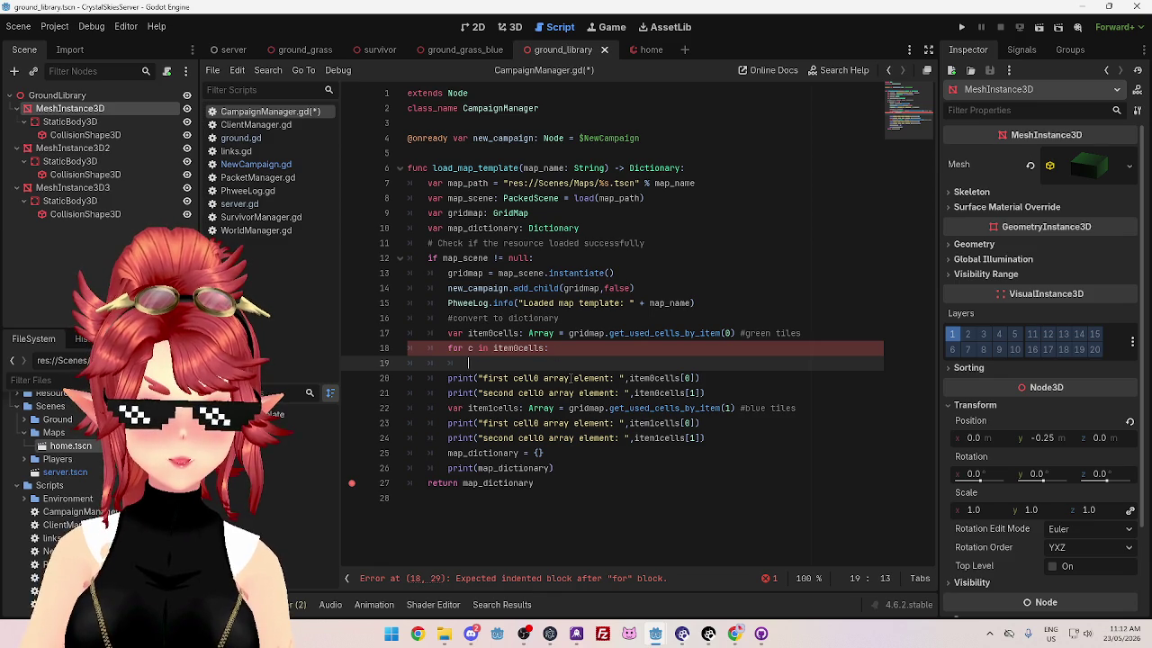
Step: Start the loop body with map_dictionary[item0cells[0]], pasted from existing lines
drag(448, 457, 520, 454)
key(ctrl+c)
click(494, 364)
key(ctrl+v)
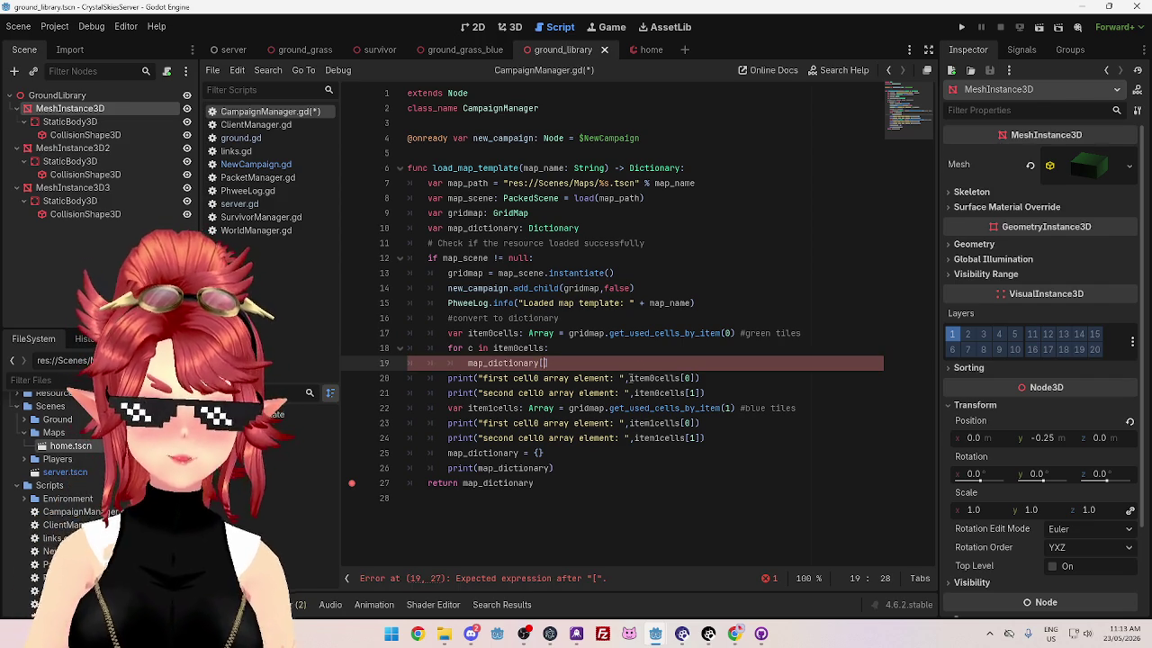
drag(630, 378, 695, 378)
click(547, 363)
text(item0cells[0])
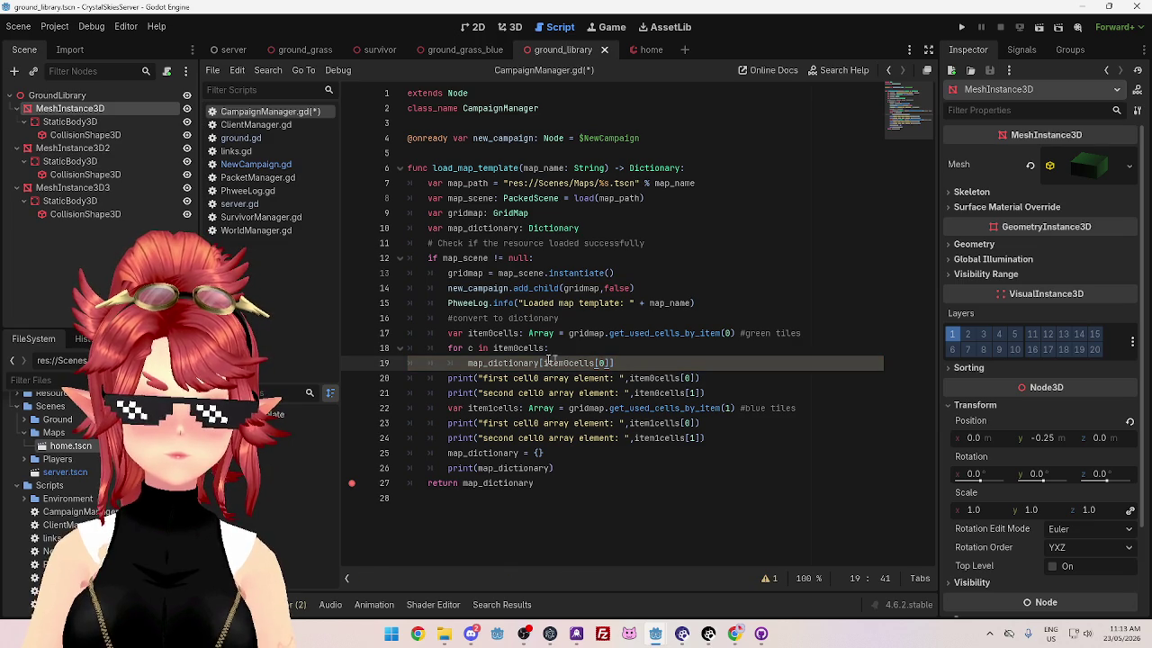
click(598, 363)
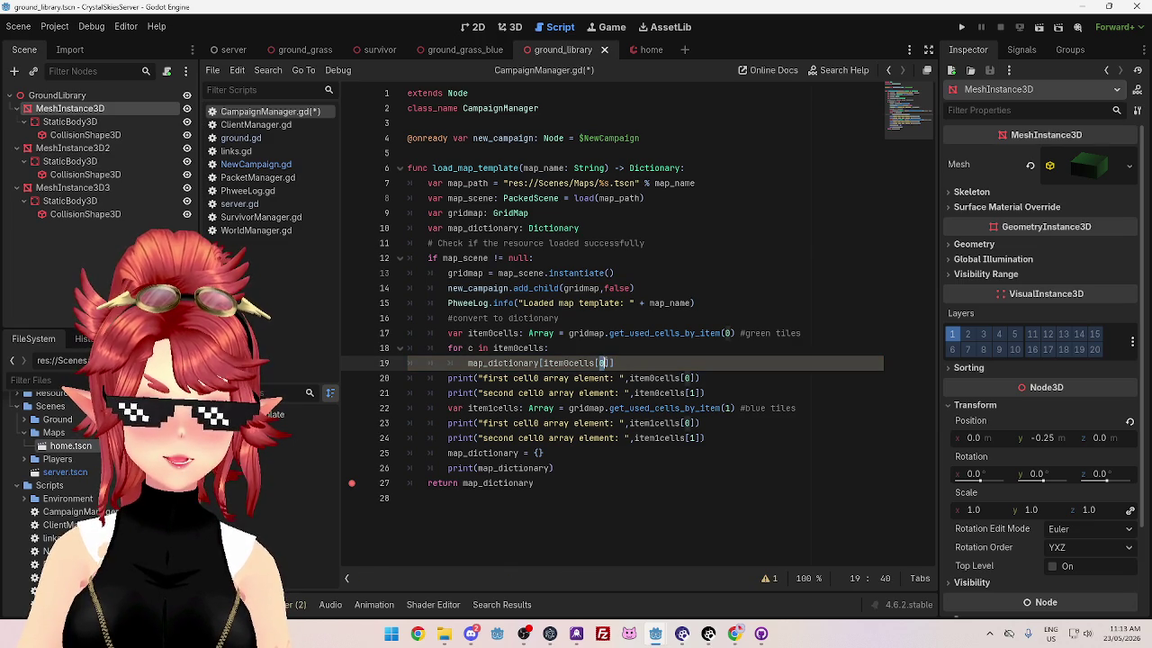
click(474, 350)
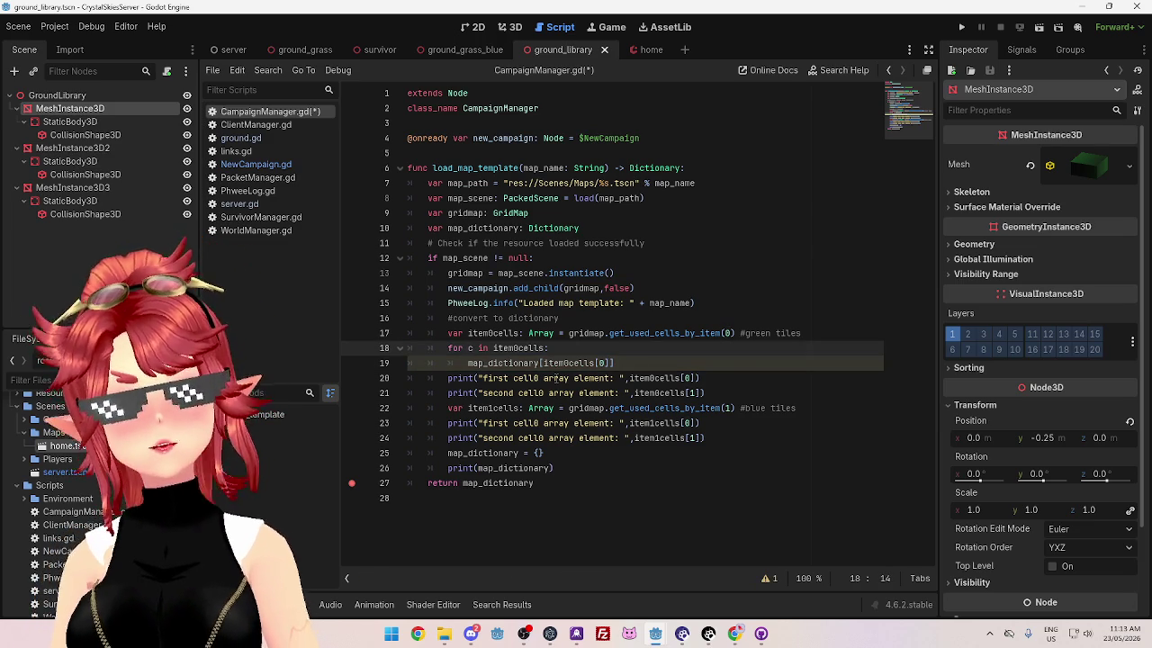
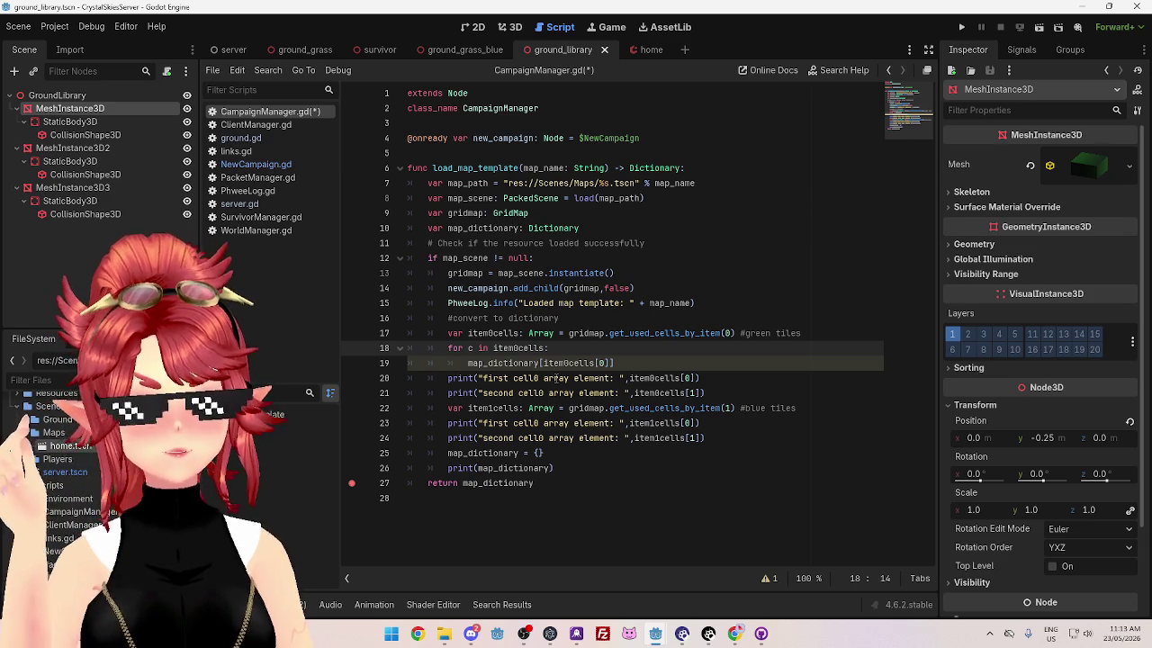
Step: Make the line 18 loop iterate over item0cells.size()
click(548, 349)
text(.siz)
key(Return)
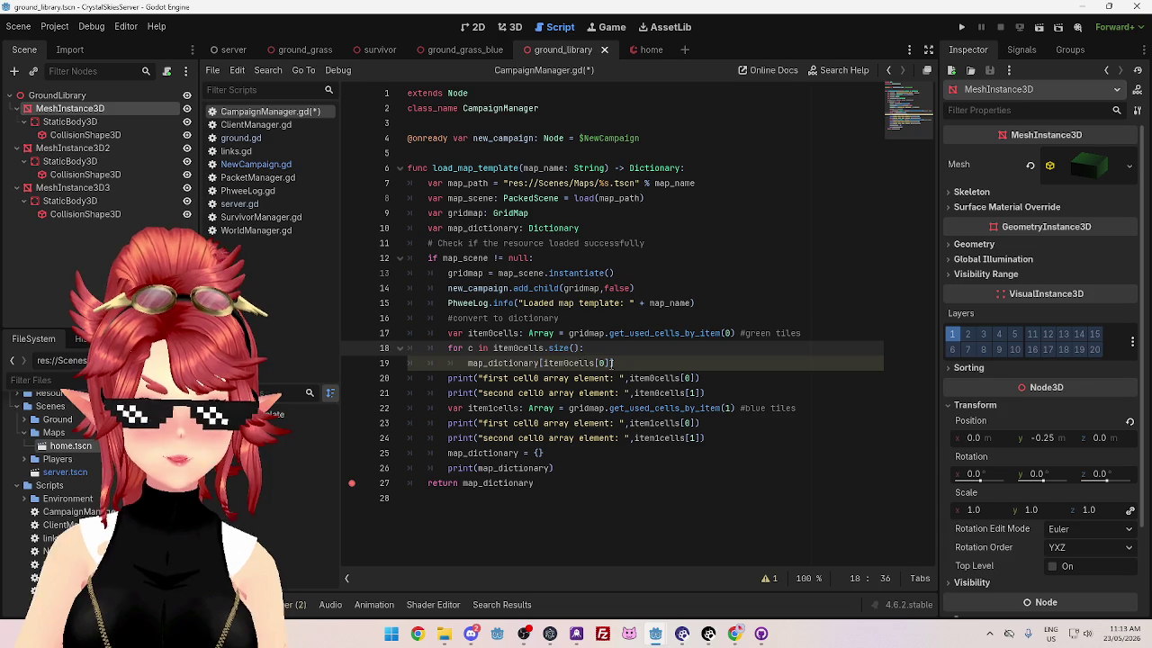
Step: Change line 19 to begin the assignment 'map_dictionary[item0cells[c]] ='
click(601, 363)
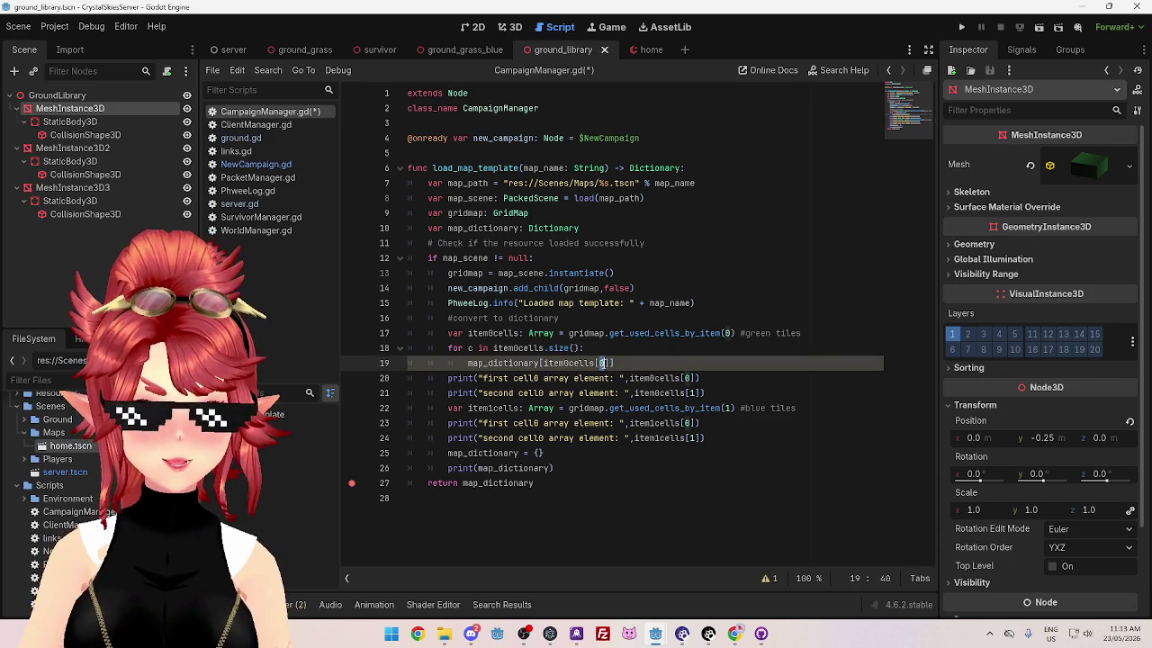
text(c)
click(646, 363)
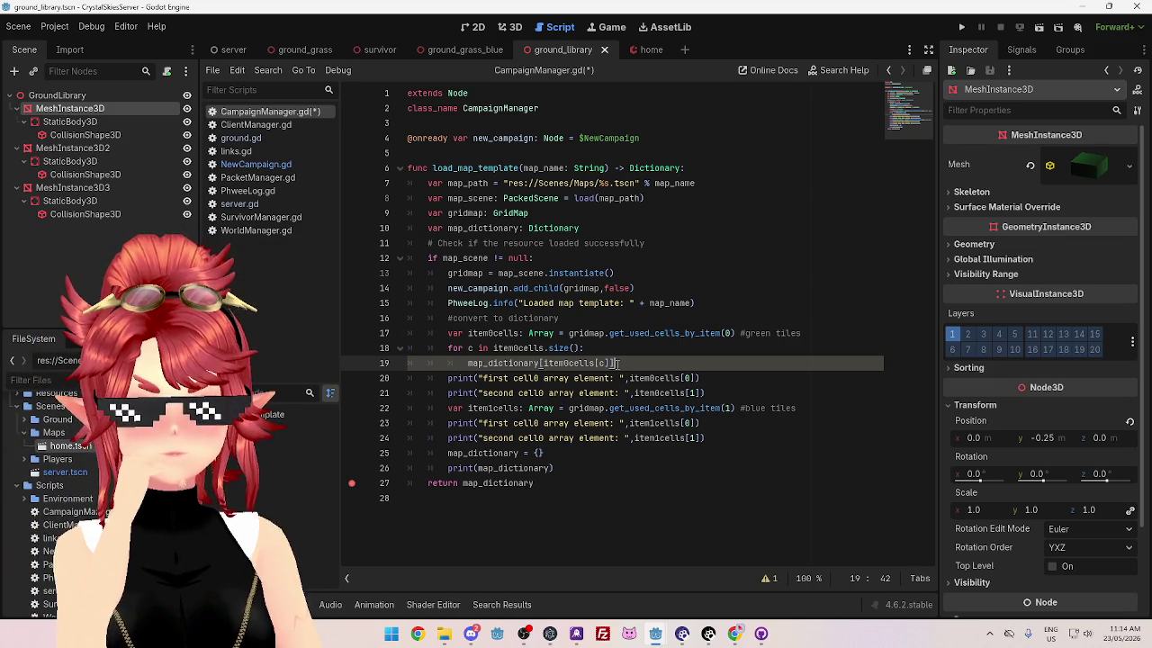
text( =)
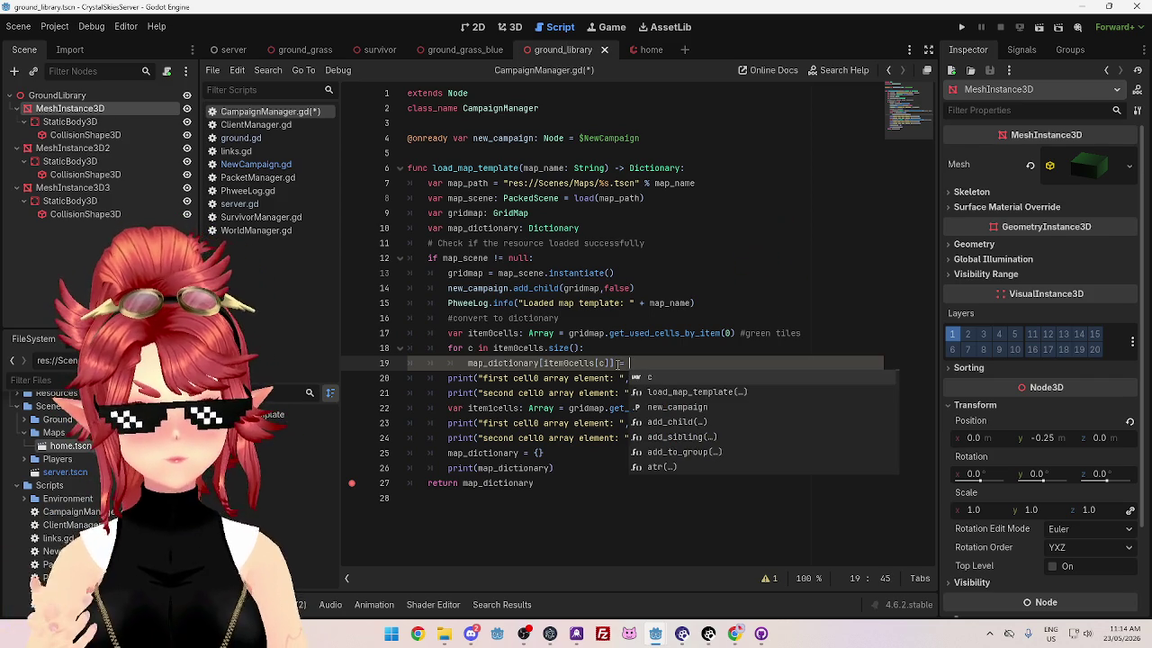
drag(493, 347, 544, 347)
click(544, 362)
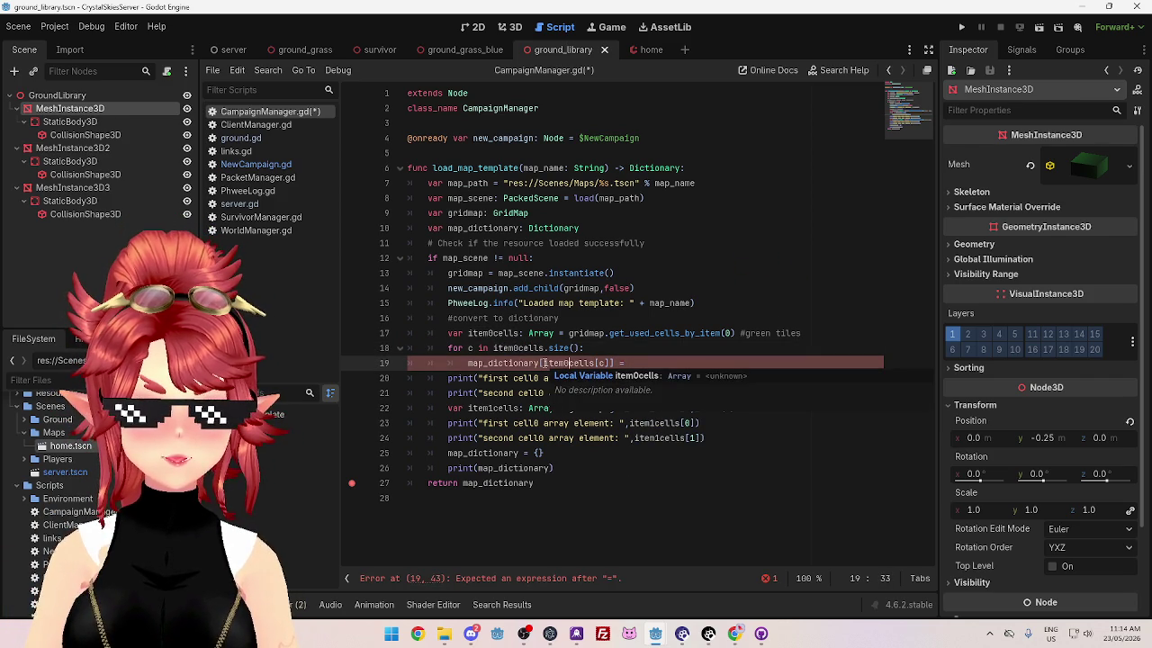
click(654, 362)
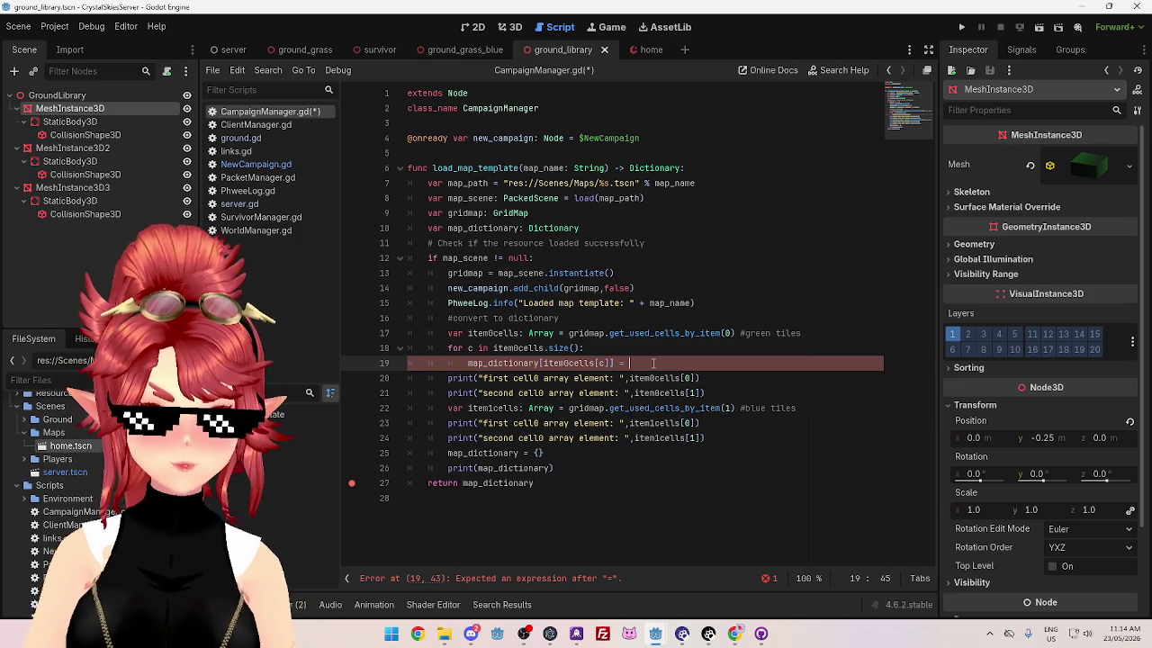
Step: Assign {"type": "grass_green"} on line 19, copying the grass entry from NewCampaign.gd
click(279, 164)
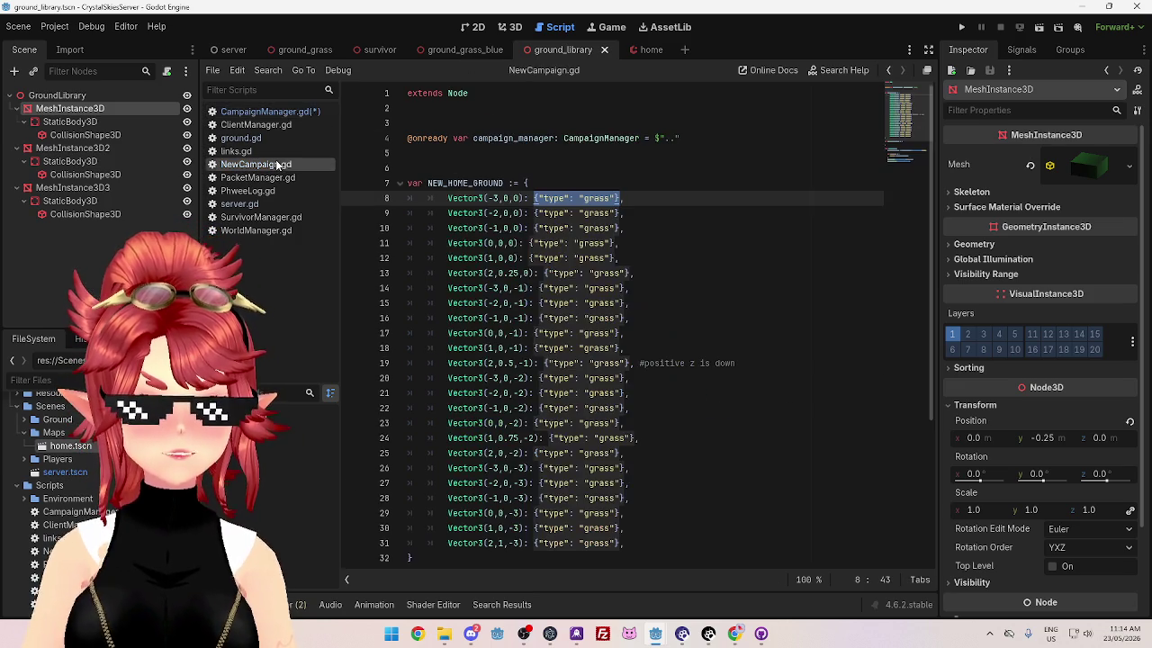
drag(534, 198, 621, 198)
key(ctrl+c)
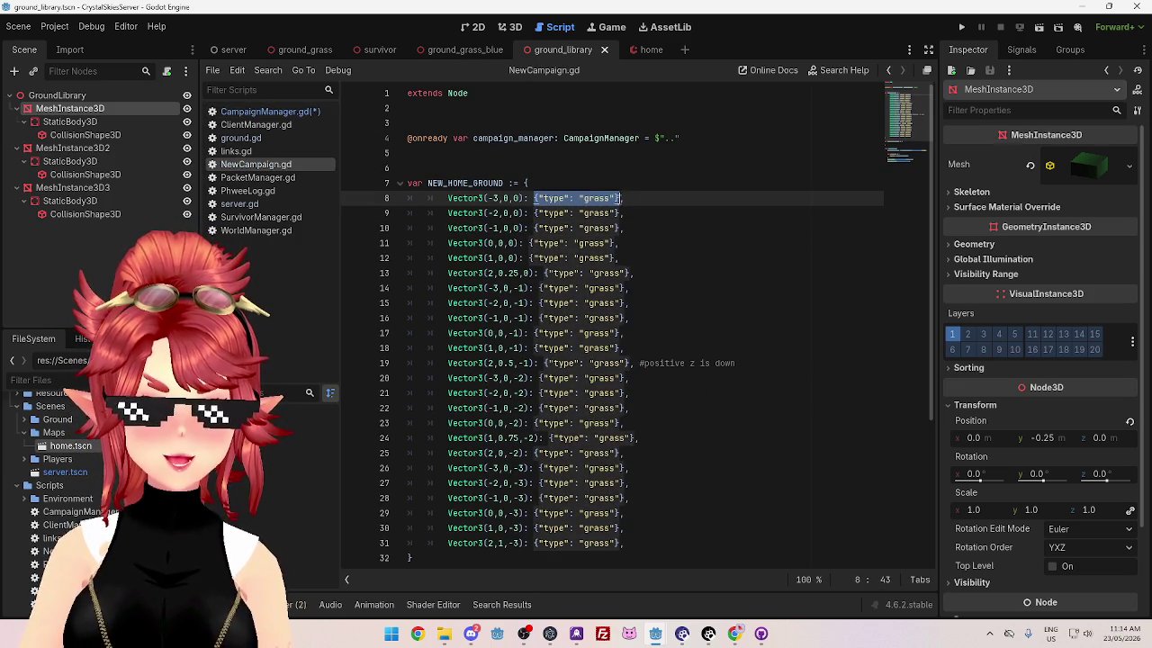
click(270, 111)
key(ctrl+v)
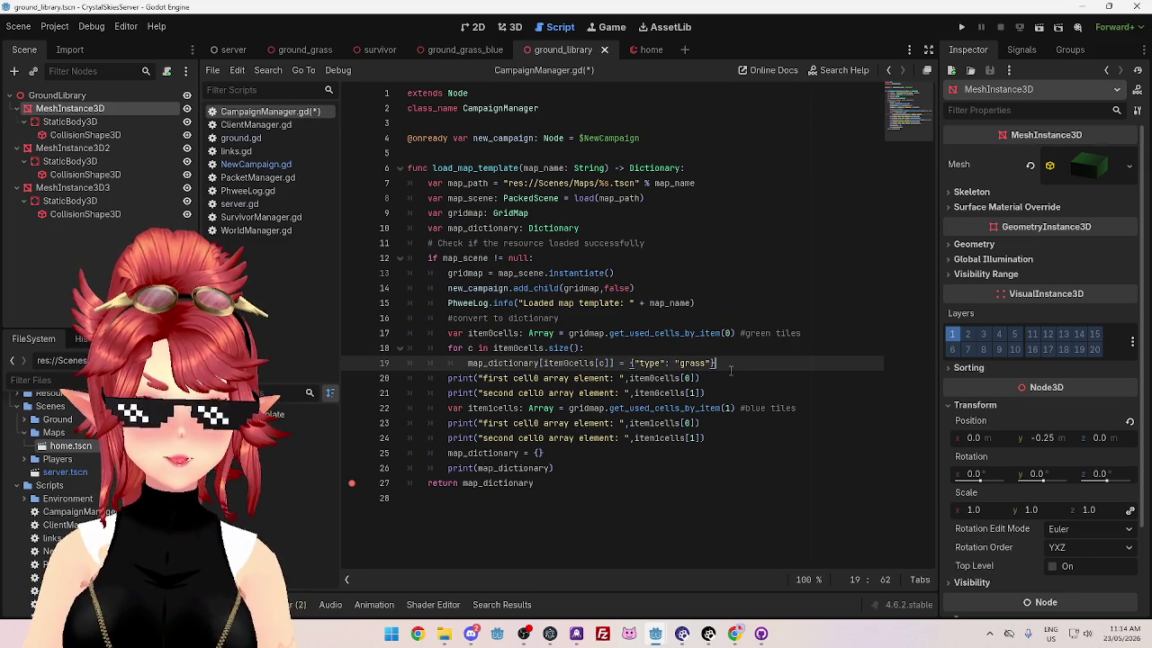
key(Left)
key(Left)
text(_green)
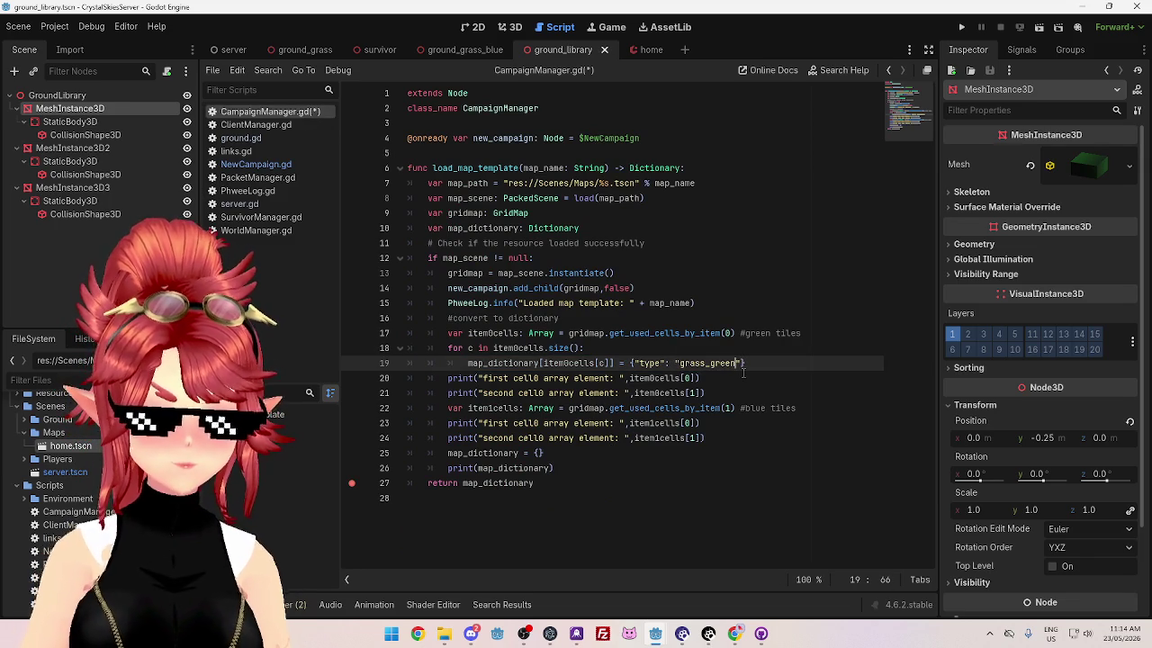
click(726, 386)
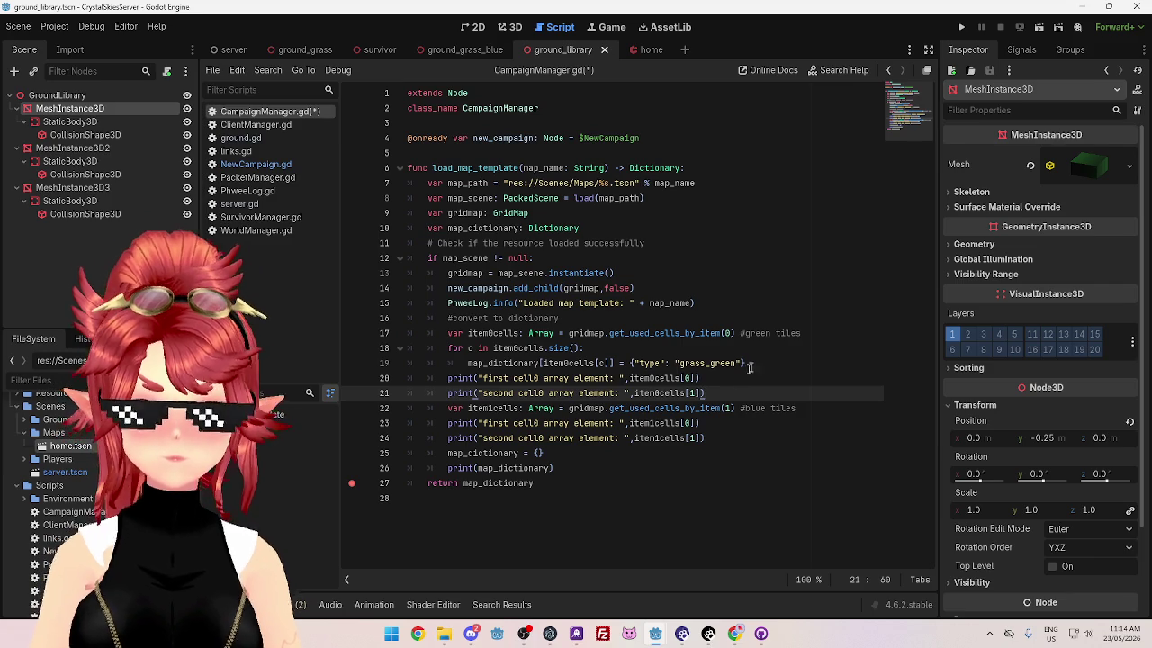
click(758, 359)
mouse_move(468, 363)
mouse_down()
mouse_move(756, 378)
mouse_move(776, 363)
mouse_up()
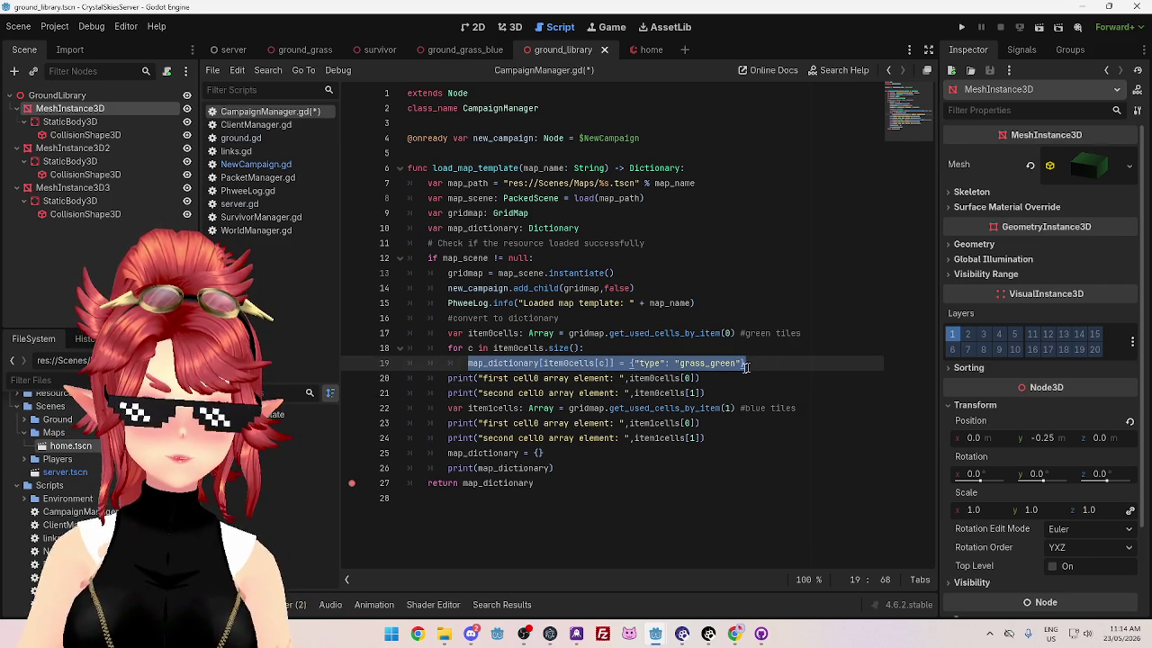
Step: Comment out the debug prints on lines 20–24 and delete the map_dictionary = {} line
mouse_move(448, 378)
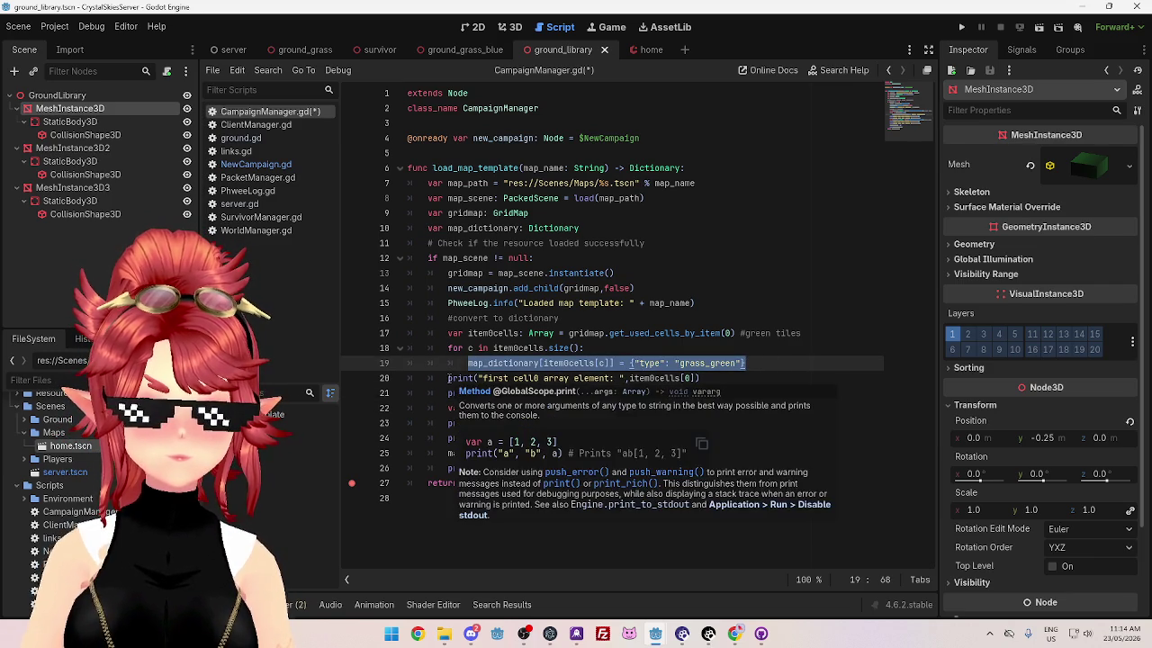
mouse_move(448, 379)
mouse_down()
mouse_move(576, 393)
mouse_move(739, 440)
mouse_up()
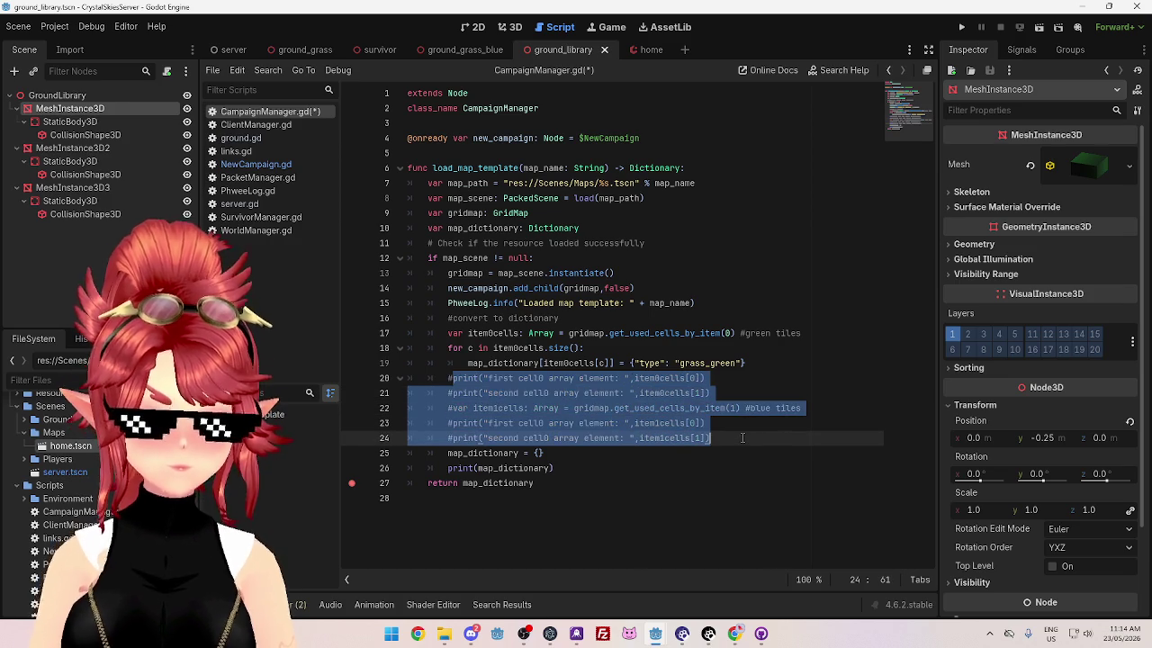
key(ctrl+k)
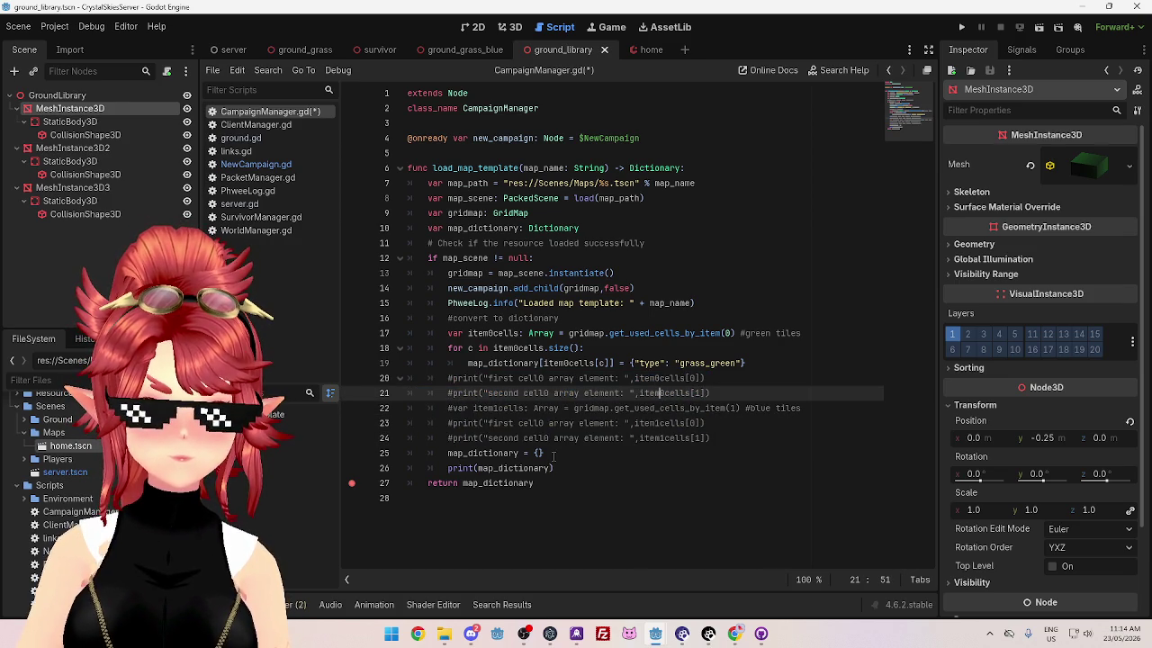
click(553, 455)
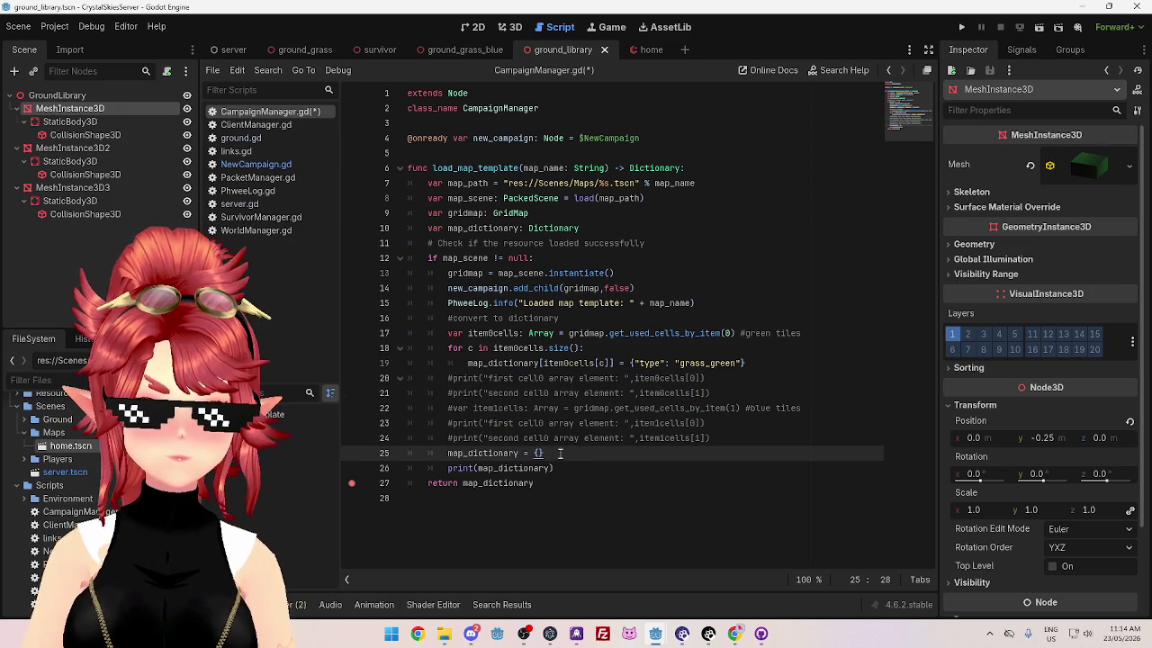
drag(560, 455, 383, 454)
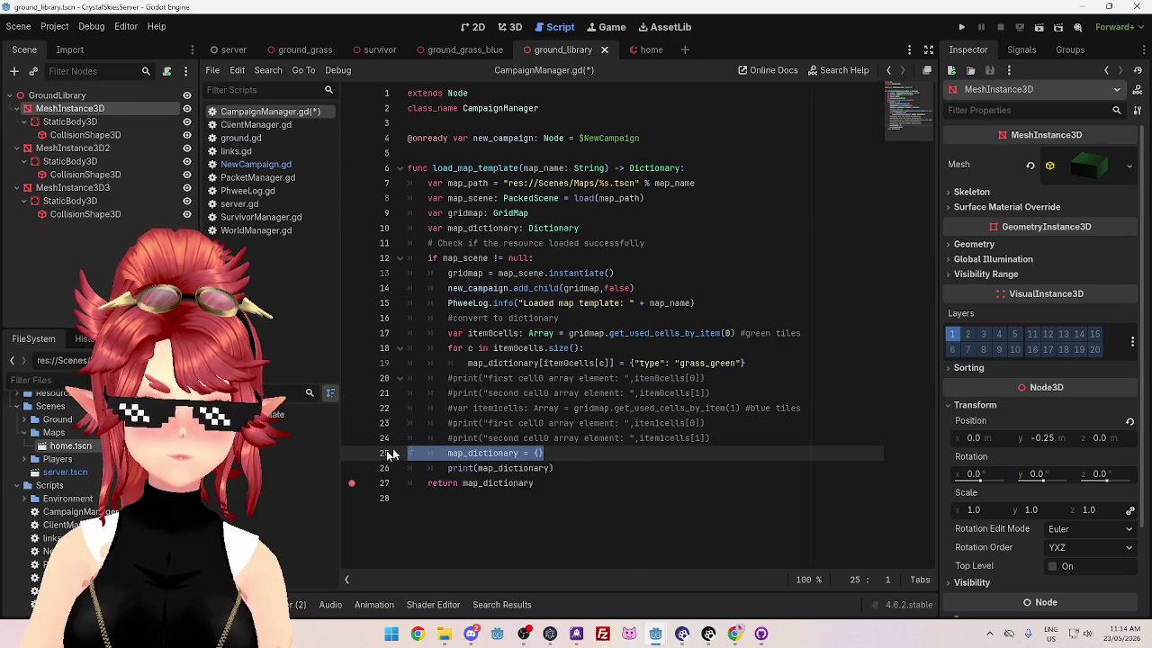
key(BackSpace)
key(BackSpace)
click(778, 363)
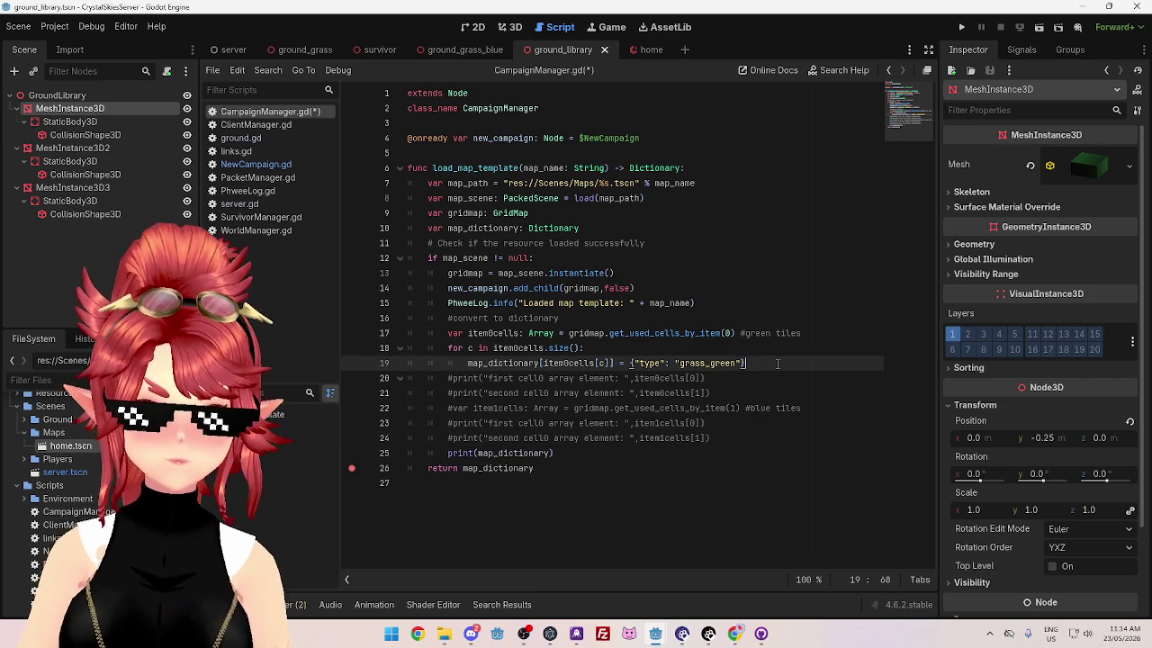
Step: Select the green-tile block on lines 17–19 for copying
key(Return)
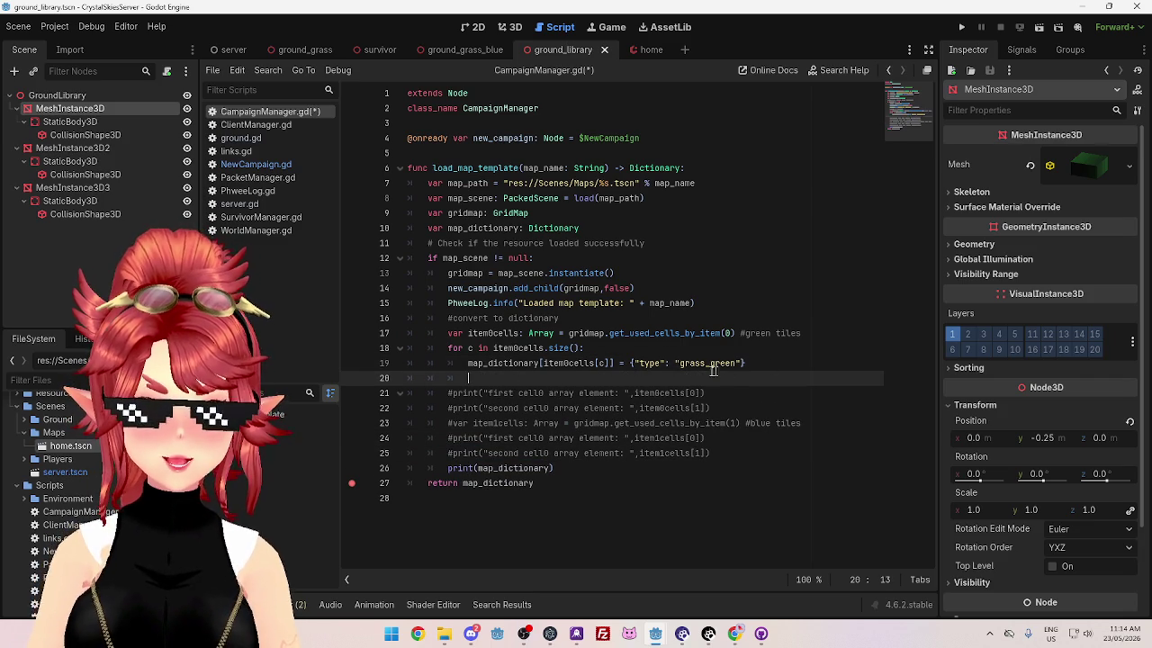
drag(677, 363, 742, 363)
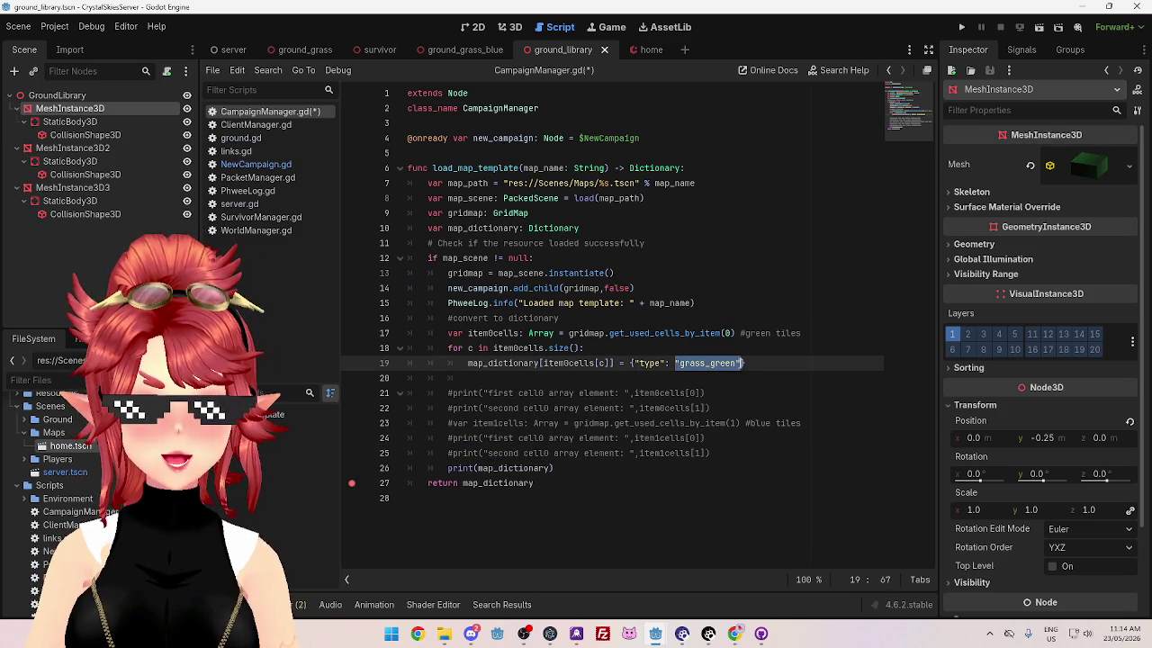
click(725, 363)
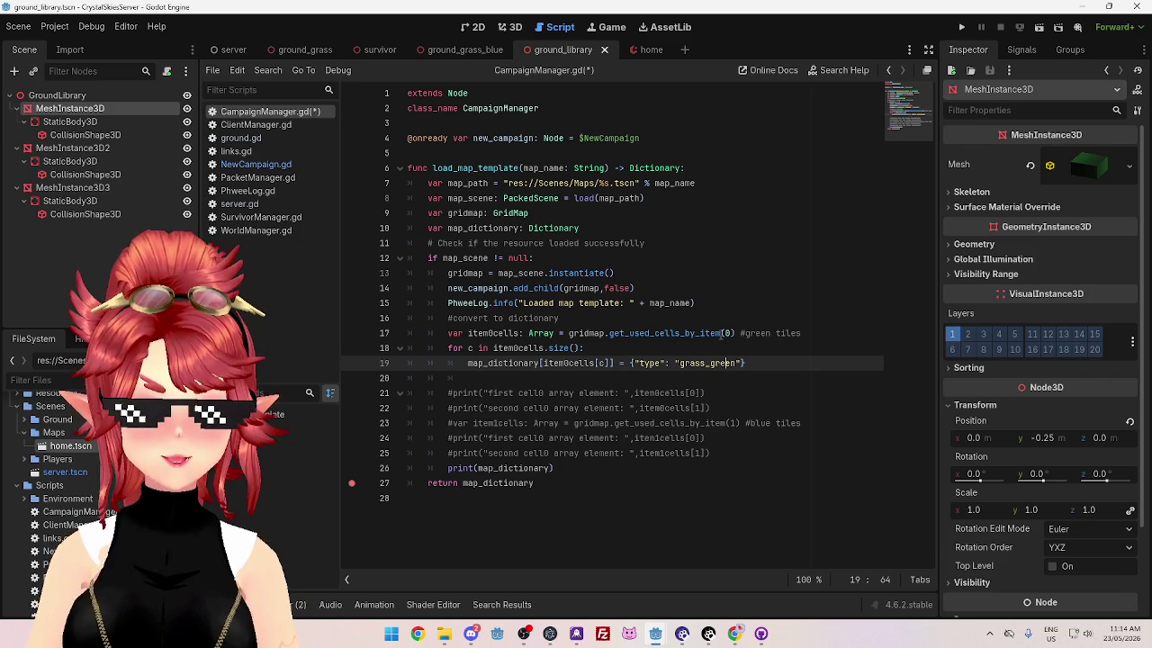
click(678, 363)
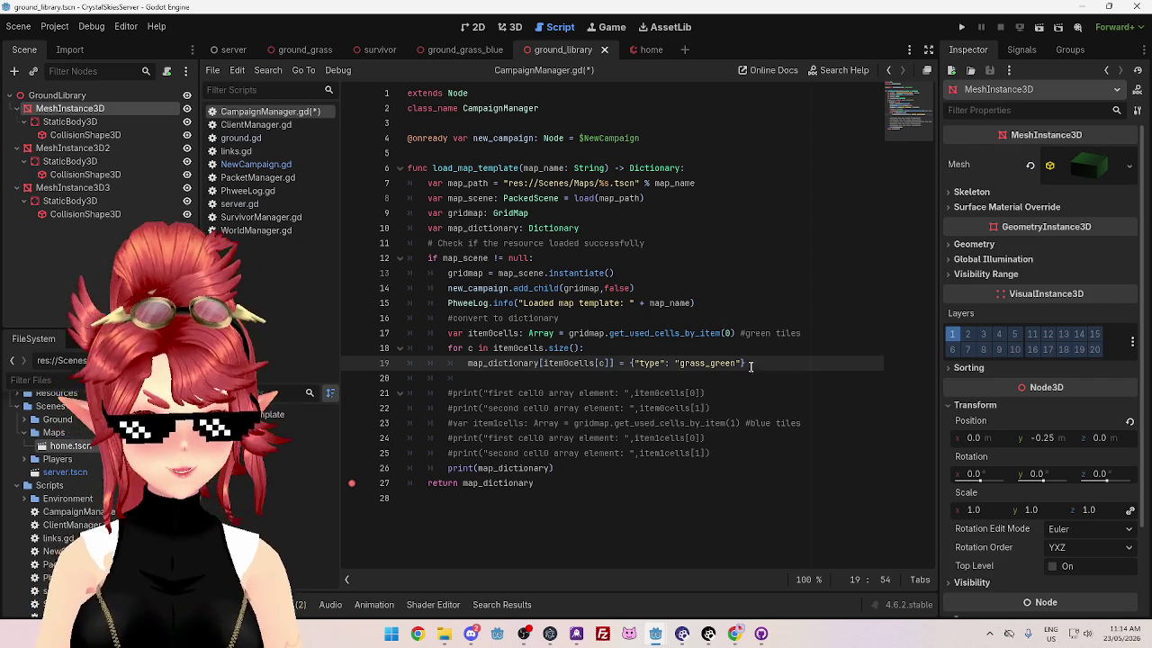
drag(748, 363, 445, 353)
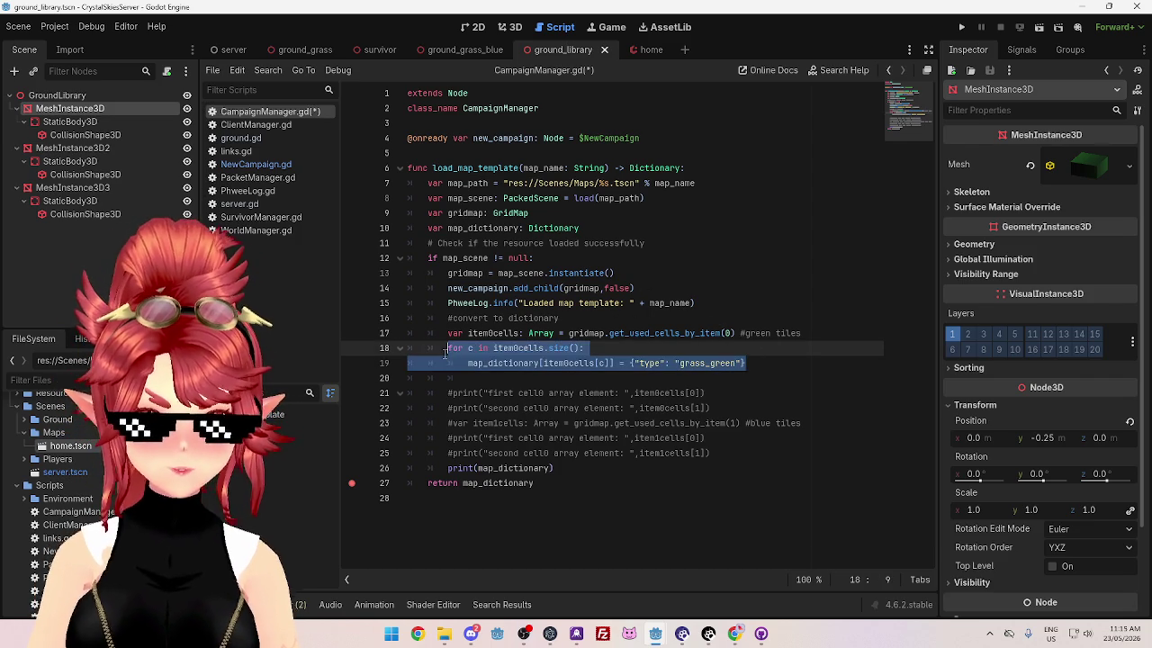
click(514, 378)
mouse_move(761, 363)
mouse_down()
mouse_move(524, 362)
mouse_move(449, 334)
mouse_up()
key(ctrl+c)
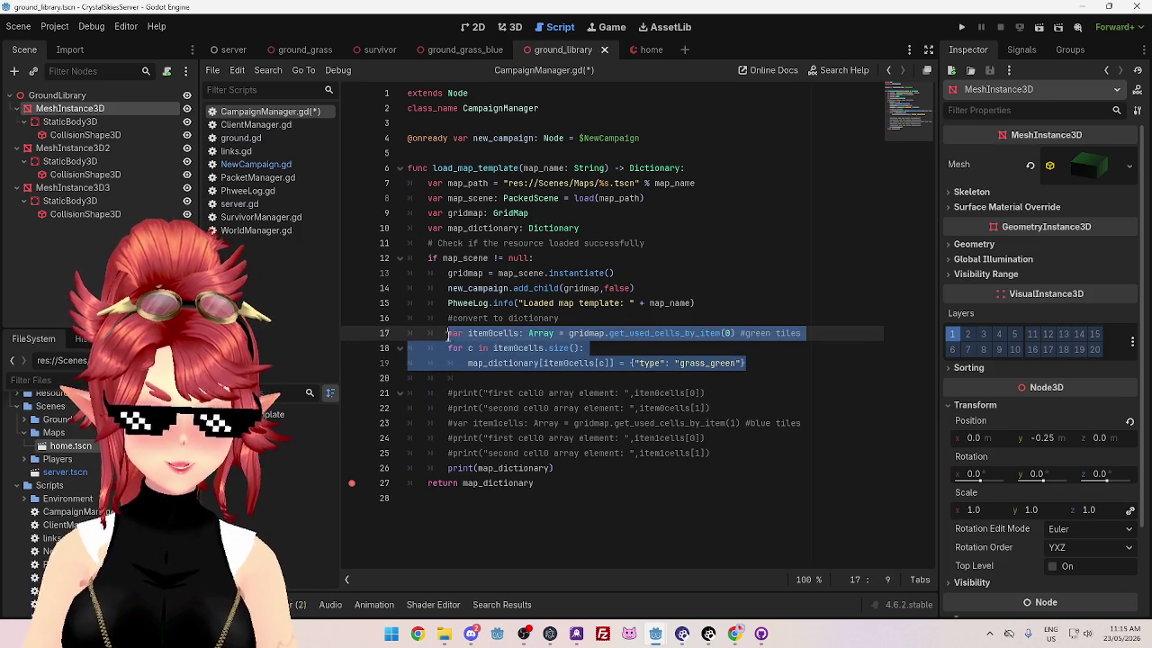
click(772, 364)
Step: Paste the green-tile block twice on new lines below line 19
key(Return)
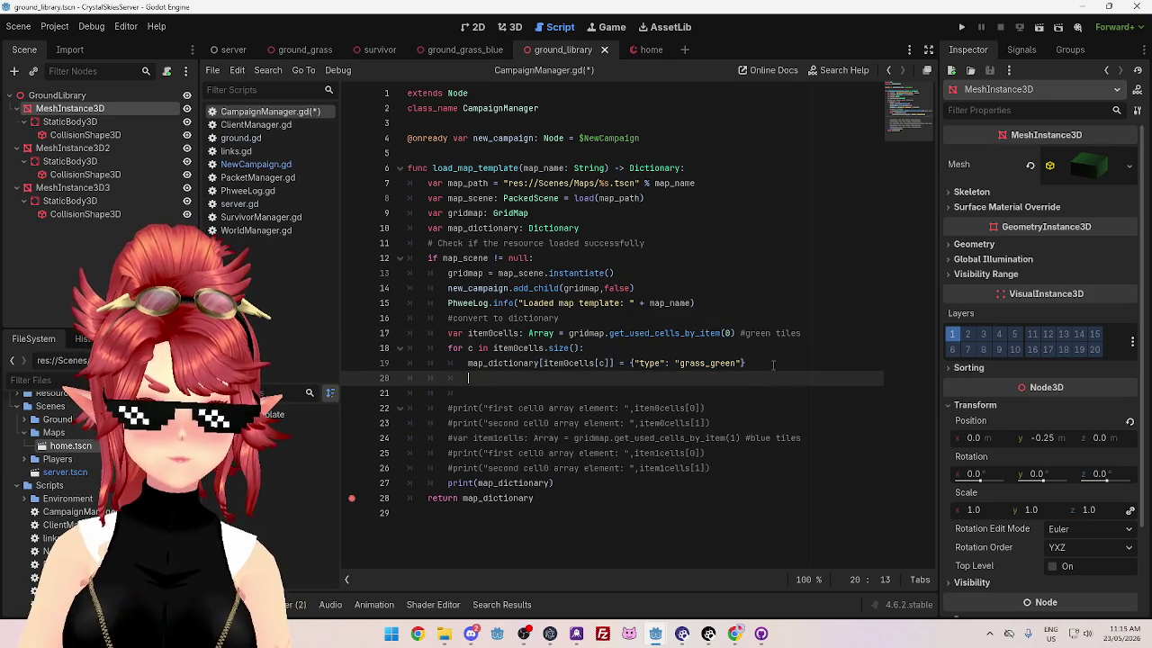
key(BackSpace)
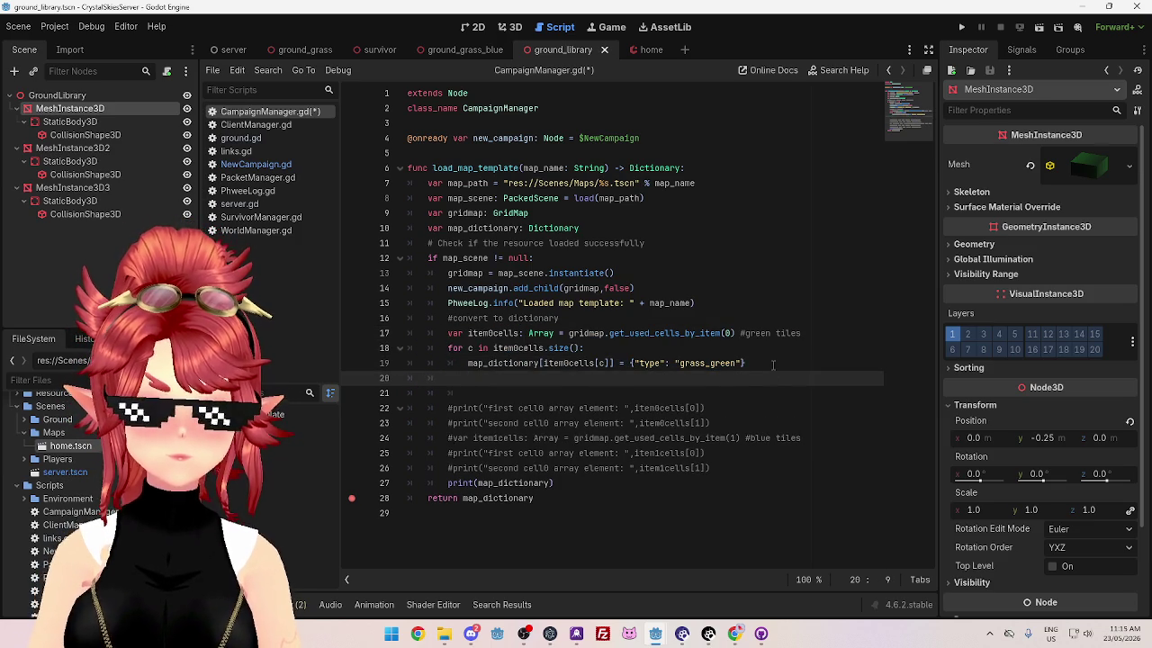
key(ctrl+v)
key(Return)
key(BackSpace)
key(ctrl+v)
drag(711, 408, 735, 408)
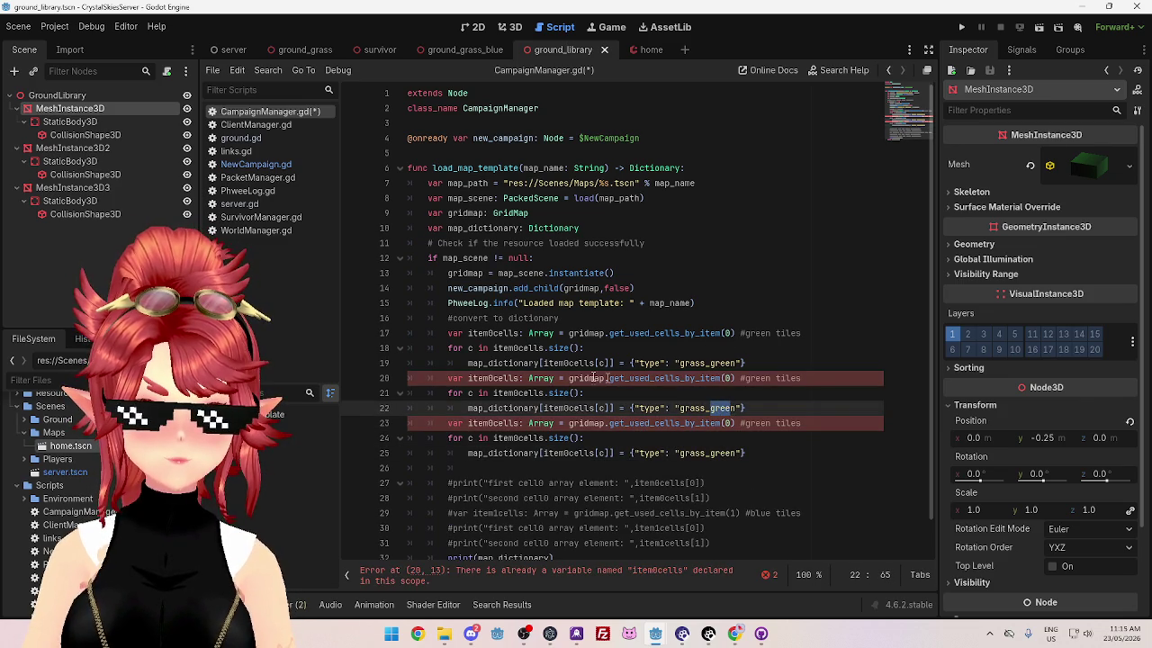
Step: Rename the copies' variables to item1cells and item2cells, using get_used_cells_by_item(2) for the third
click(493, 378)
key(BackSpace)
text(1)
click(728, 378)
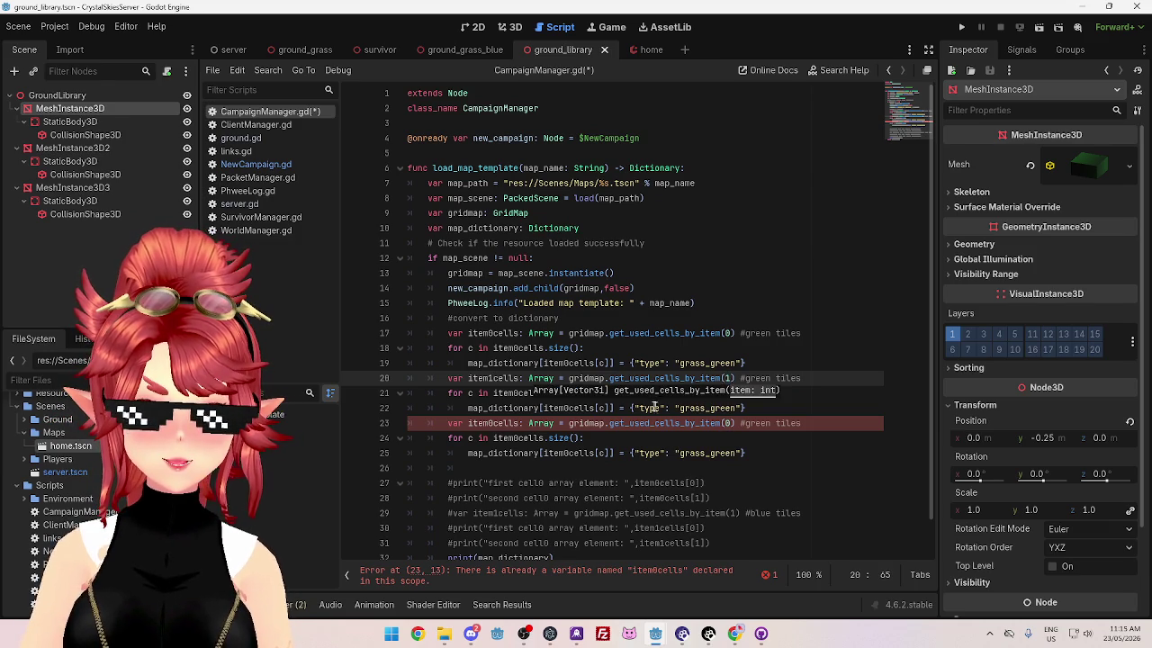
click(494, 423)
key(BackSpace)
text(2)
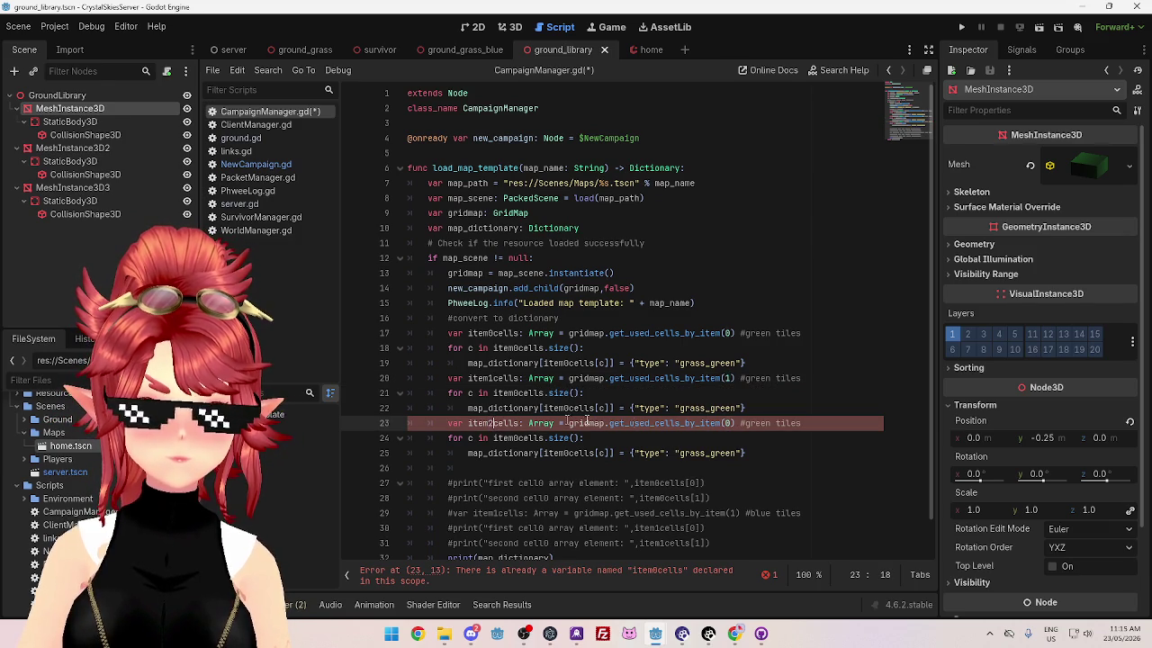
click(728, 423)
key(BackSpace)
text(2)
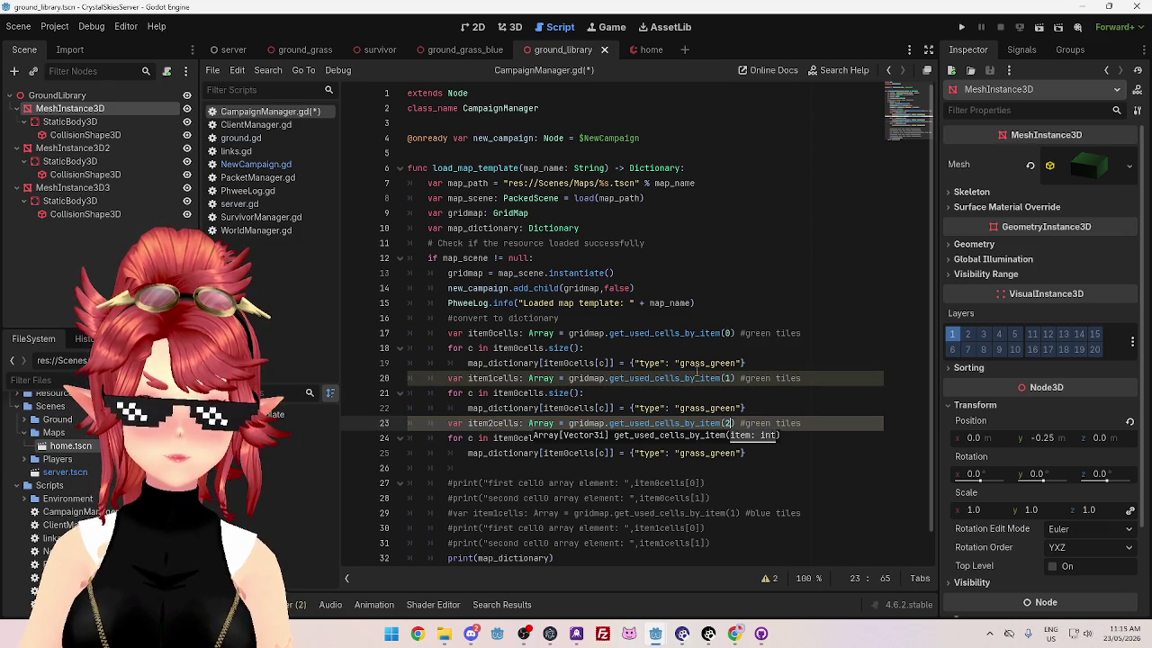
Step: Change the copied blocks' types to grass_blue and grass_red, updating the line 20 comment
drag(711, 363, 736, 363)
text(blue)
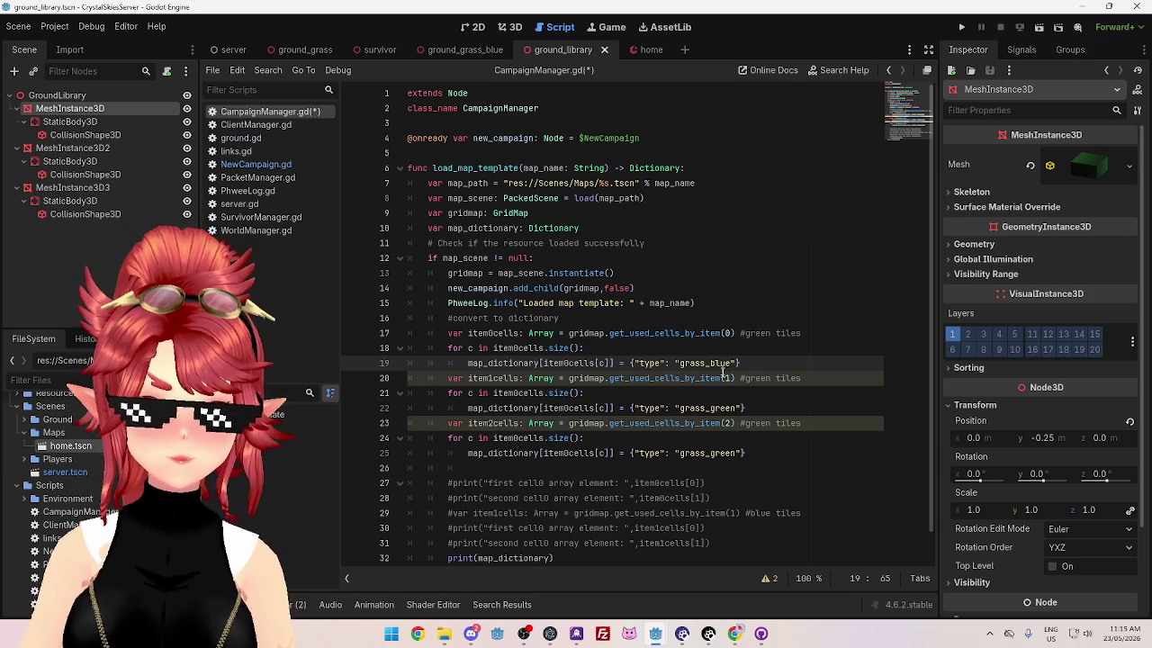
click(776, 378)
drag(771, 378, 745, 378)
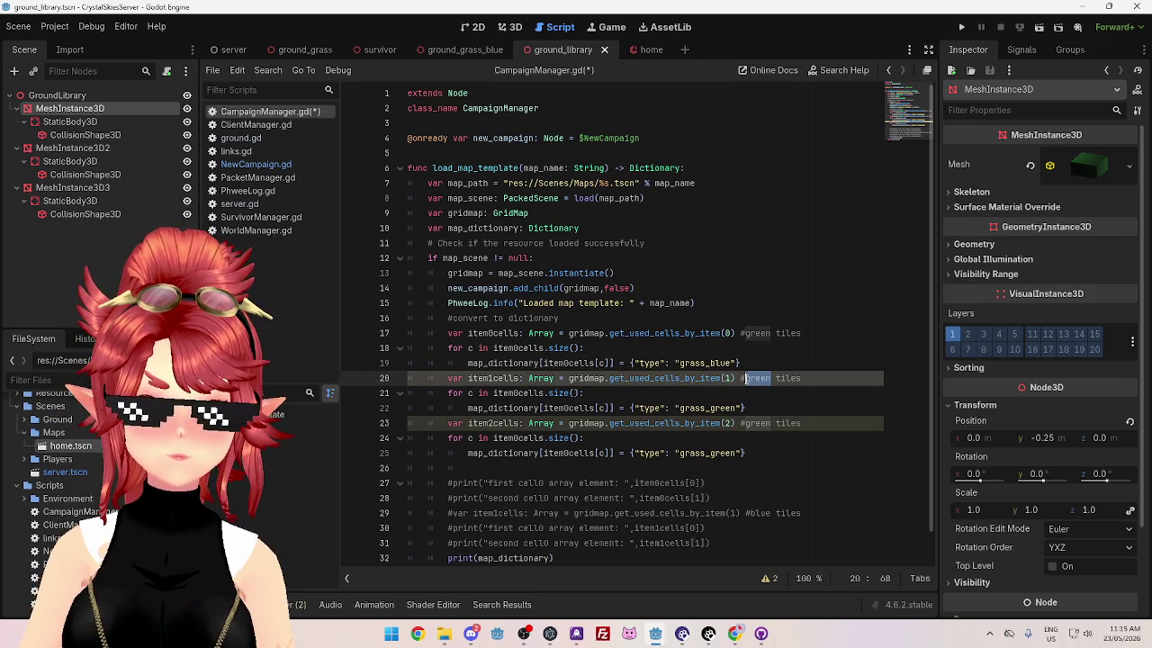
text(blue)
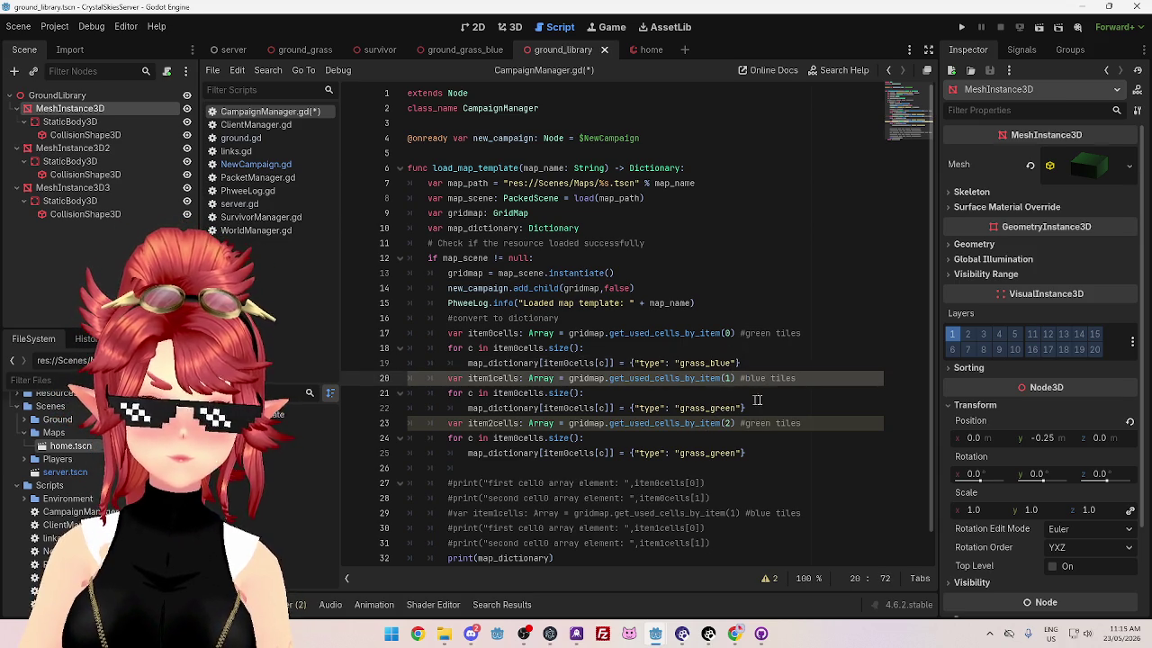
key(ctrl+z)
key(ctrl+z)
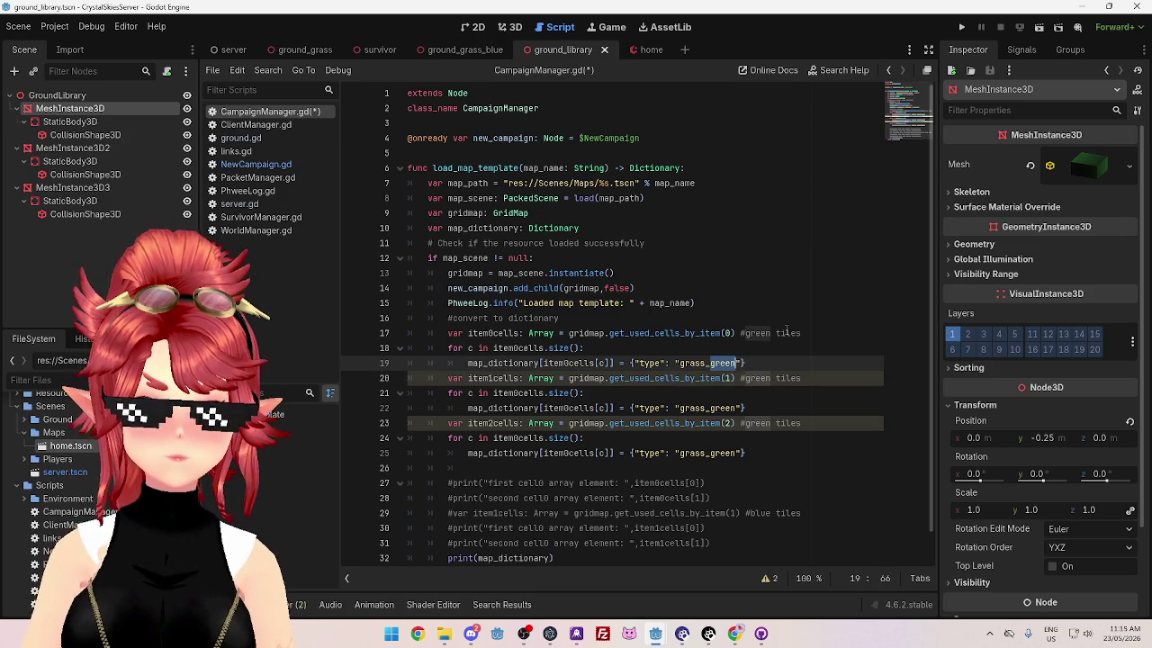
click(750, 379)
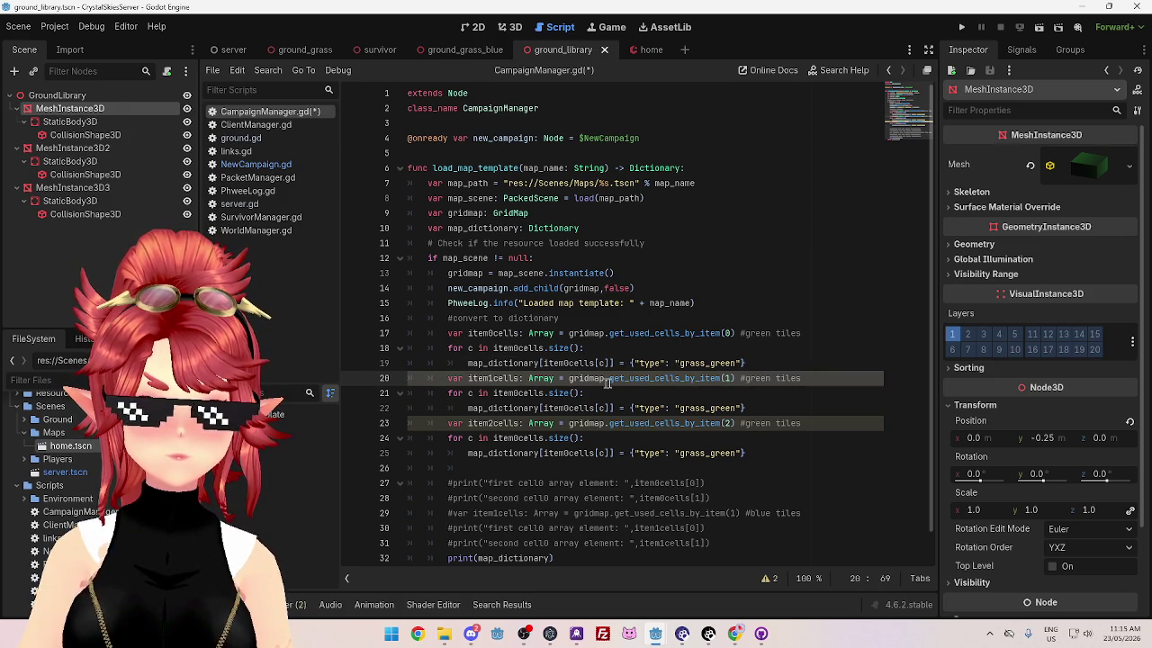
drag(744, 378, 771, 378)
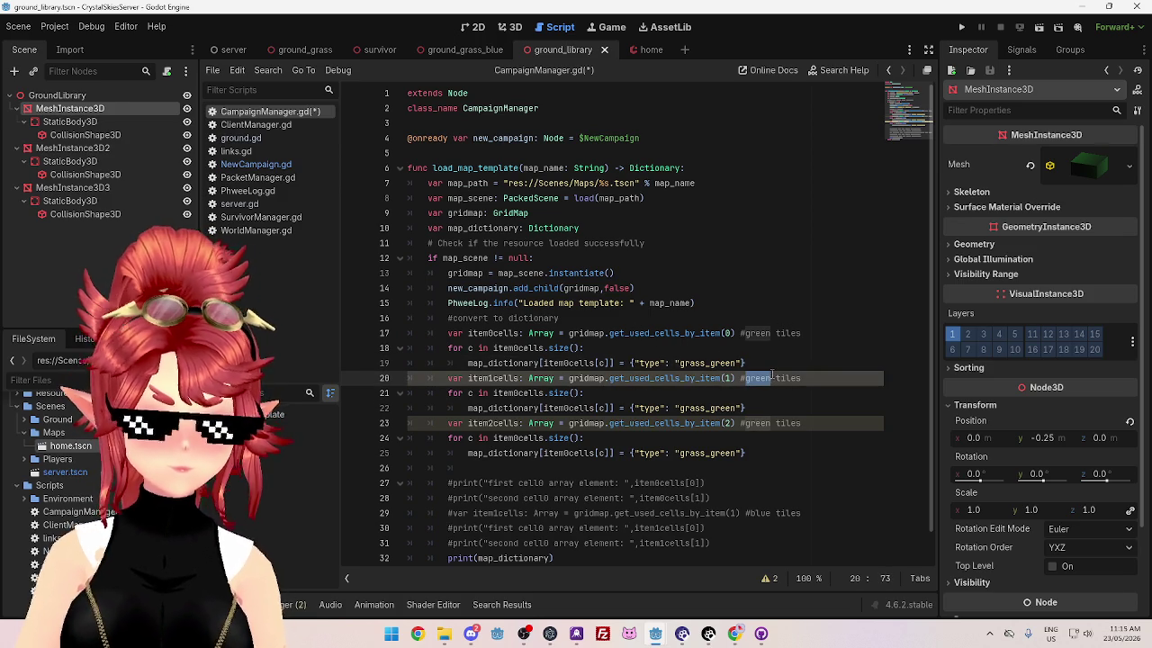
text(blue)
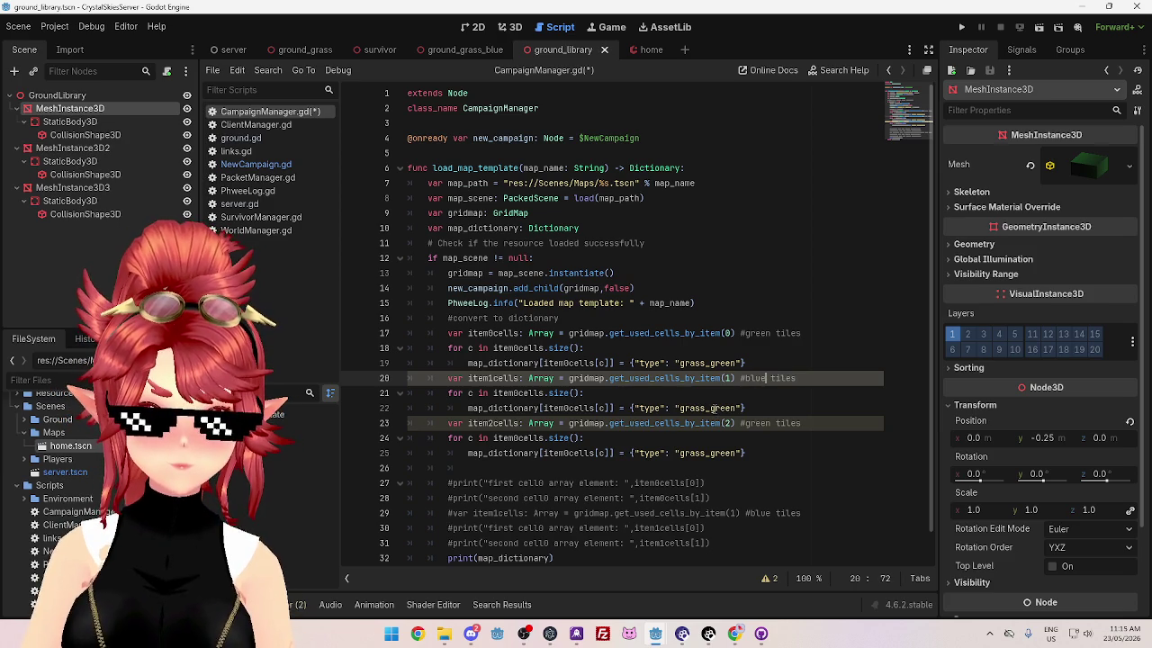
drag(715, 408, 770, 424)
text(blue)
text(red)
drag(711, 453, 737, 453)
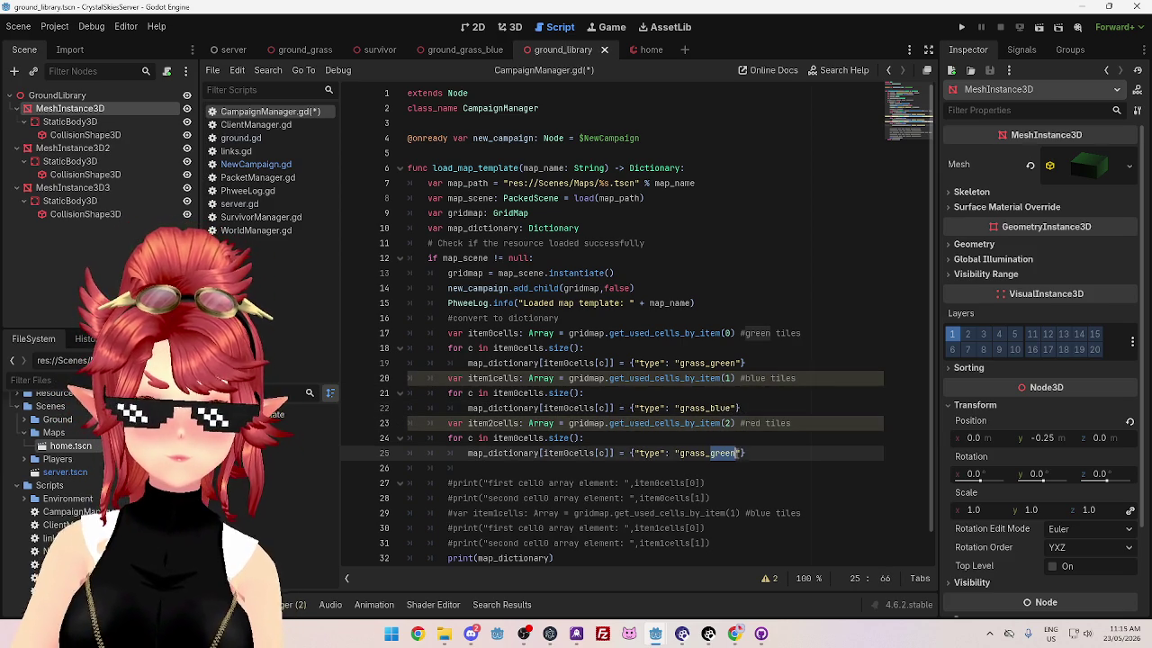
text(red)
Step: Add blank lines between the three blocks and save CampaignManager.gd
click(797, 394)
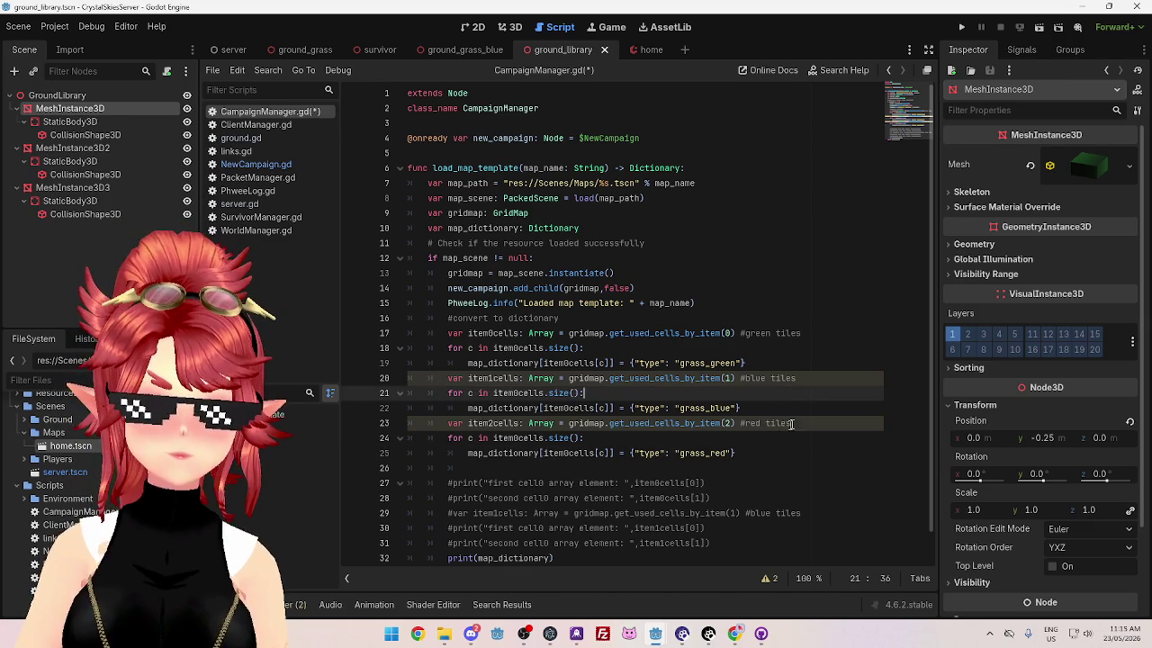
click(797, 411)
key(Return)
click(758, 364)
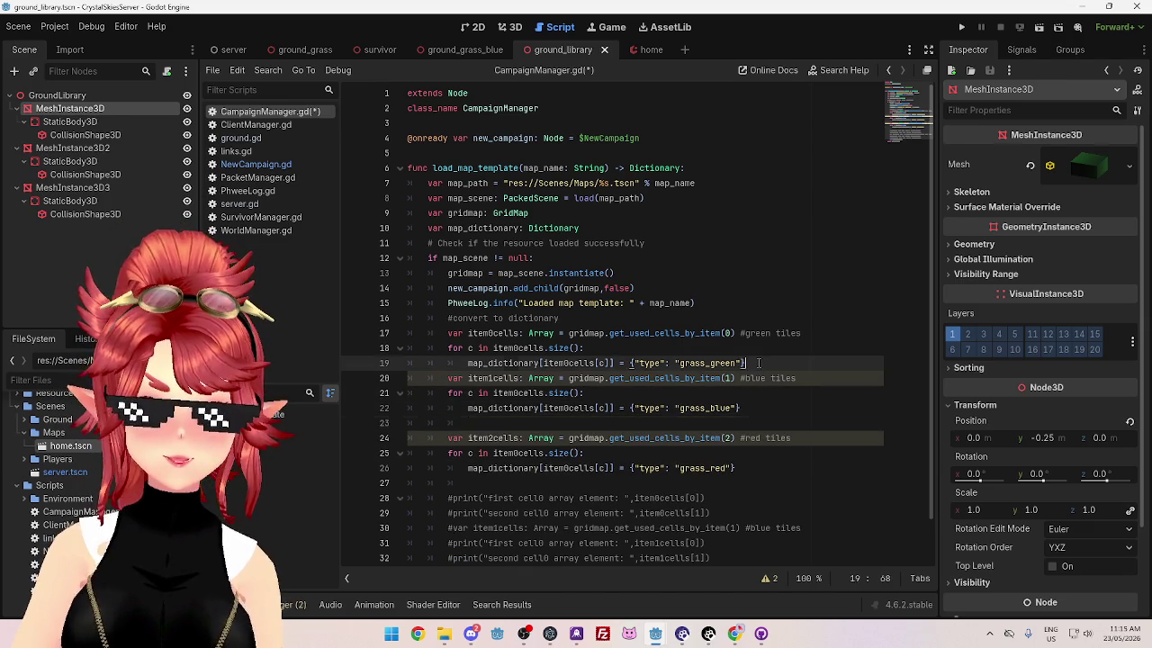
key(Return)
scroll(667, 410, down, 2)
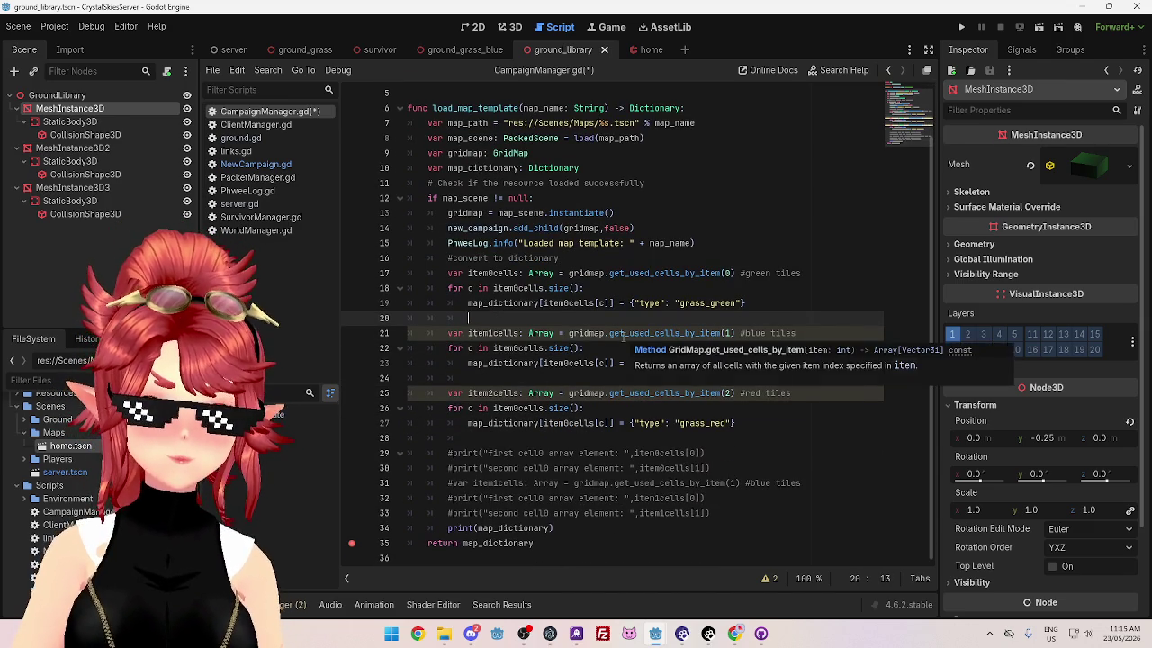
click(468, 438)
key(ctrl+s)
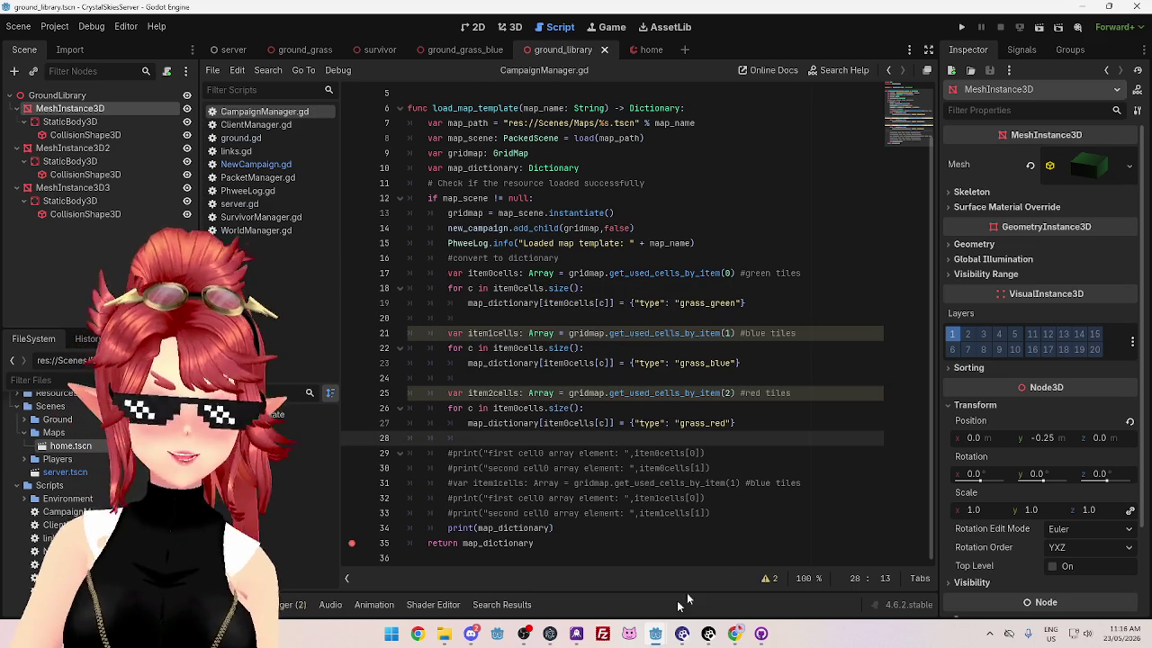
mouse_move(657, 636)
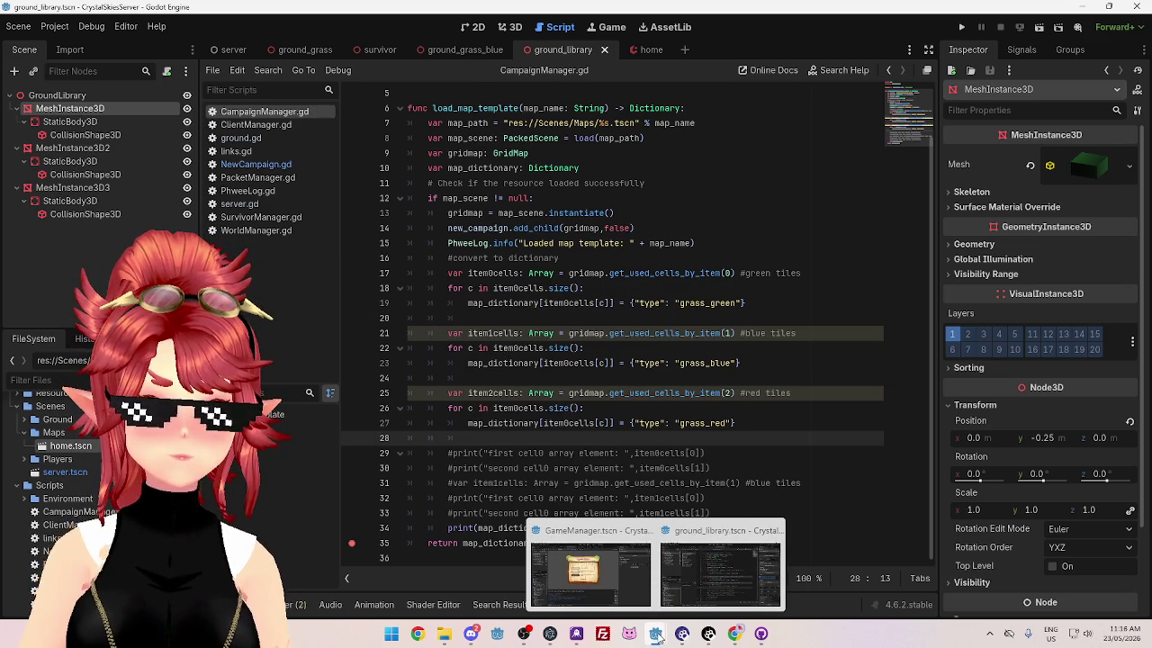
Step: Restart the GameManager client game, then run the ground_library server and continue past the line-35 breakpoint
click(590, 565)
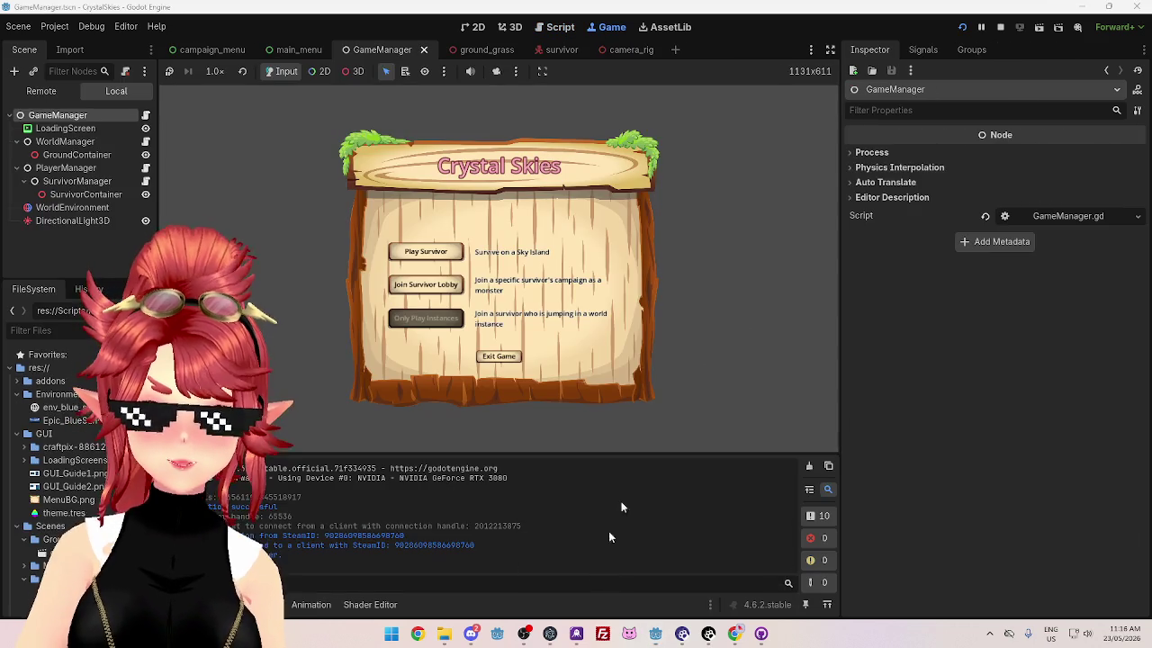
click(1001, 27)
click(963, 27)
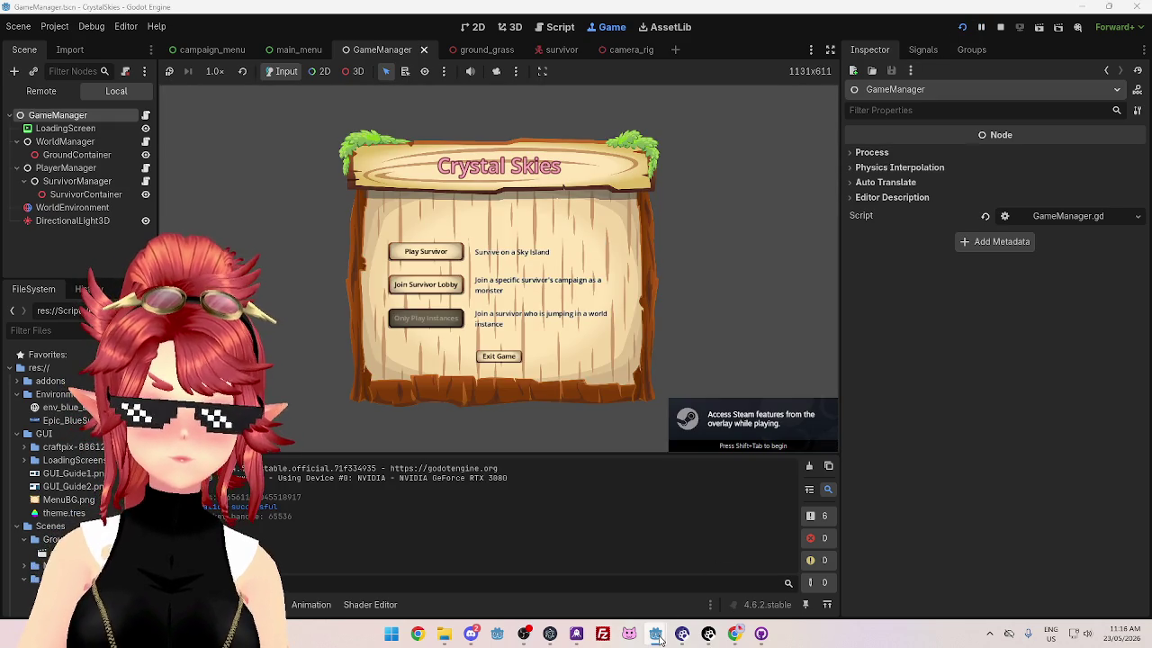
mouse_move(659, 637)
click(696, 576)
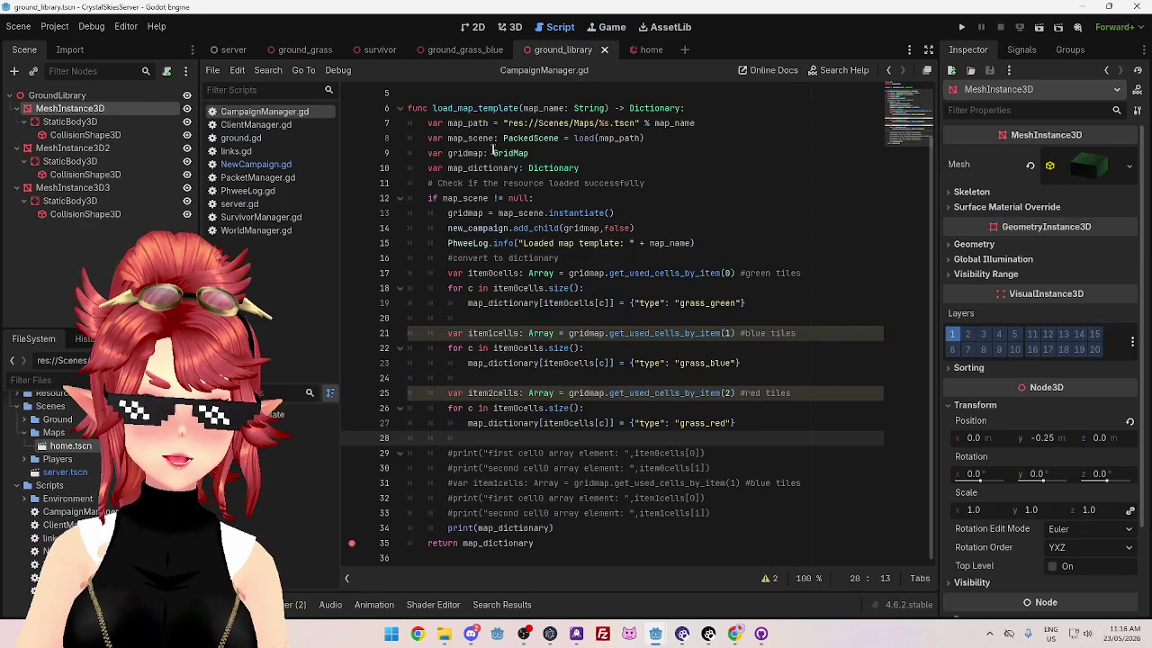
click(962, 27)
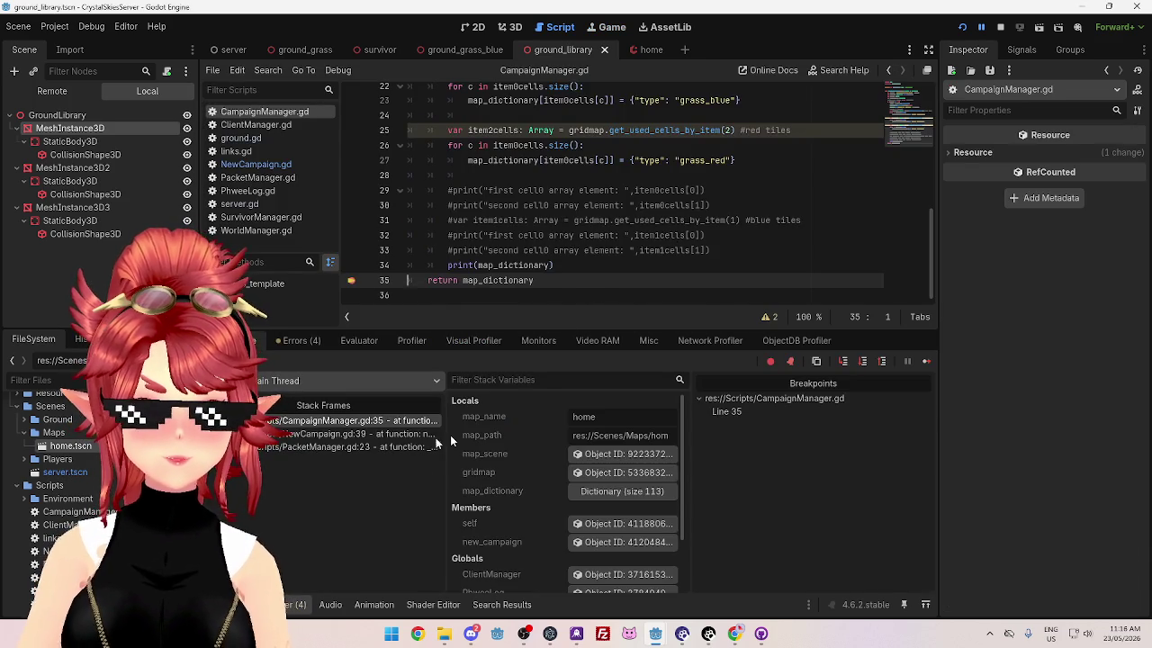
key(F12)
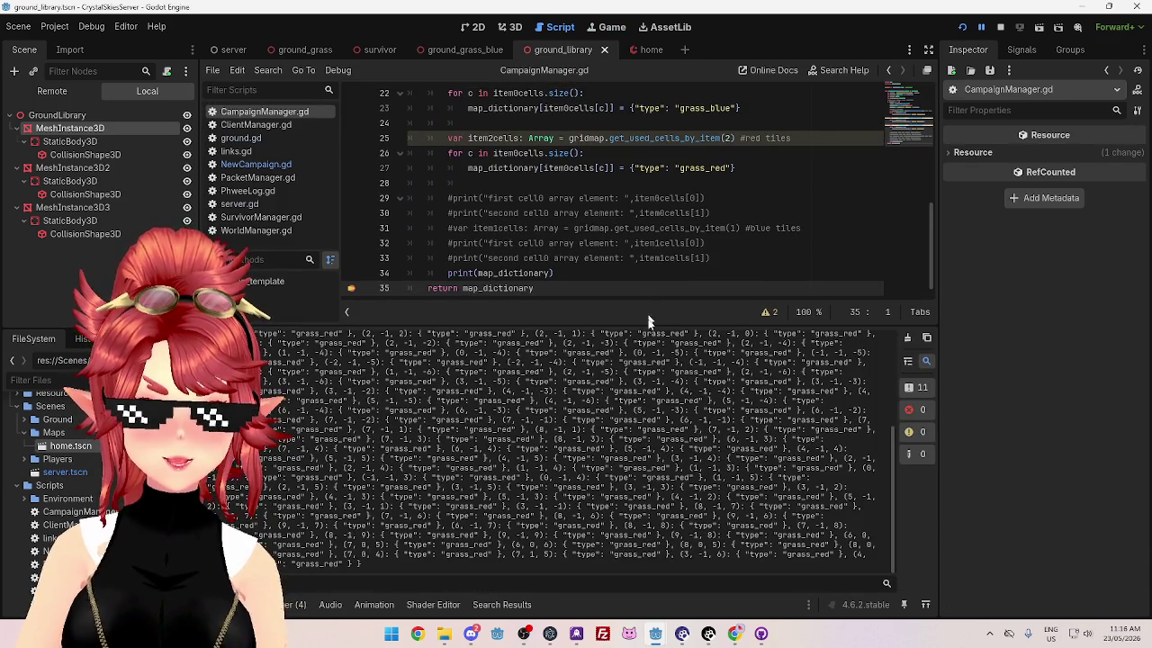
Step: Enlarge the Output log, inspect the printed coordinates such as (0, -1, -1), then switch to the GridMap docs
drag(650, 301, 646, 184)
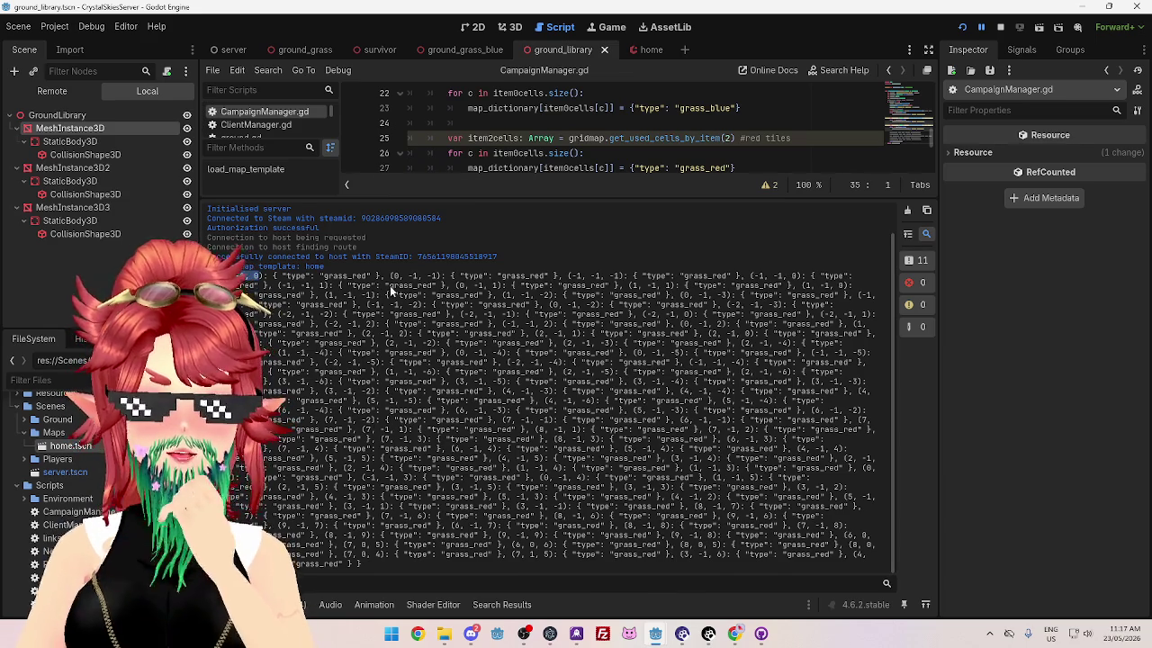
drag(390, 277, 442, 276)
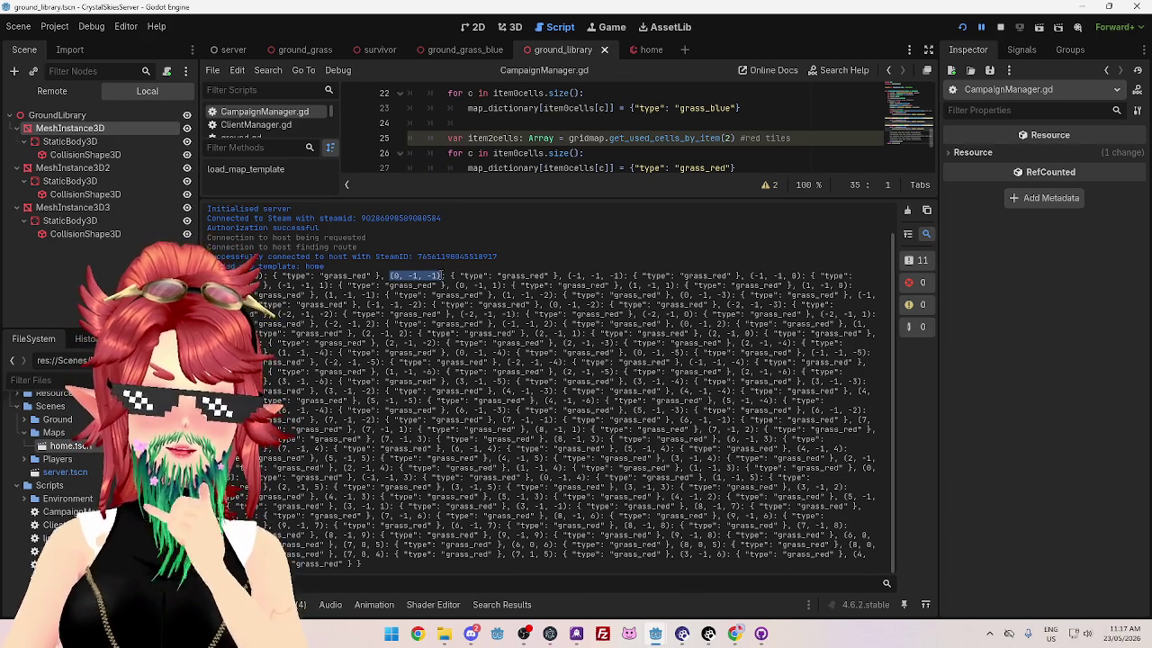
drag(263, 276, 250, 277)
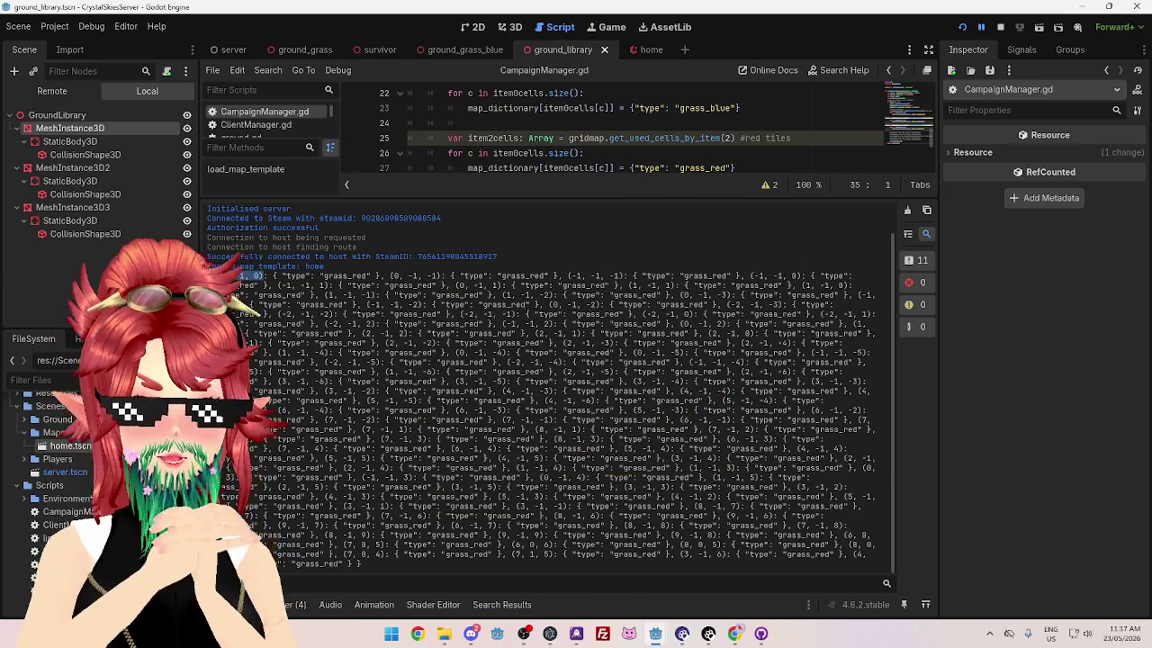
click(736, 634)
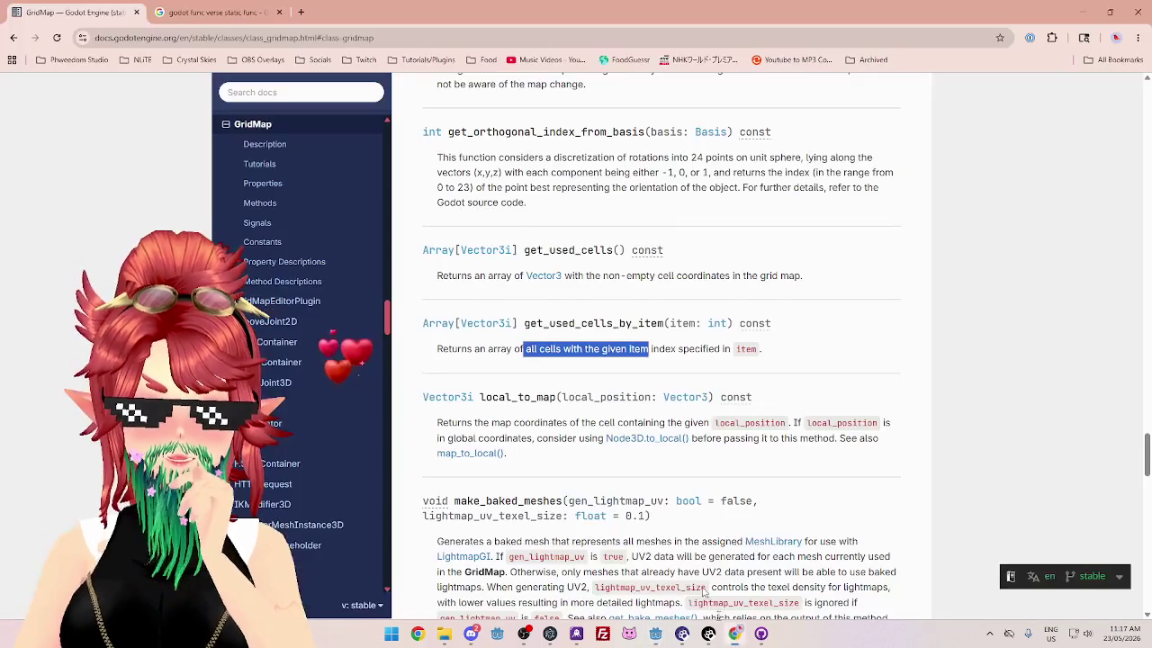
Step: Read the set_cell_item description in the GridMap docs, then return to the ground_library editor
scroll(664, 399, down, 3)
scroll(664, 390, up, 4)
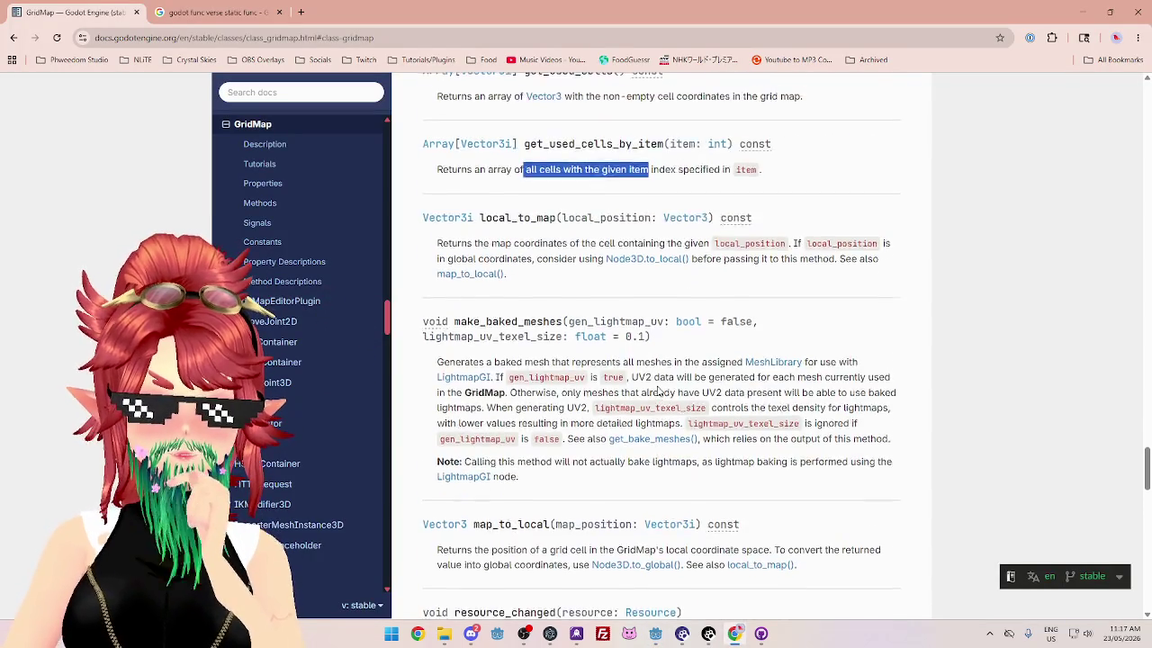
scroll(648, 398, down, 9)
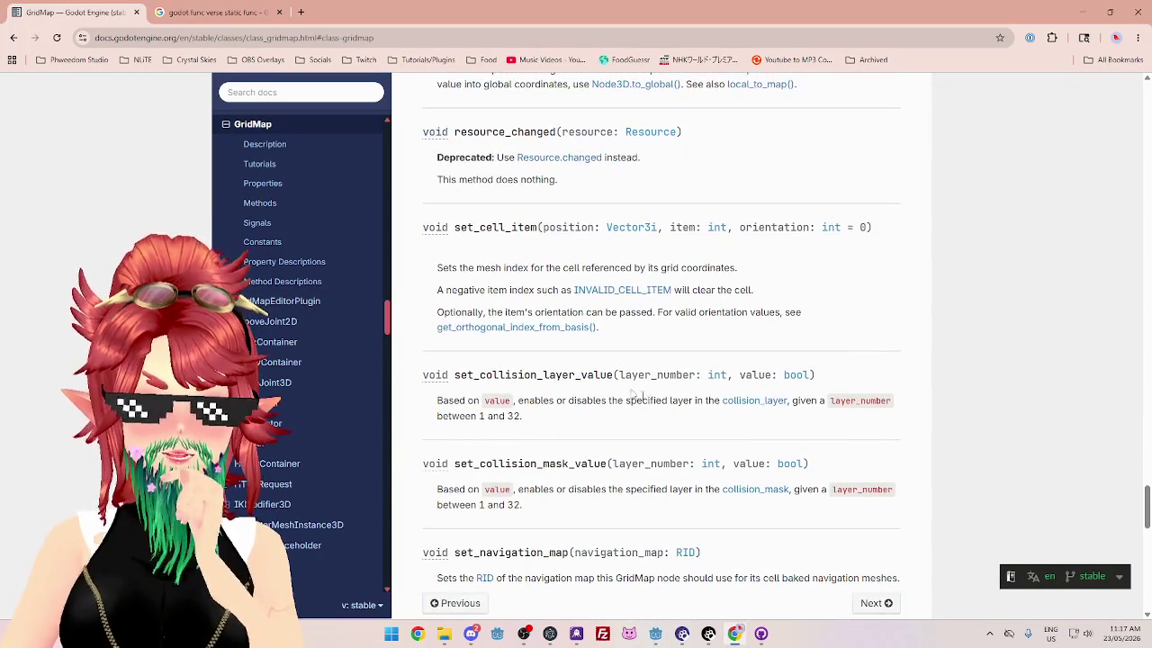
drag(463, 227, 519, 227)
mouse_move(449, 267)
mouse_down()
mouse_move(616, 268)
mouse_move(513, 267)
mouse_up()
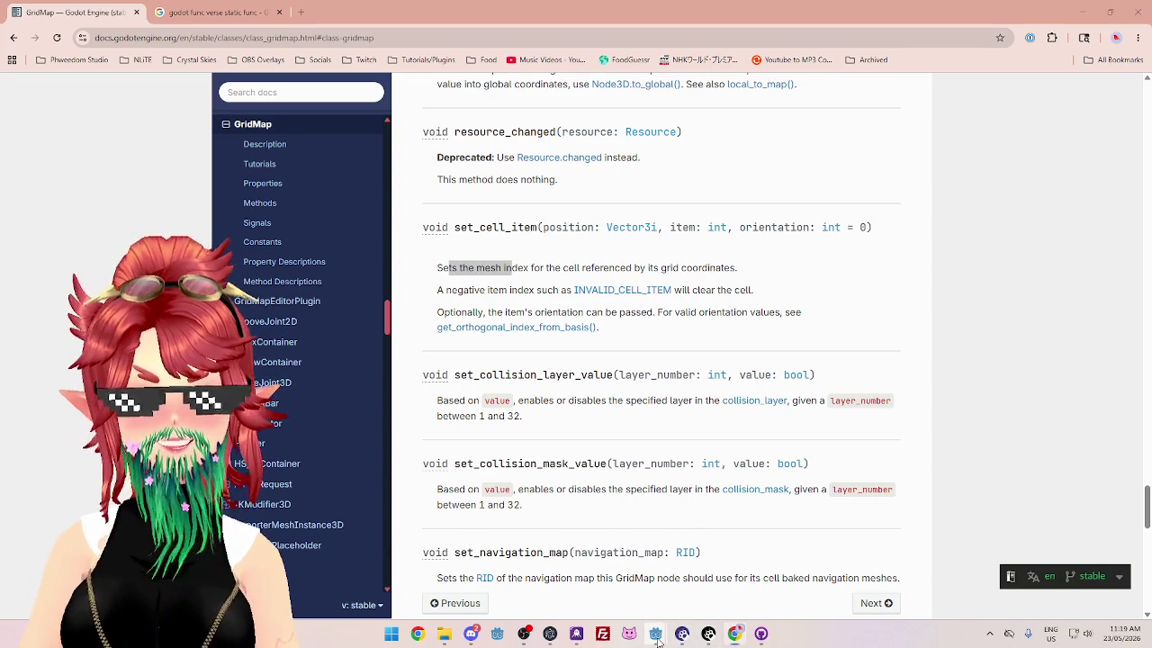
mouse_move(656, 634)
click(730, 581)
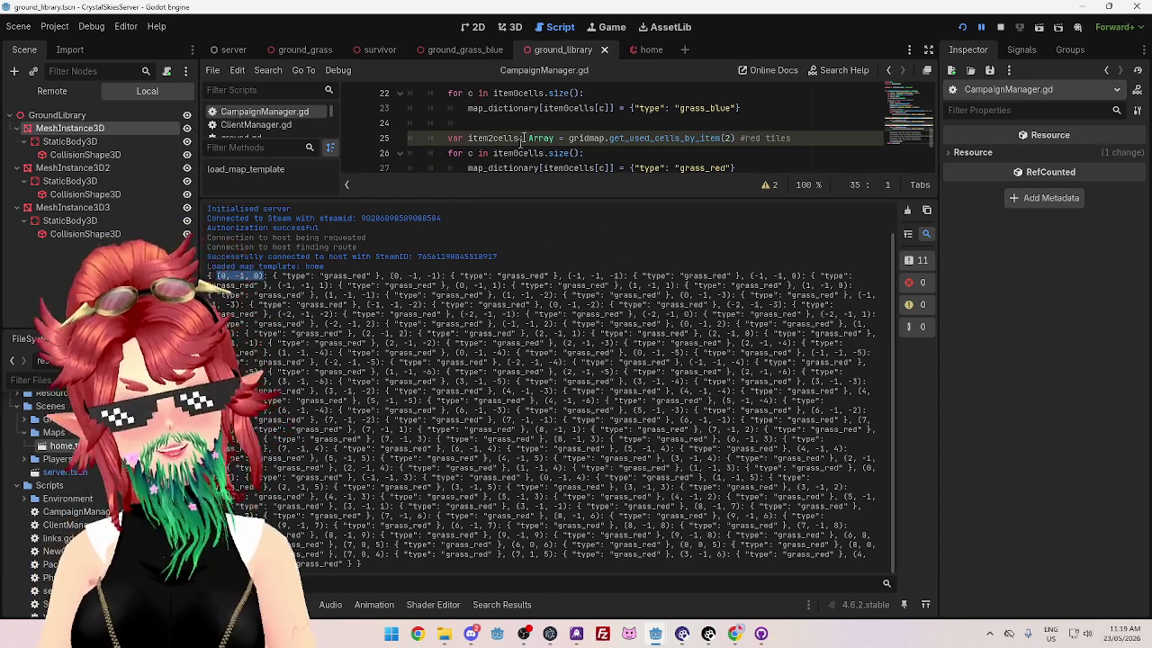
Step: Shrink the output panel, scroll CampaignManager.gd to the top and open NewCampaign.gd
drag(585, 194, 585, 281)
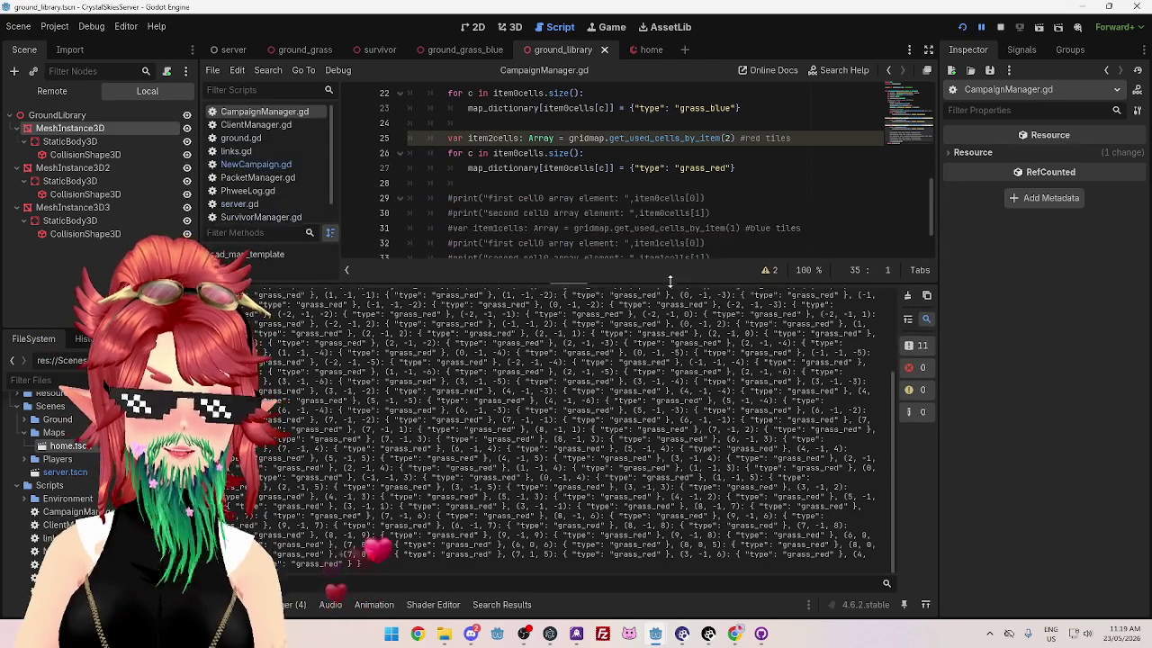
scroll(563, 431, up, 5)
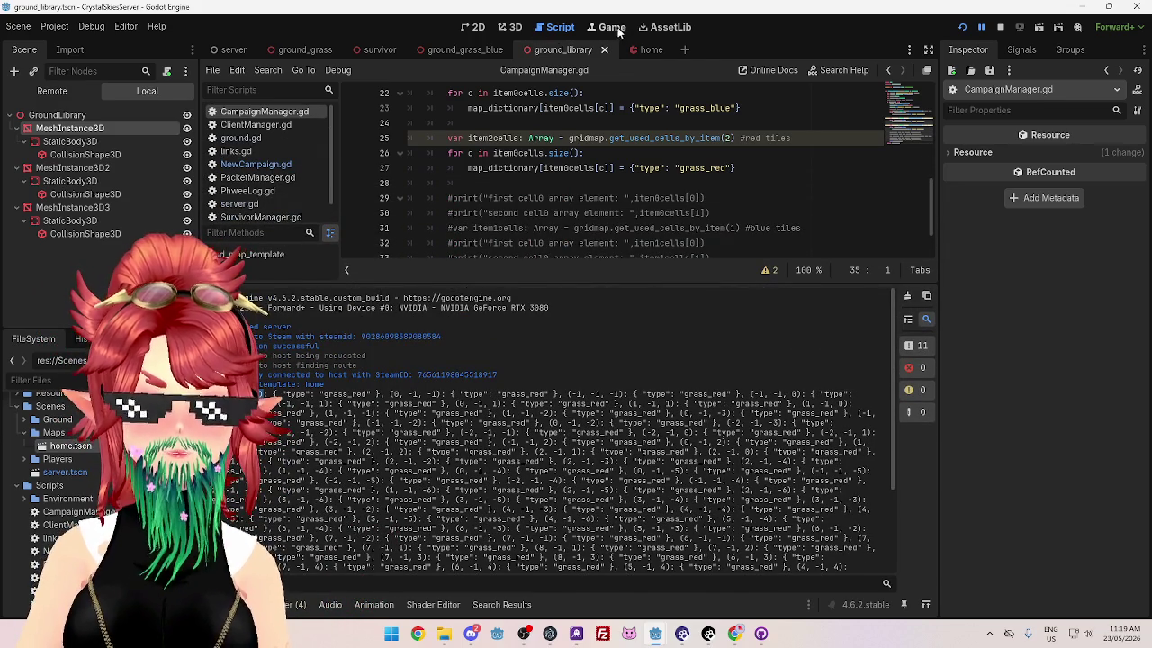
scroll(432, 144, up, 7)
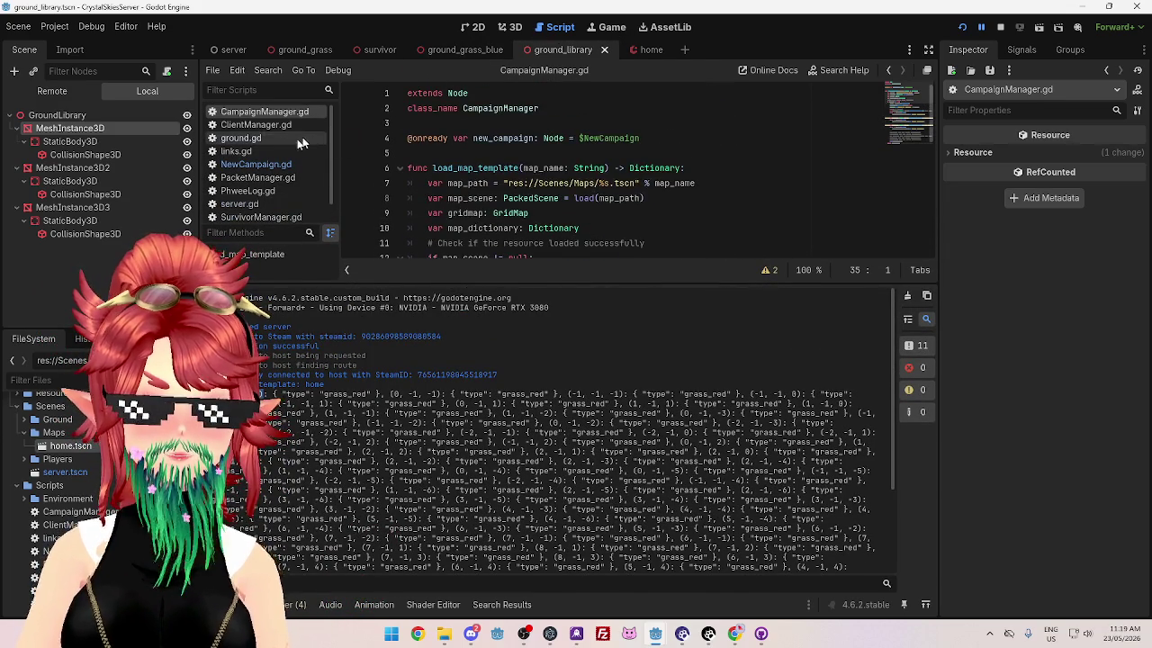
click(270, 165)
scroll(414, 198, down, 1)
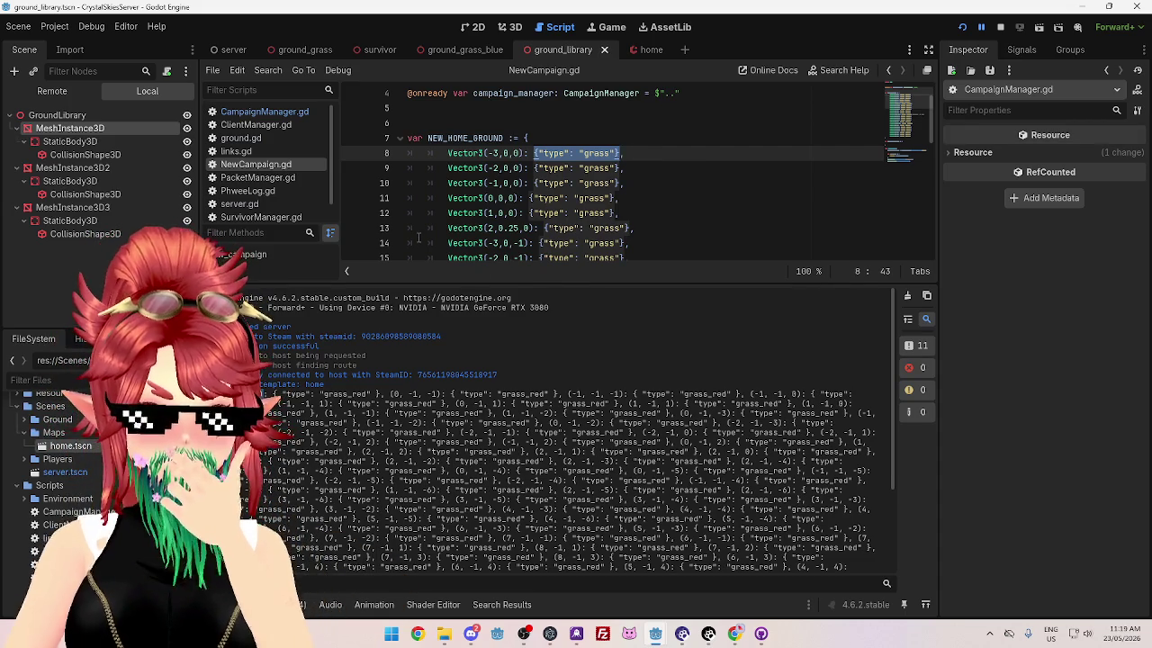
scroll(574, 512, down, 2)
scroll(573, 505, up, 3)
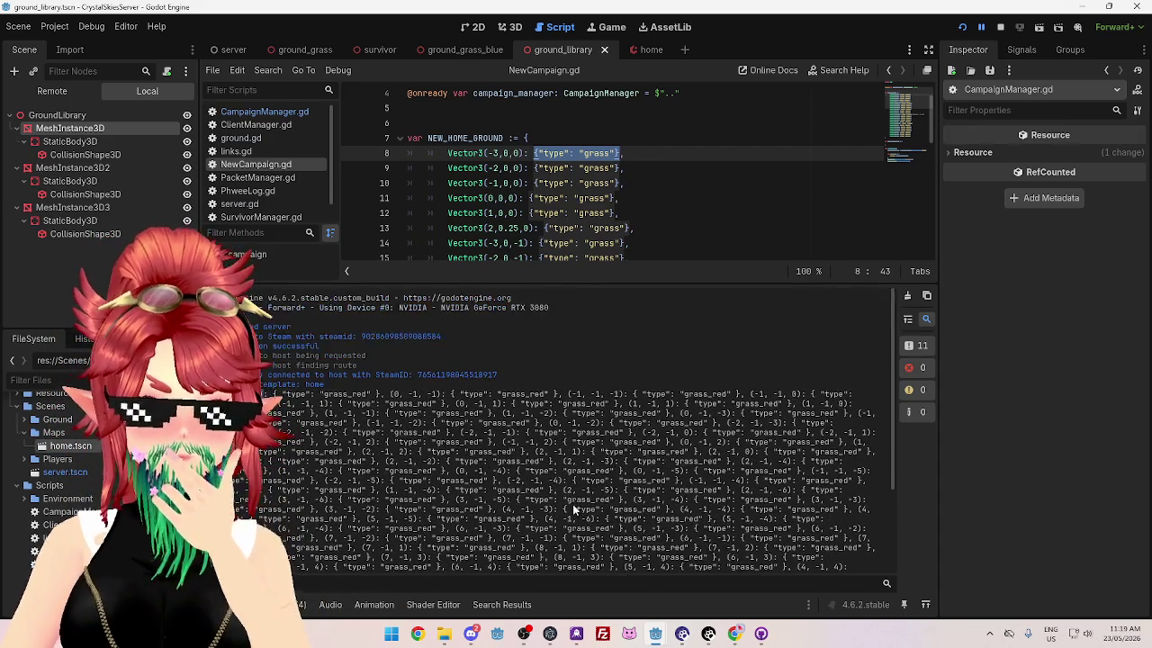
scroll(573, 507, down, 2)
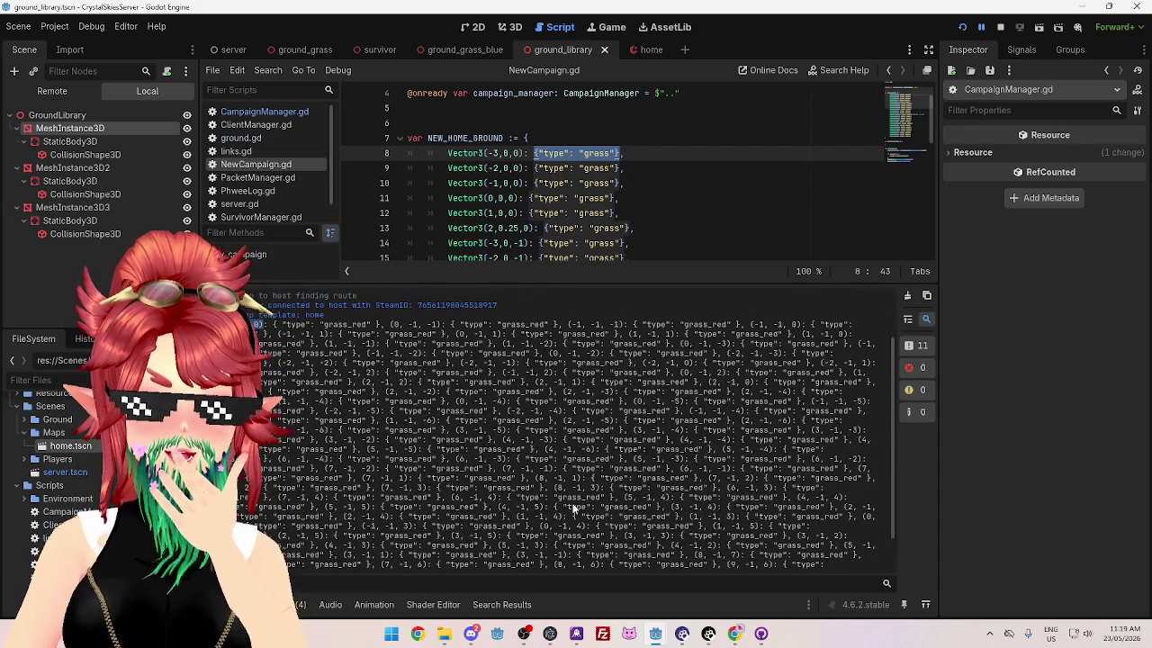
scroll(573, 507, down, 3)
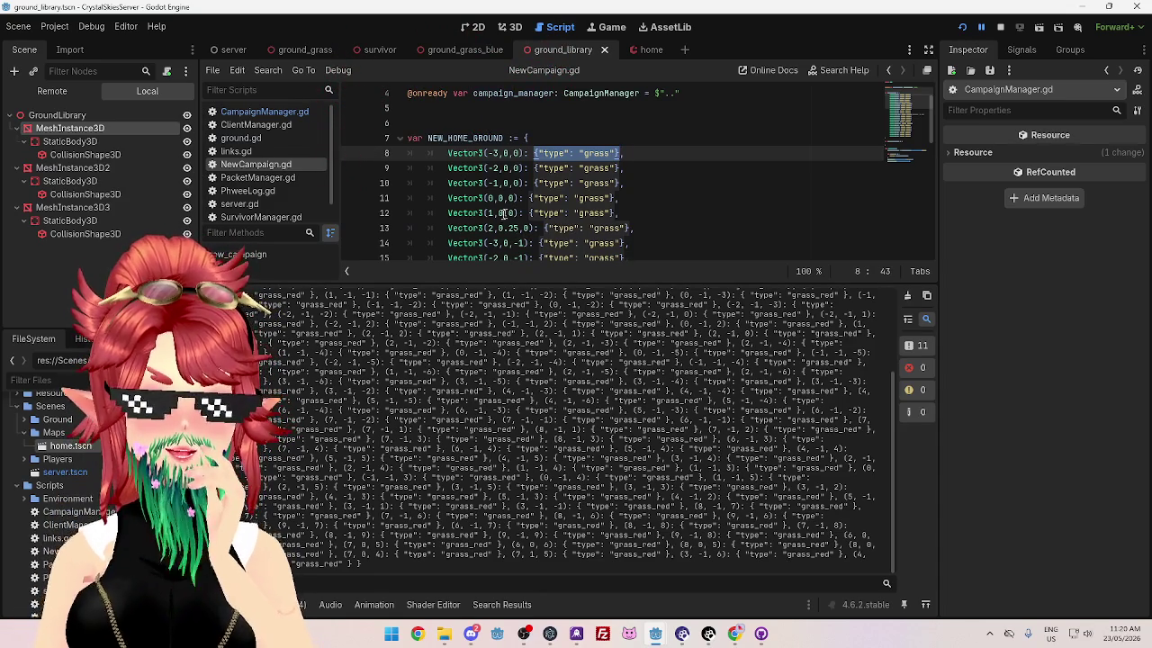
drag(500, 228, 520, 228)
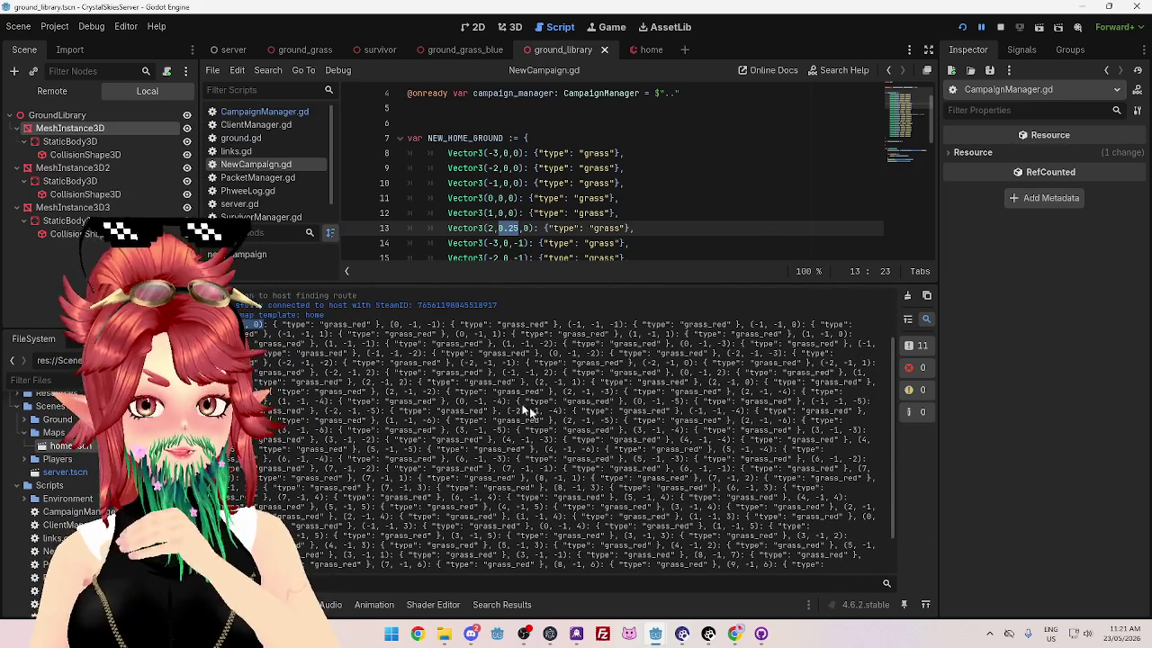
Step: Inspect the Output log entries, such as (7, 0, 5), and their grass_red types
scroll(358, 354, down, 2)
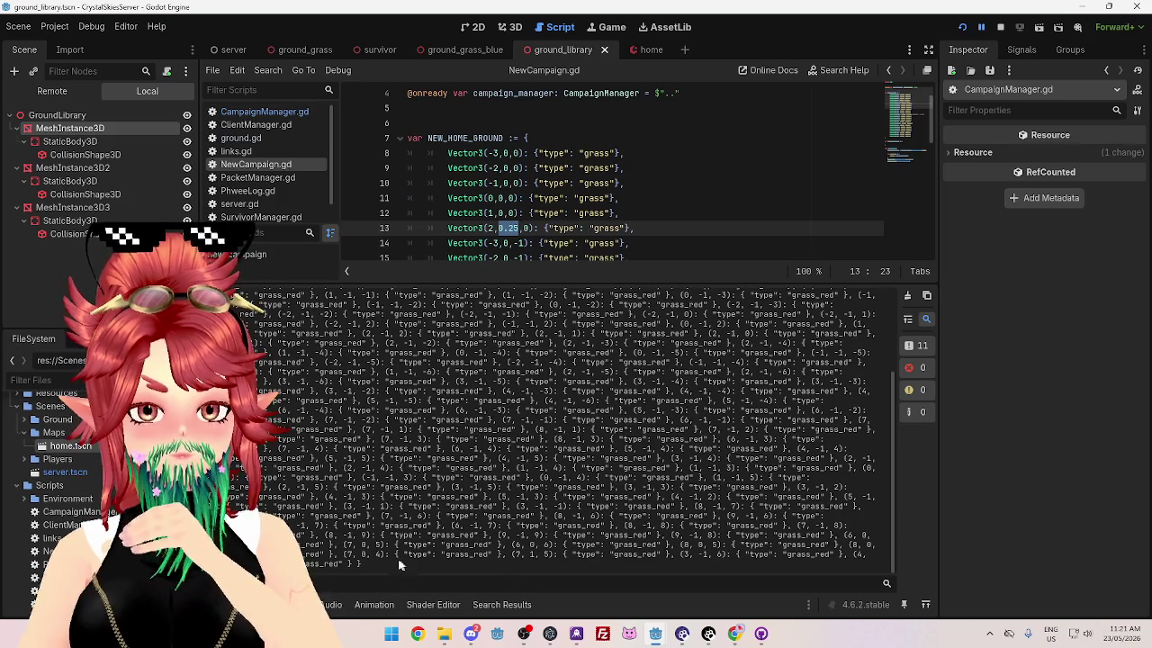
mouse_move(343, 545)
mouse_down()
mouse_move(392, 545)
mouse_move(388, 555)
mouse_up()
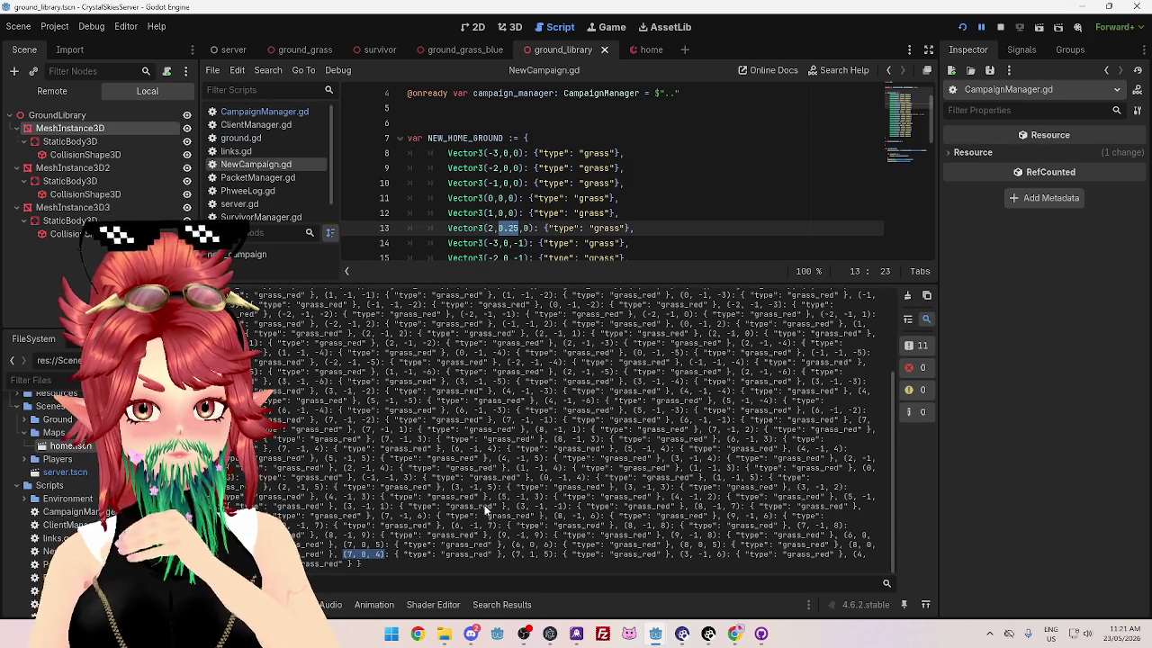
scroll(483, 504, up, 3)
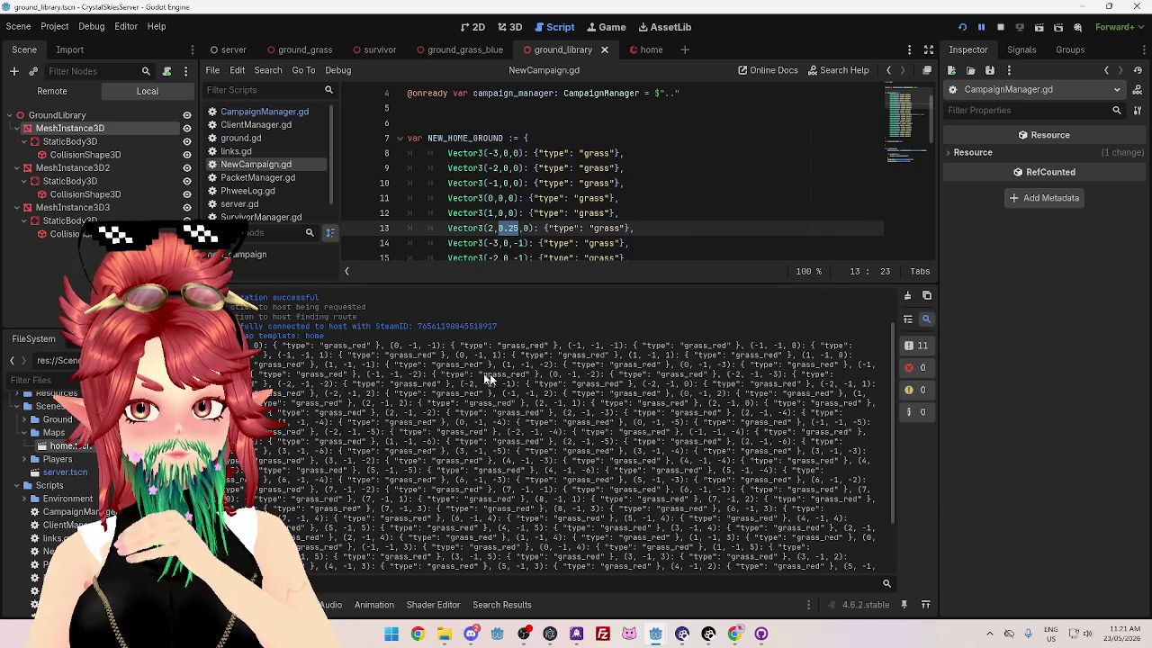
drag(325, 347, 371, 347)
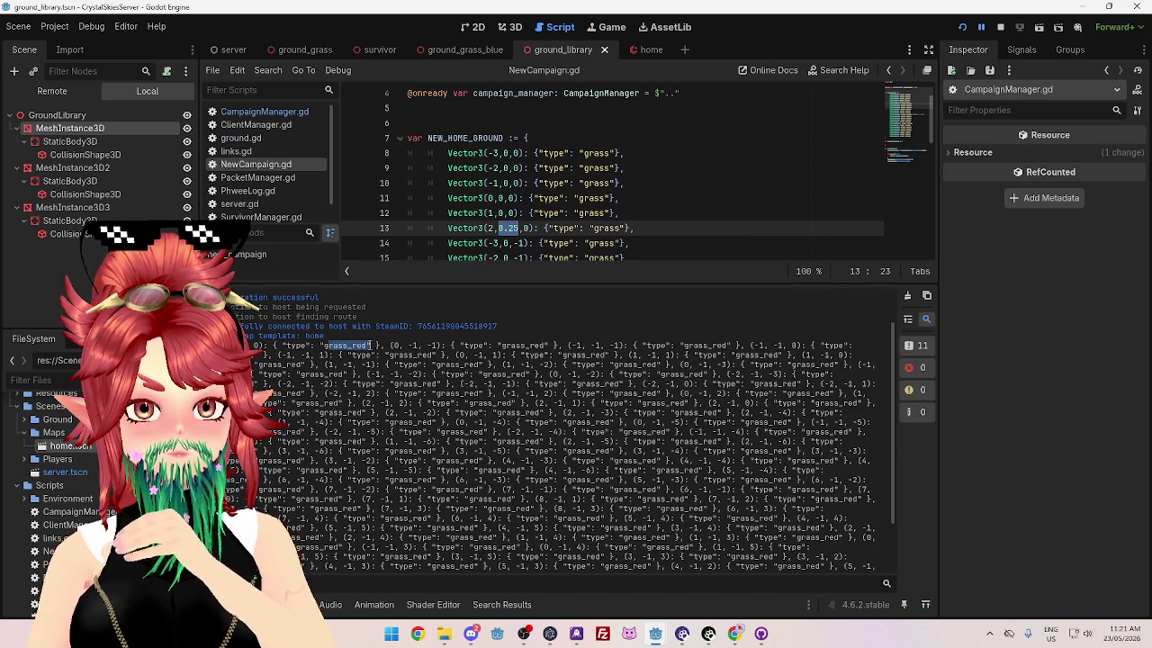
scroll(495, 444, down, 3)
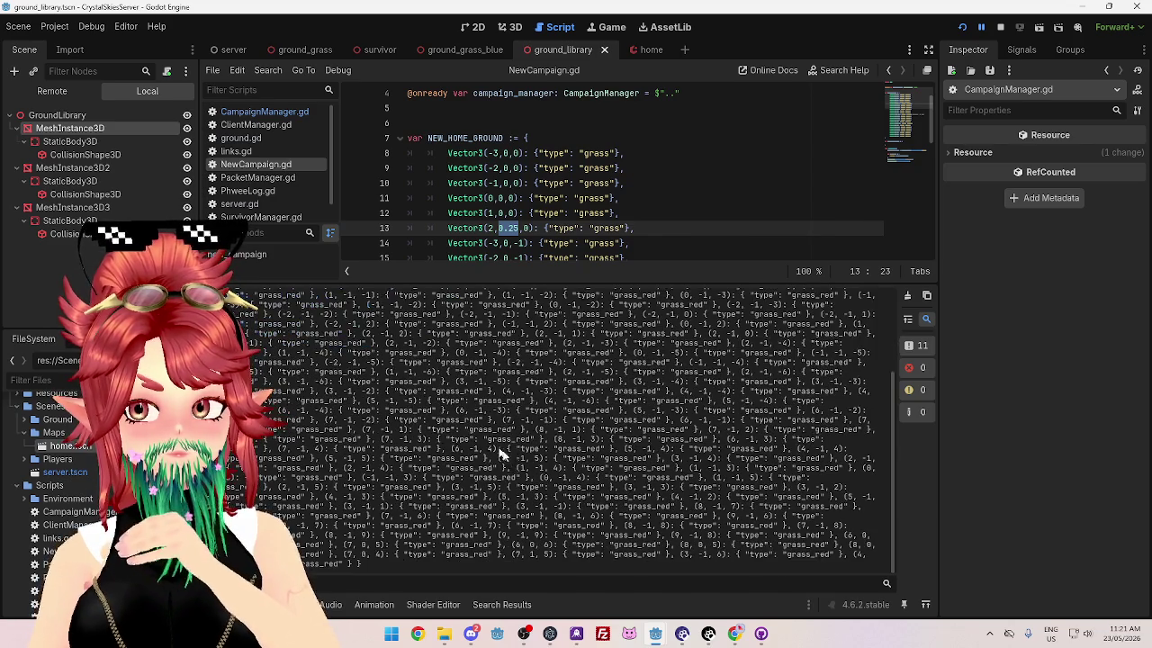
mouse_move(794, 553)
mouse_down()
mouse_move(838, 551)
mouse_move(773, 526)
mouse_up()
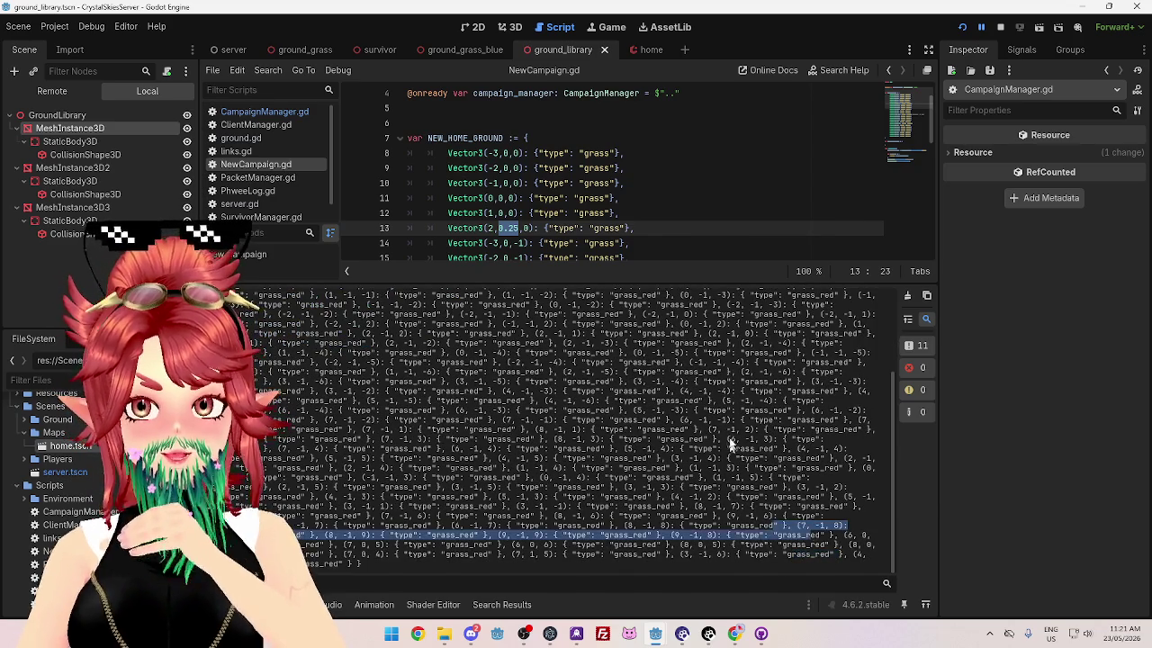
scroll(747, 422, up, 5)
double_click(809, 364)
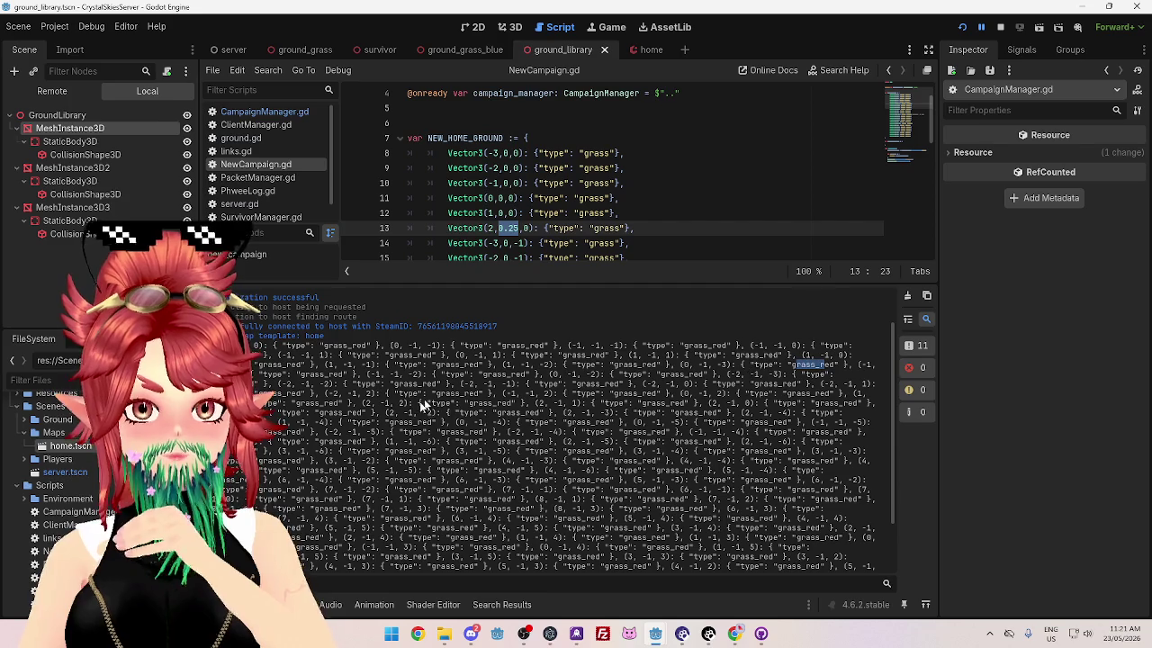
scroll(362, 459, down, 3)
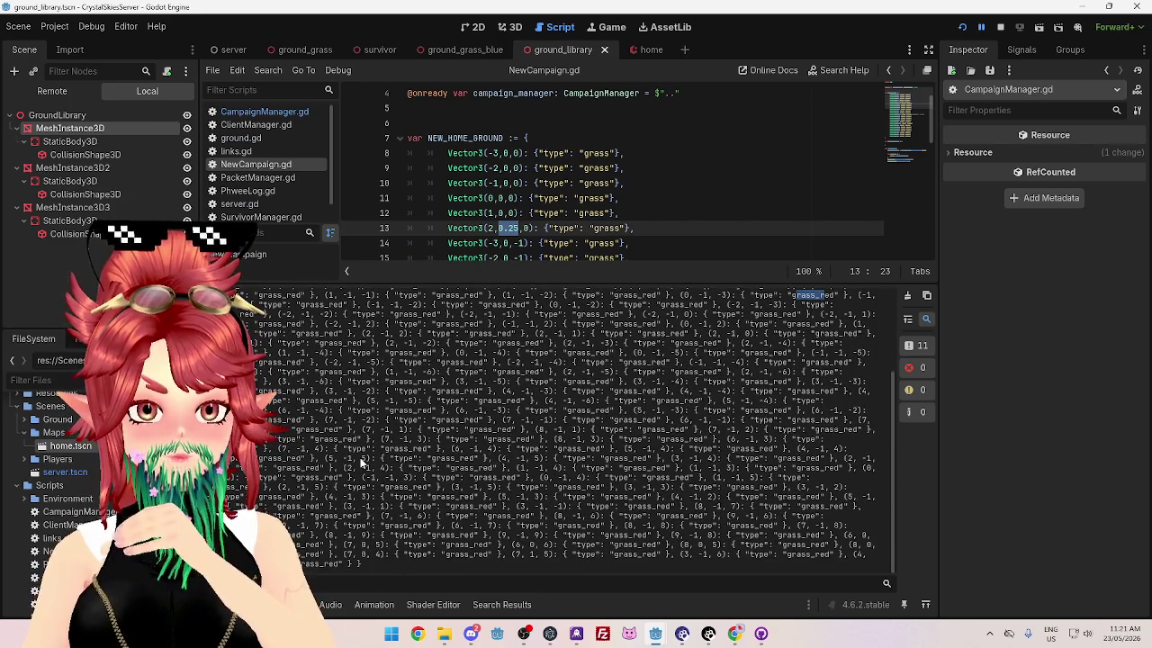
scroll(364, 462, up, 4)
scroll(544, 212, down, 10)
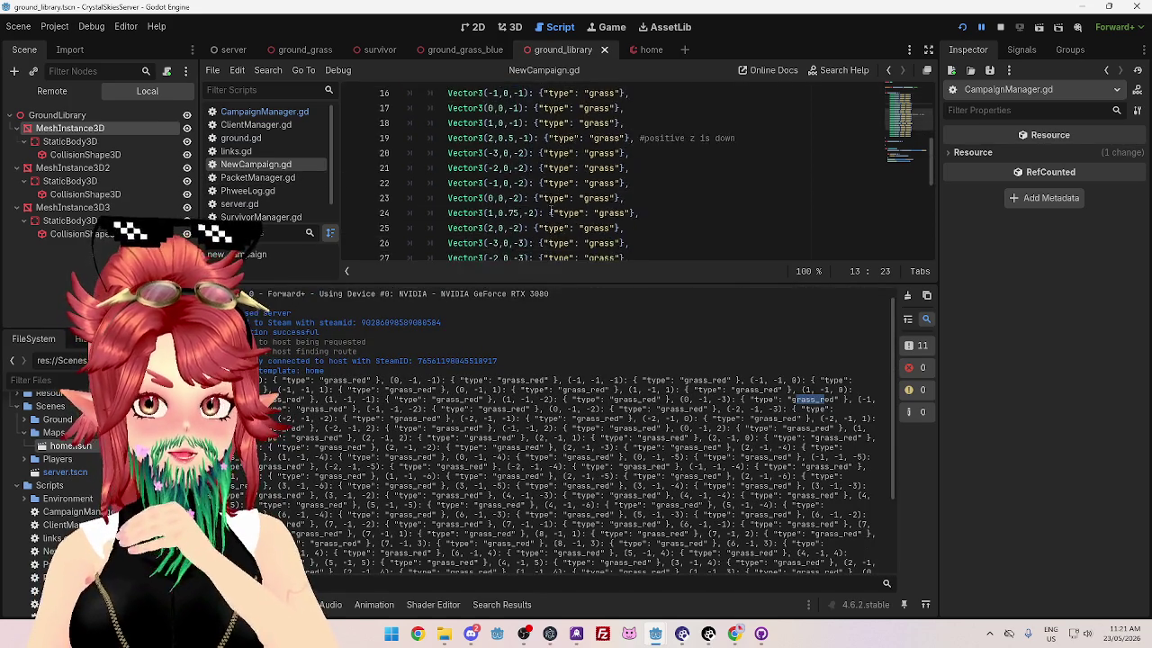
Step: Open CampaignManager.gd and scroll down to the grass_blue and grass_red loops
click(265, 112)
scroll(468, 180, down, 4)
scroll(529, 219, down, 2)
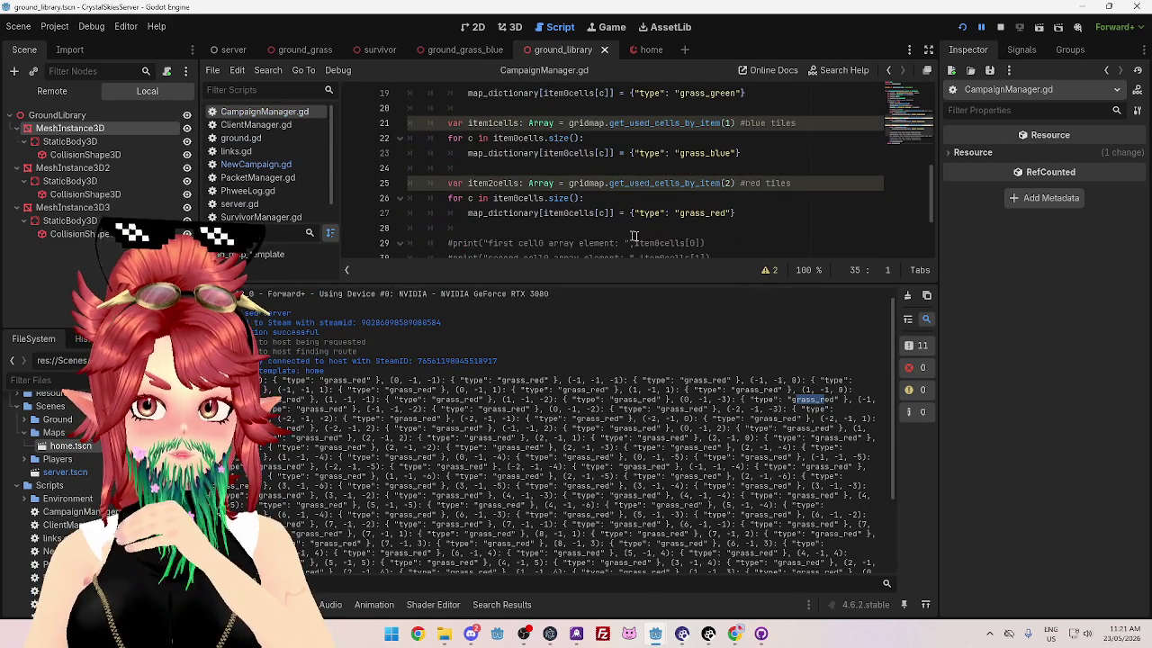
Step: Fix the blue and red loops to use item1cells and item2cells instead of item0cells
mouse_move(529, 218)
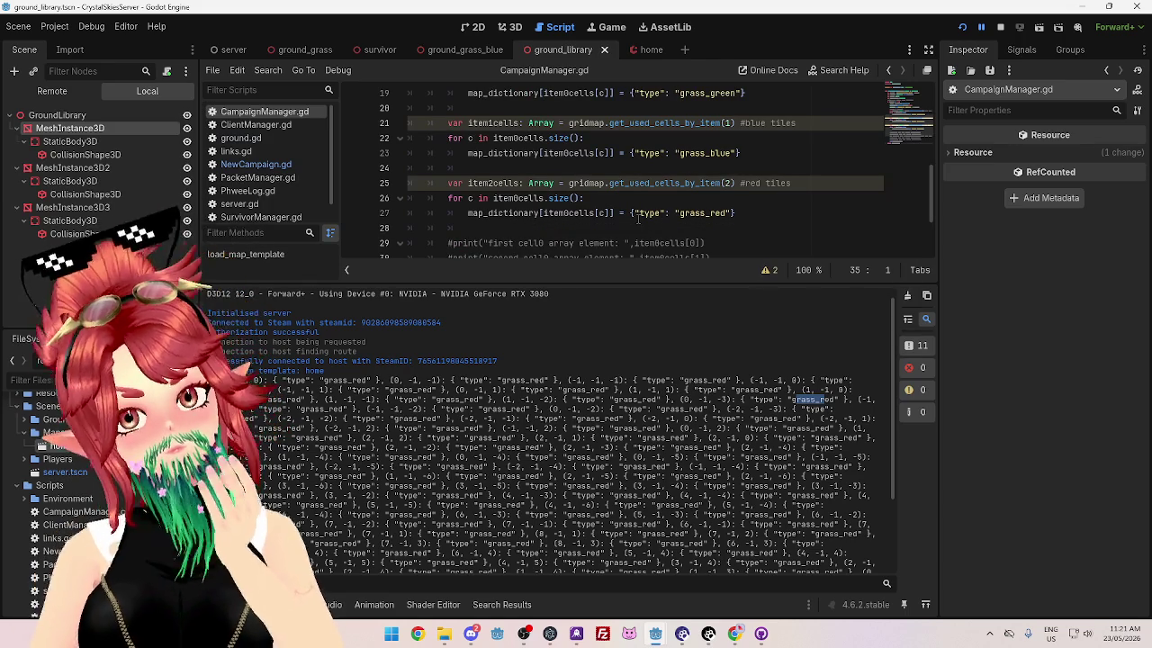
click(517, 138)
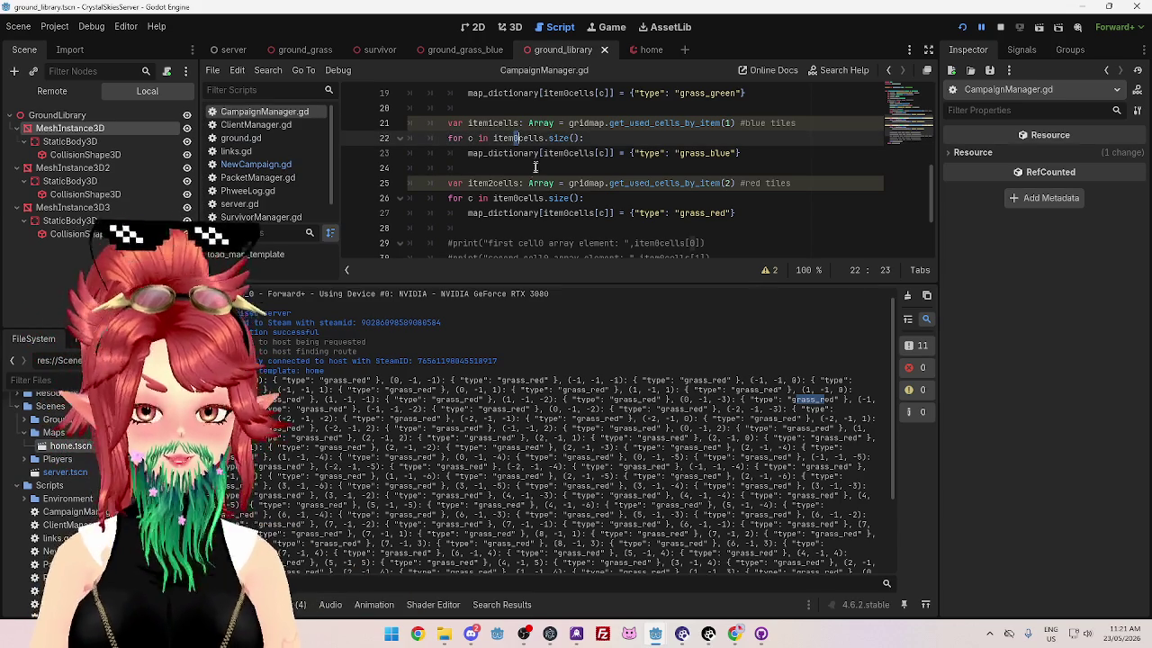
text(1)
click(515, 198)
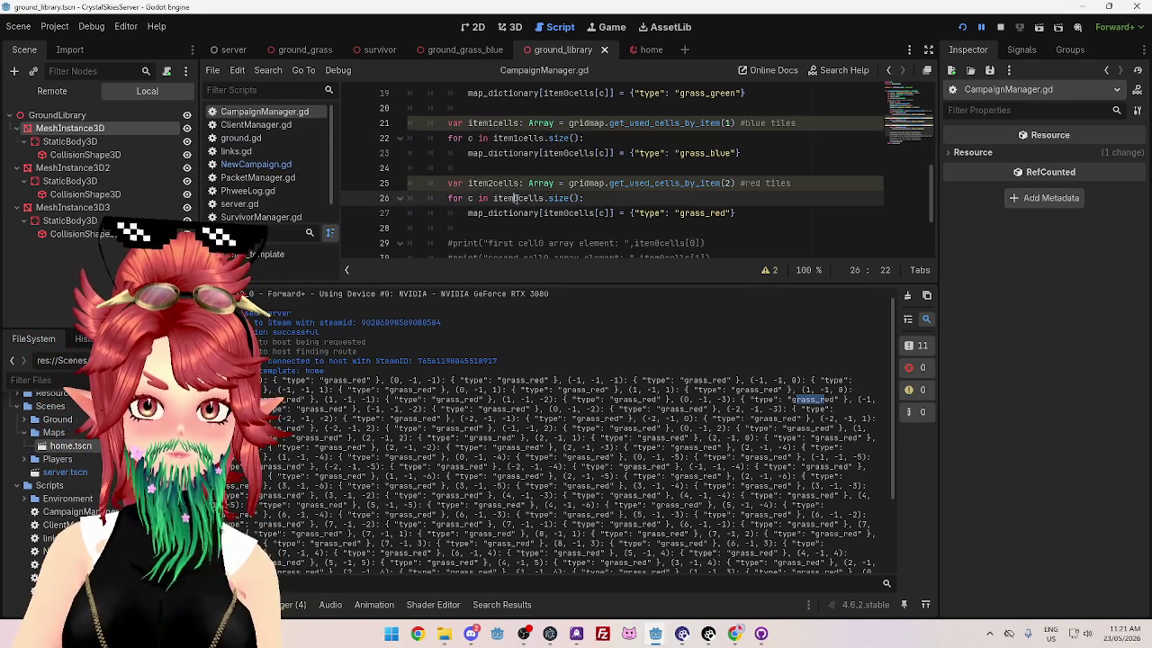
key(BackSpace)
text(2)
click(567, 213)
key(BackSpace)
text(2)
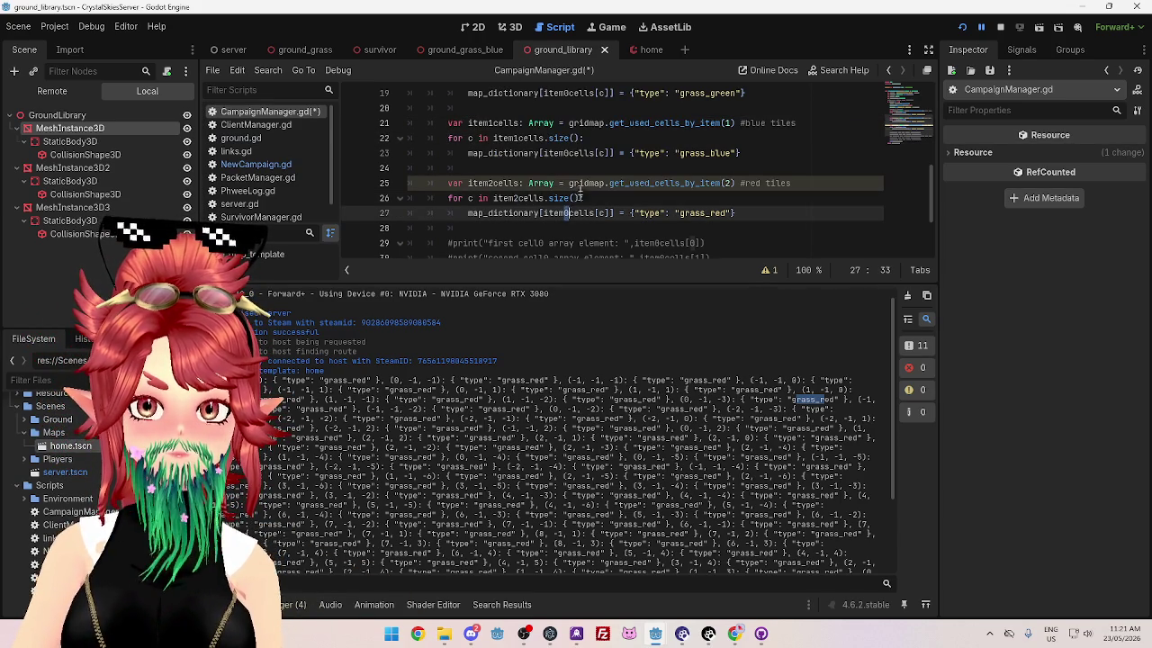
click(567, 153)
key(Down)
key(Down)
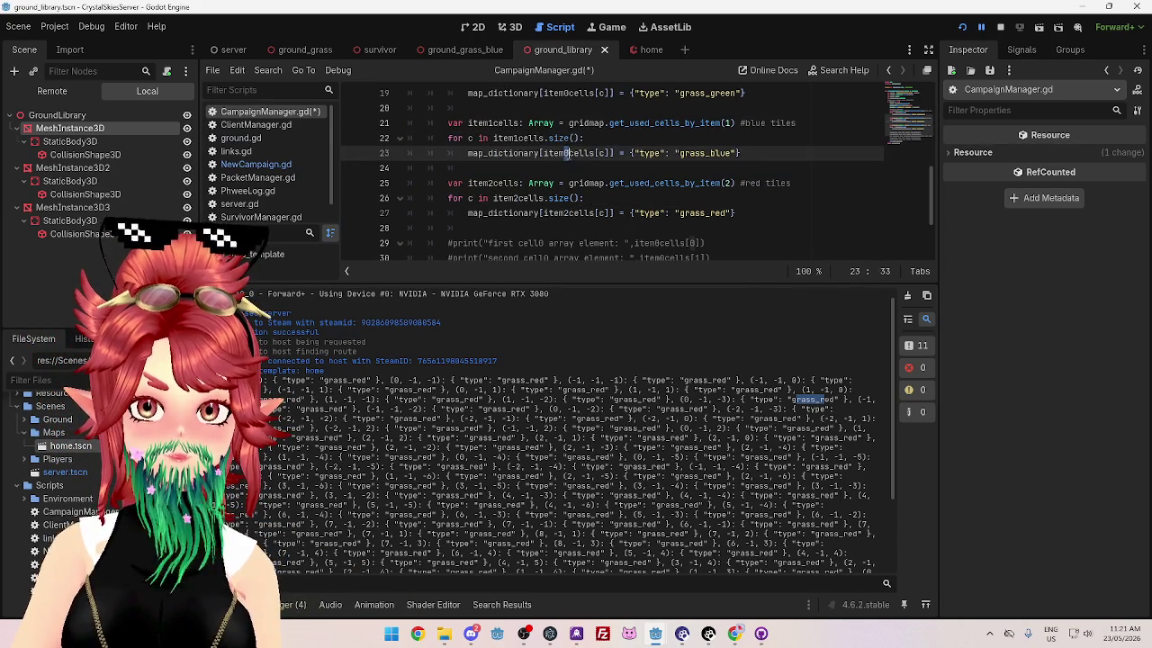
Step: Delete the commented-out debug print lines, leaving print and return map_dictionary
scroll(567, 153, up, 1)
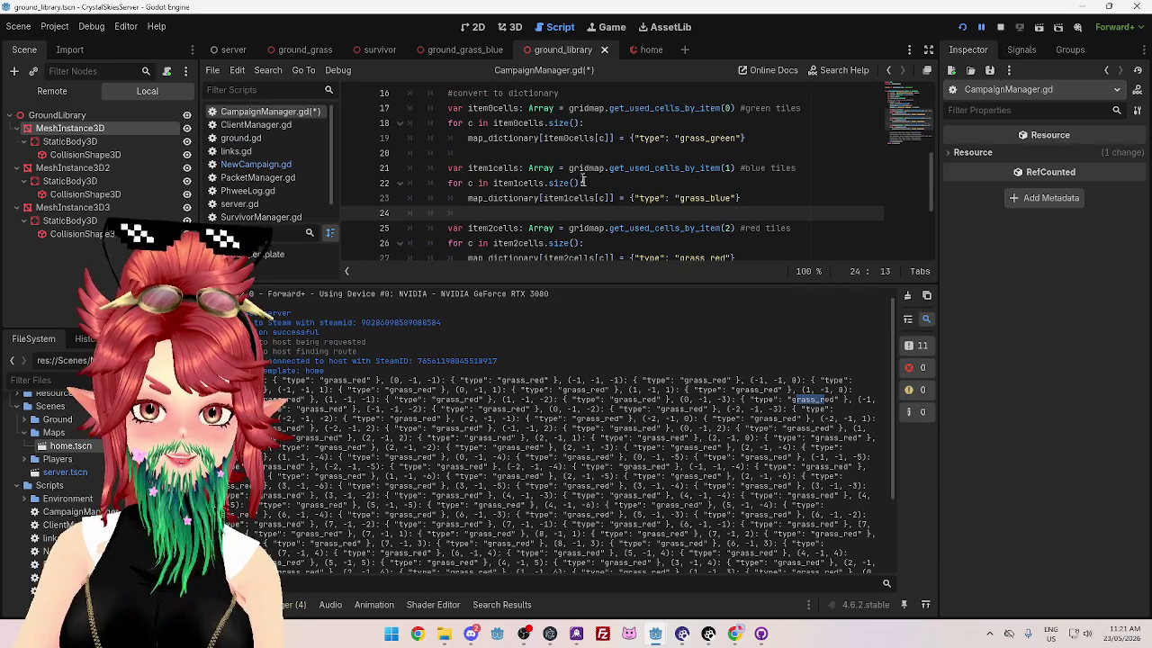
scroll(582, 194, down, 2)
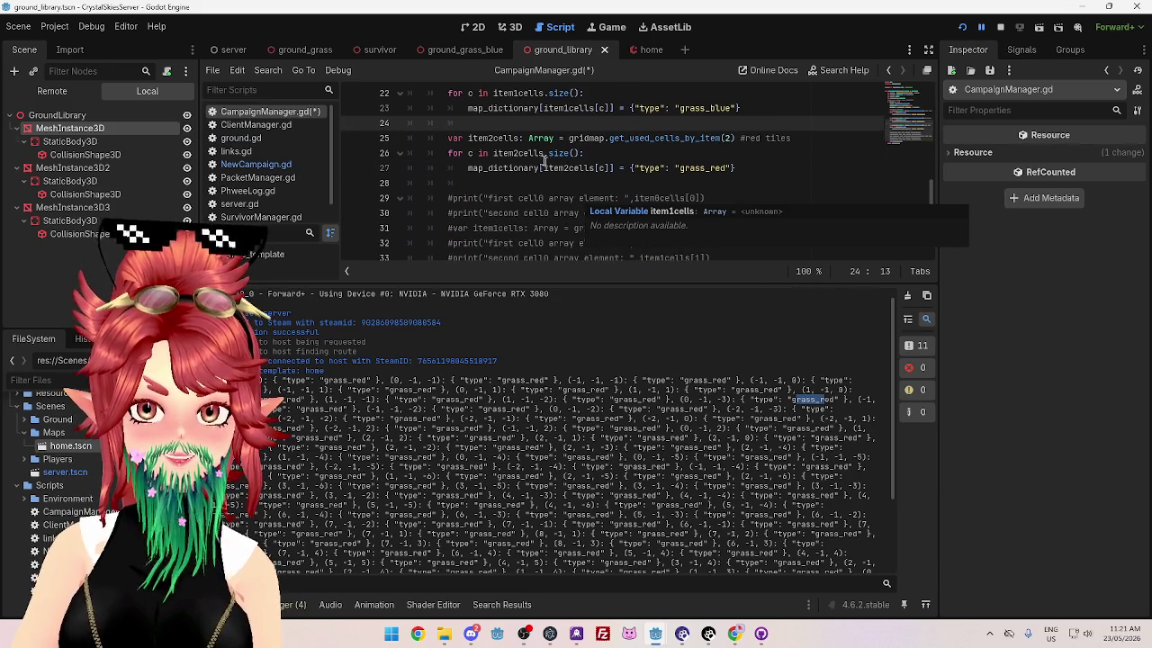
scroll(538, 183, down, 2)
scroll(538, 184, up, 2)
scroll(538, 184, down, 1)
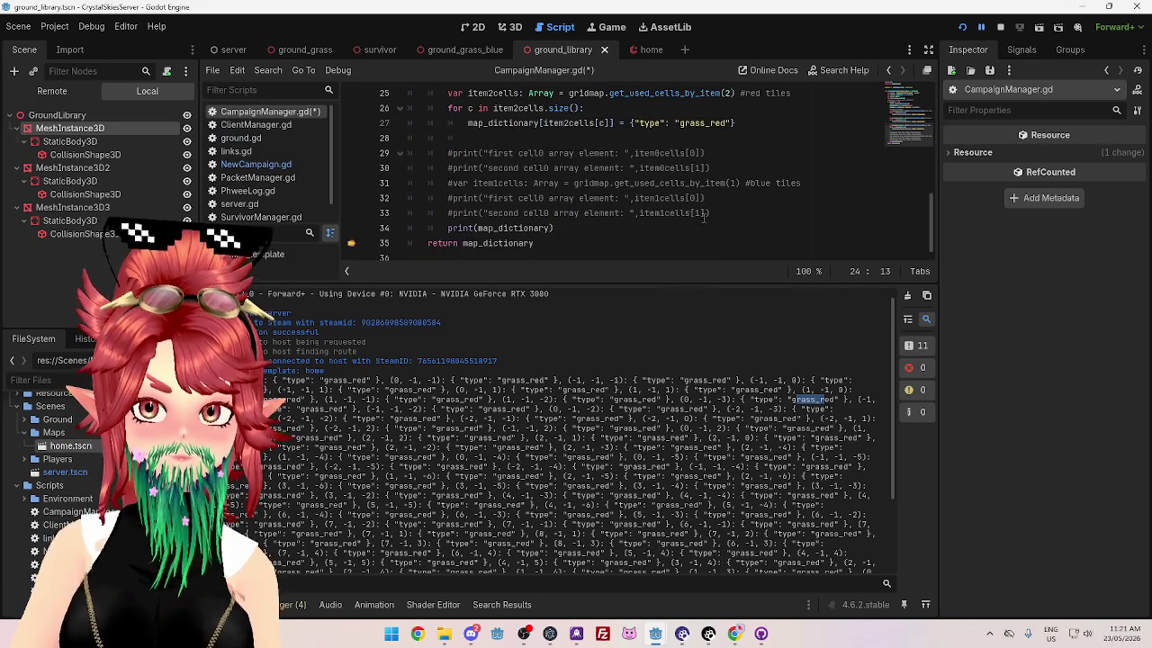
mouse_move(713, 214)
mouse_down()
mouse_move(643, 214)
mouse_move(374, 160)
mouse_up()
key(shift+Up)
key(BackSpace)
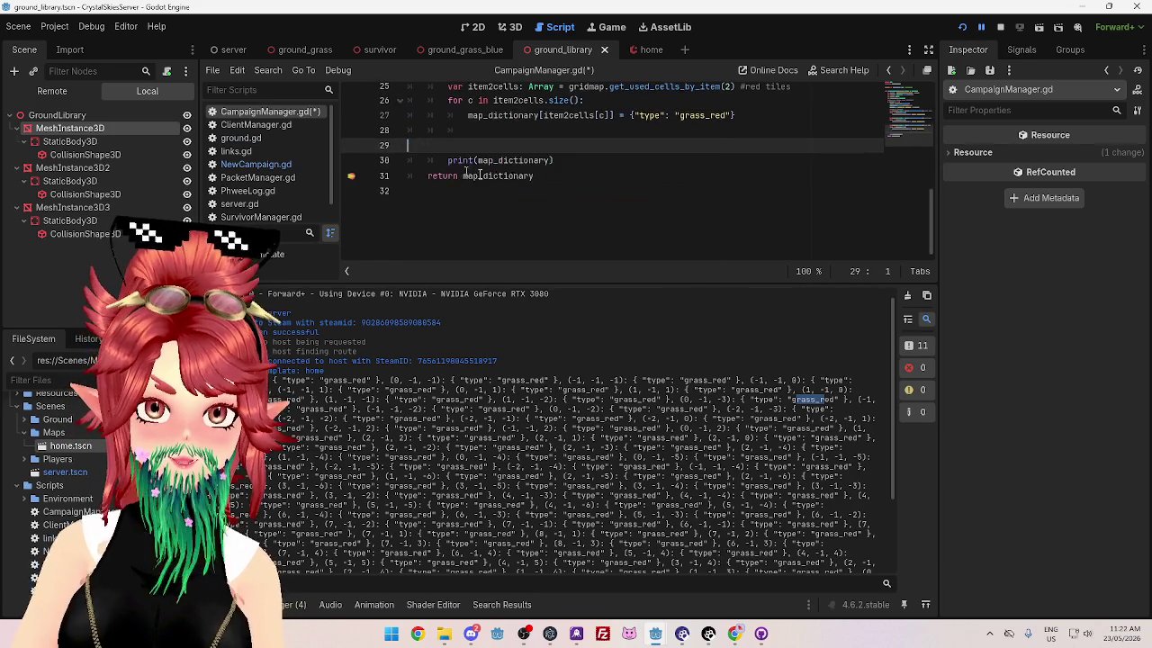
key(BackSpace)
scroll(534, 151, up, 2)
scroll(537, 162, up, 1)
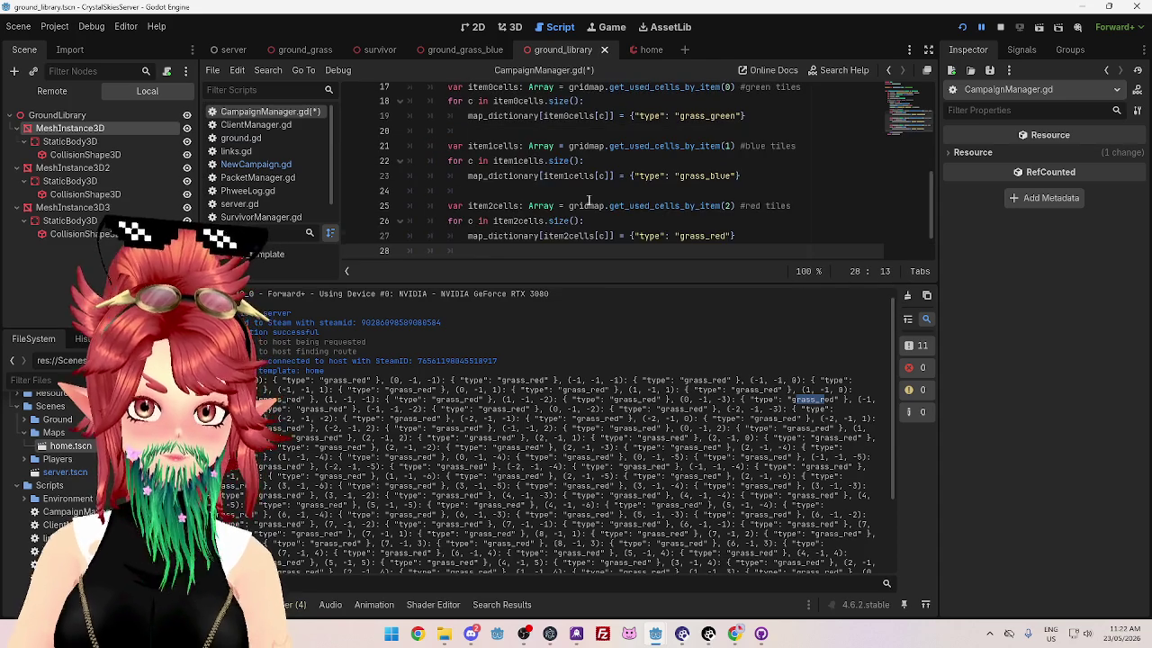
scroll(537, 162, down, 2)
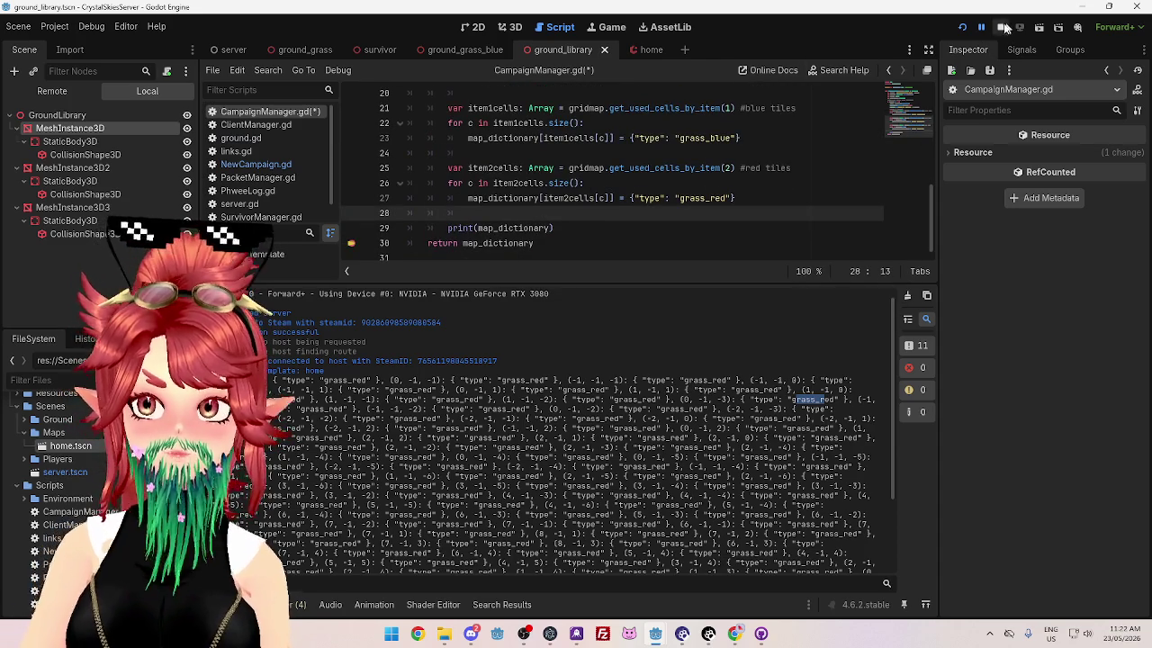
Step: Stop the server game, check the client editor, and open NewCampaign.gd at new_campaign
click(1000, 27)
mouse_move(656, 634)
click(612, 572)
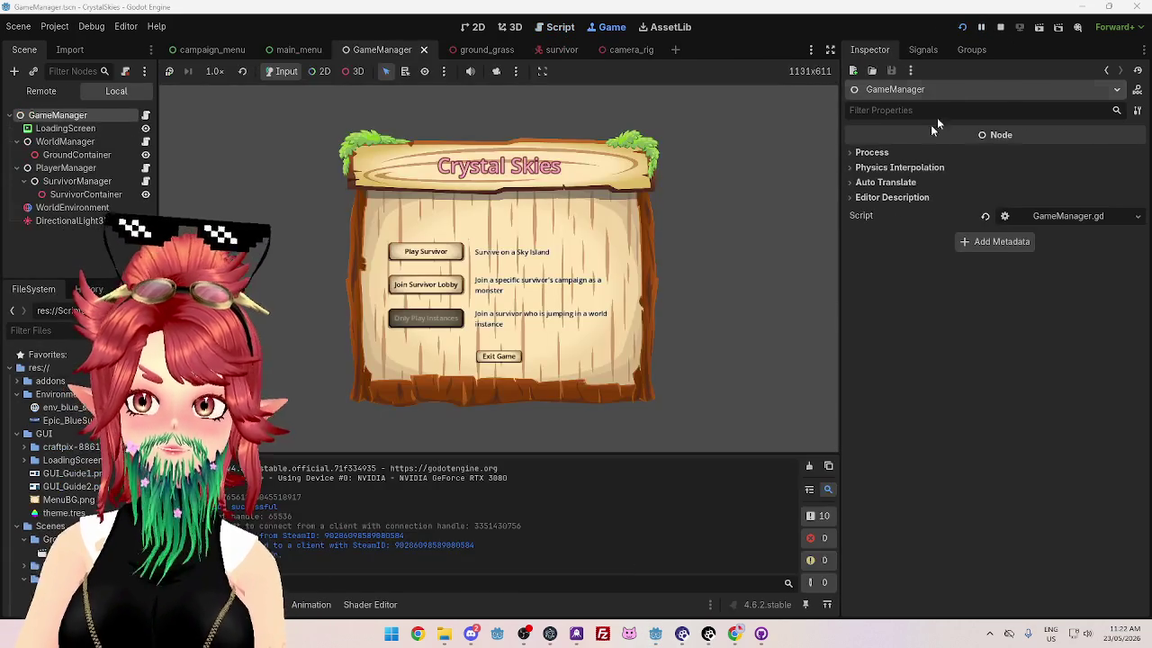
key(ctrl+F3)
click(698, 576)
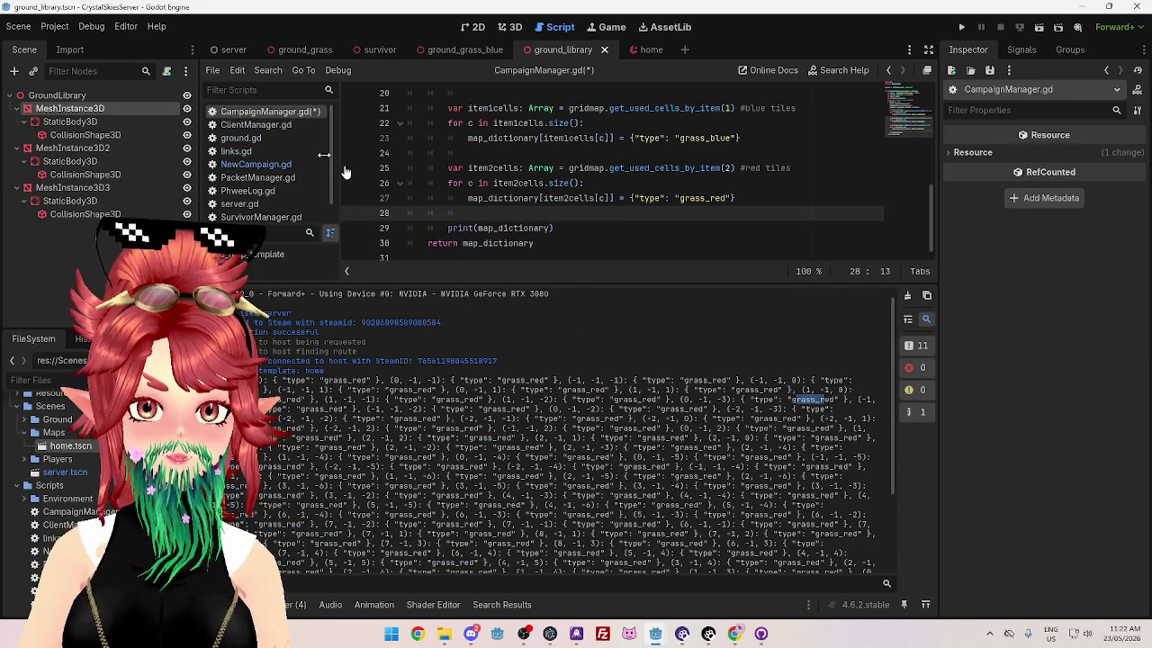
click(257, 164)
mouse_move(567, 228)
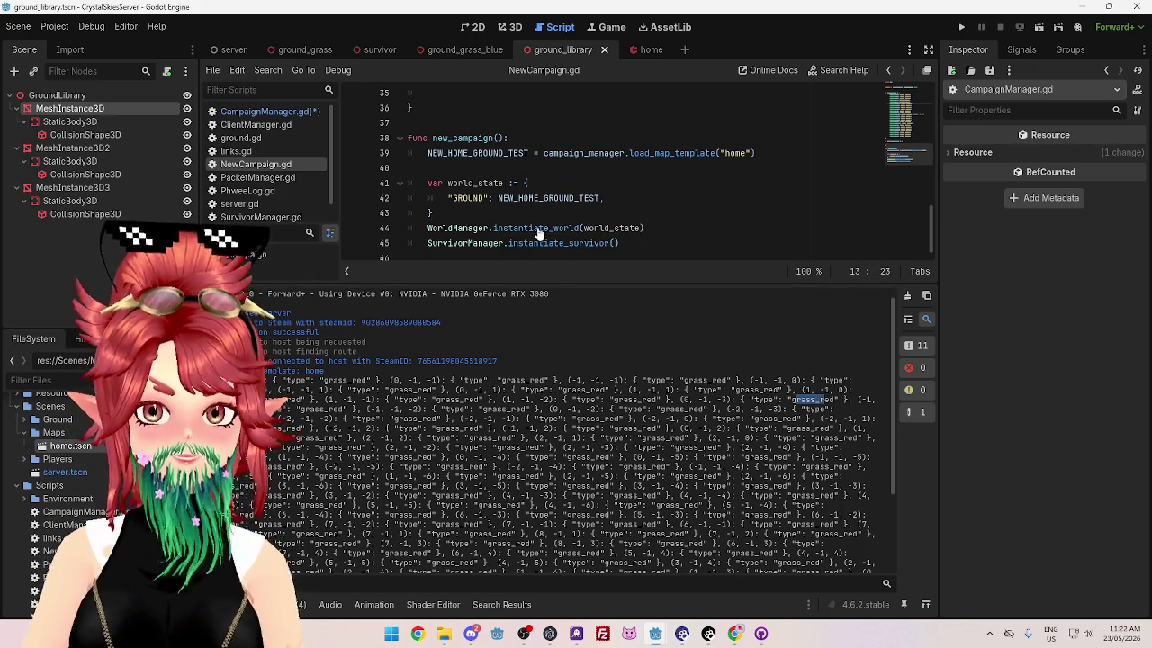
Step: Follow the instantiate_world call into WorldManager.gd and scroll to its instantiate_ground loop
click(534, 230)
ctrl+click(534, 230)
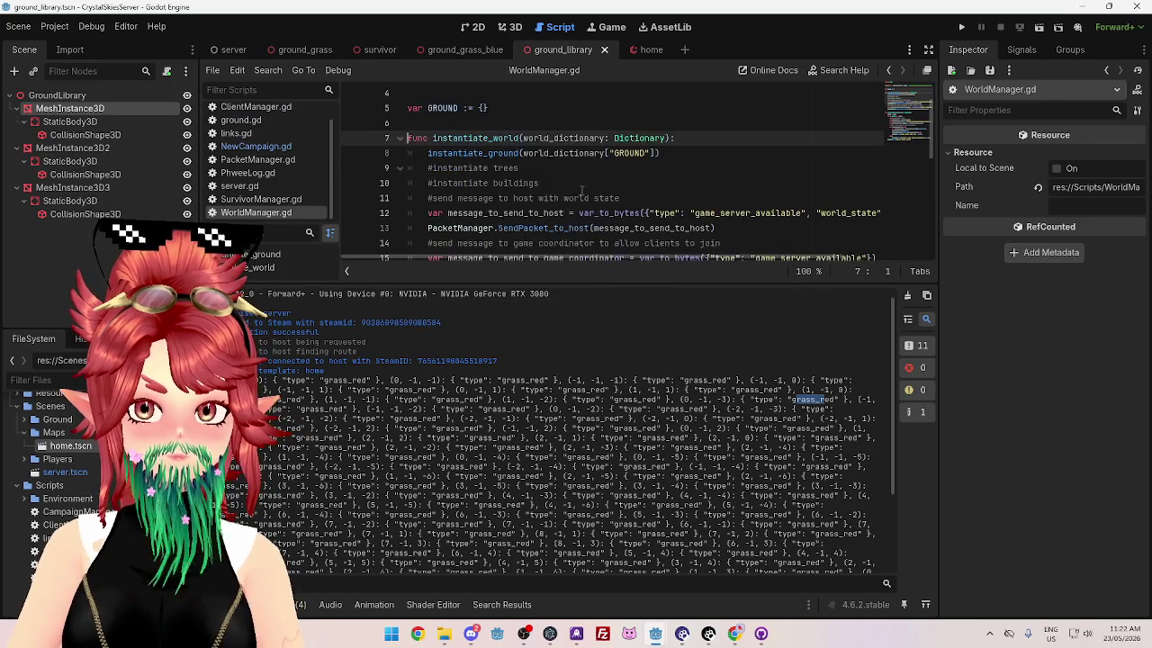
scroll(580, 192, down, 3)
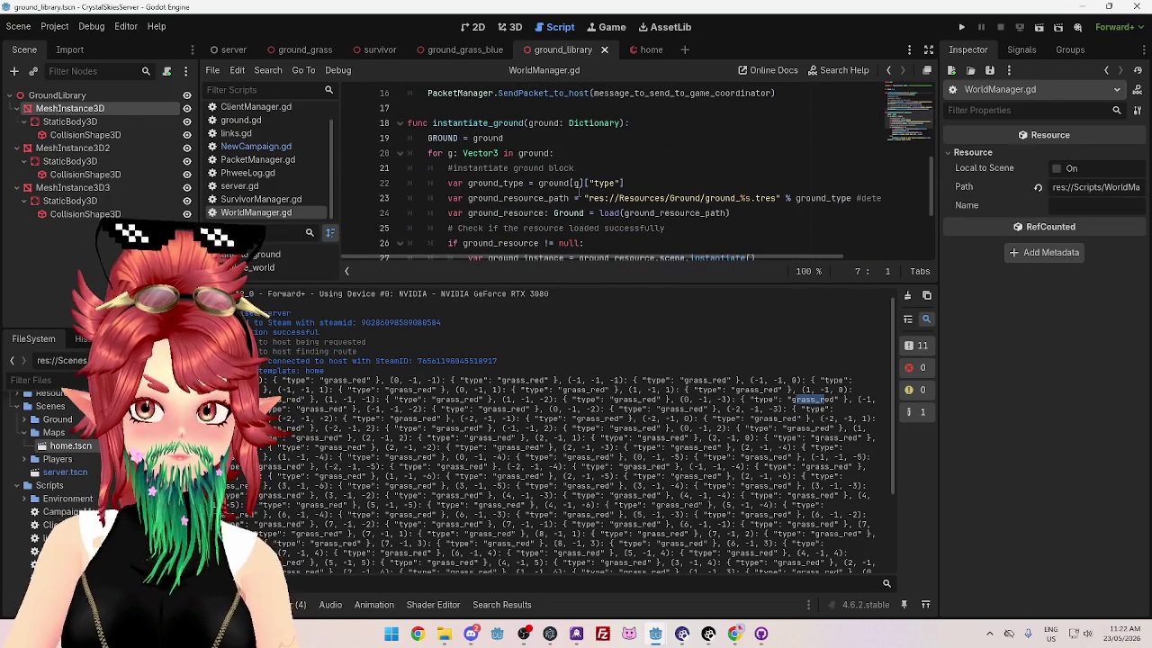
scroll(577, 194, down, 1)
scroll(580, 194, up, 3)
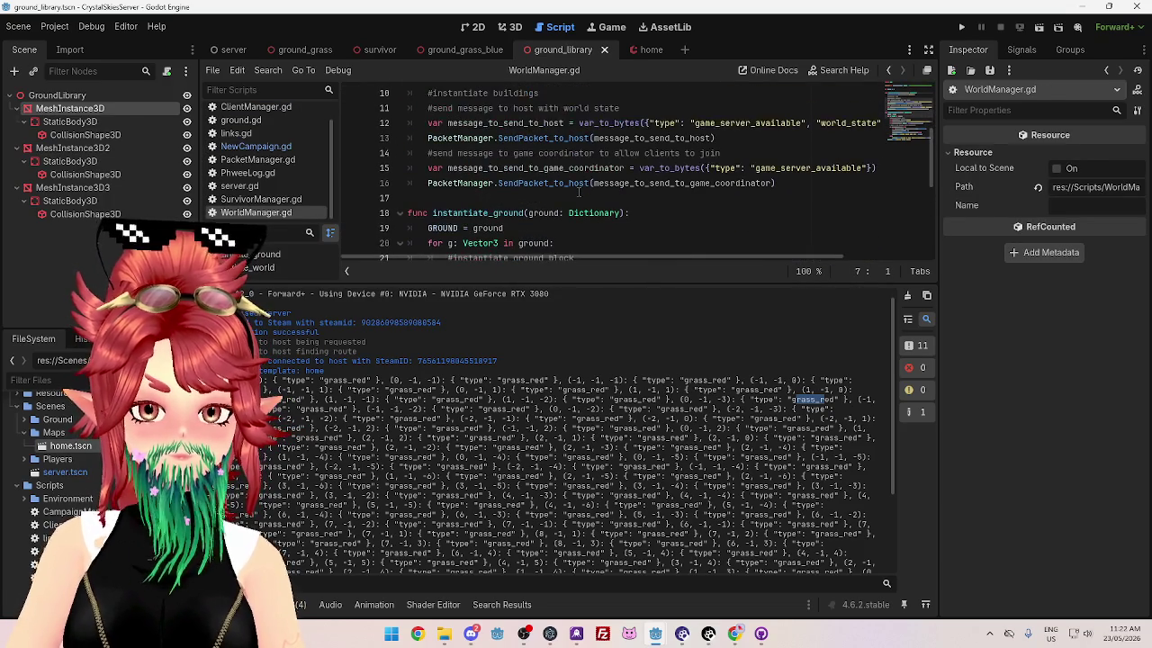
scroll(580, 192, down, 1)
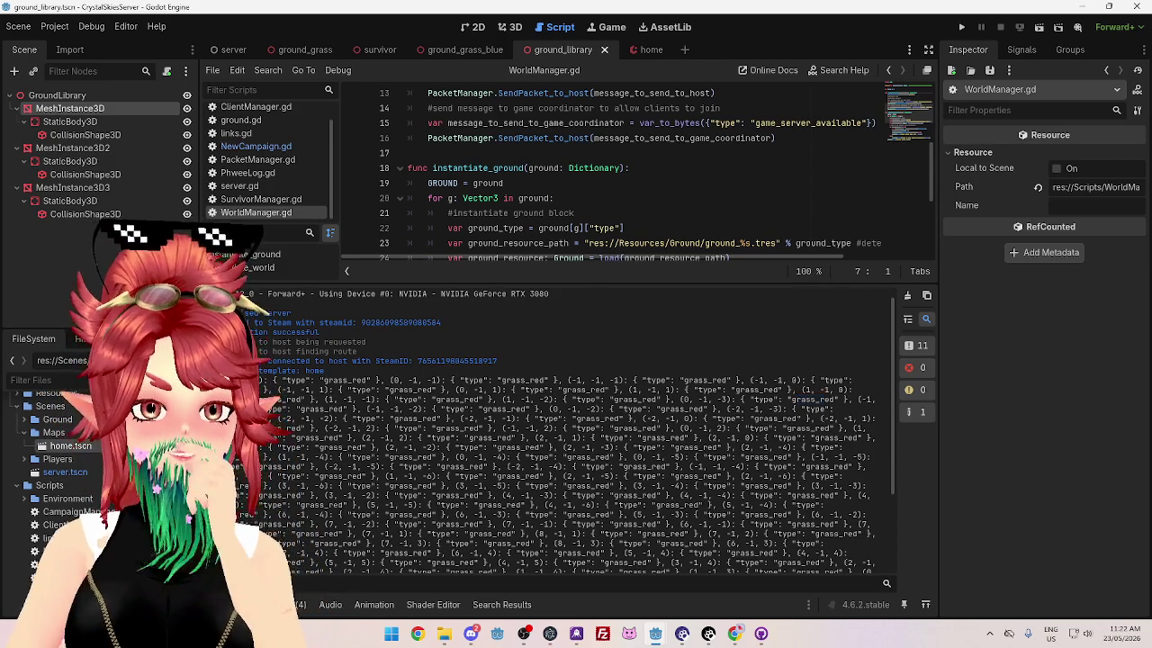
drag(407, 381, 418, 381)
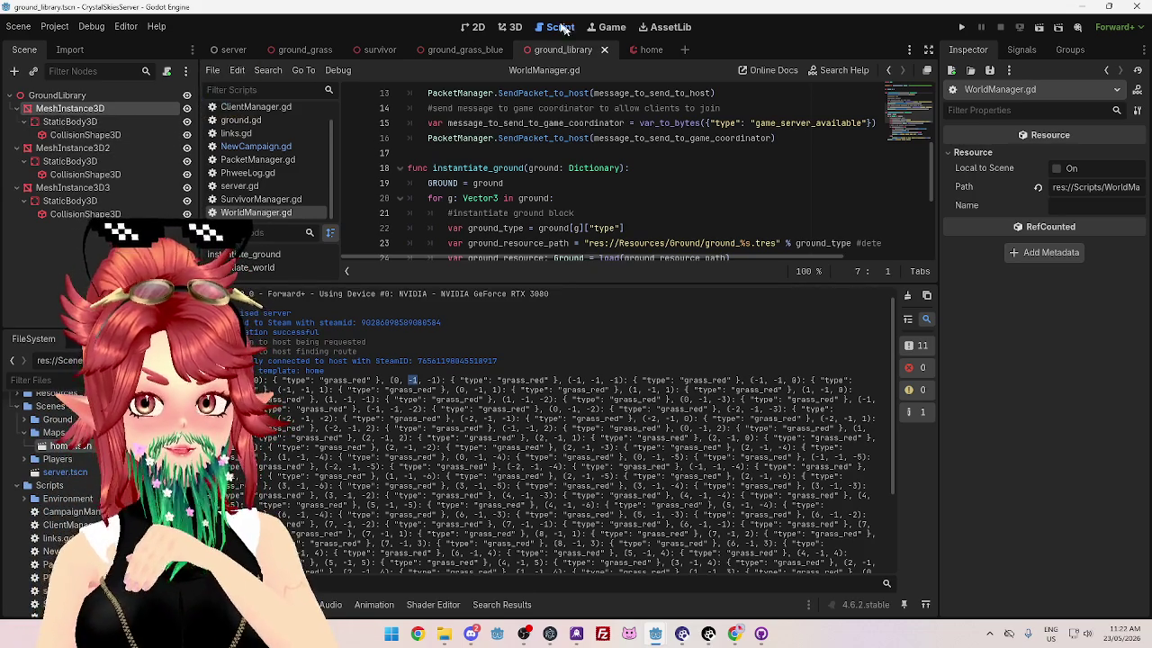
Step: In the 3D view, inspect the MeshInstance3D and MeshInstance3D2 ground block meshes
click(511, 27)
mouse_move(538, 217)
mouse_down()
mouse_move(465, 223)
mouse_move(594, 211)
mouse_up()
click(72, 147)
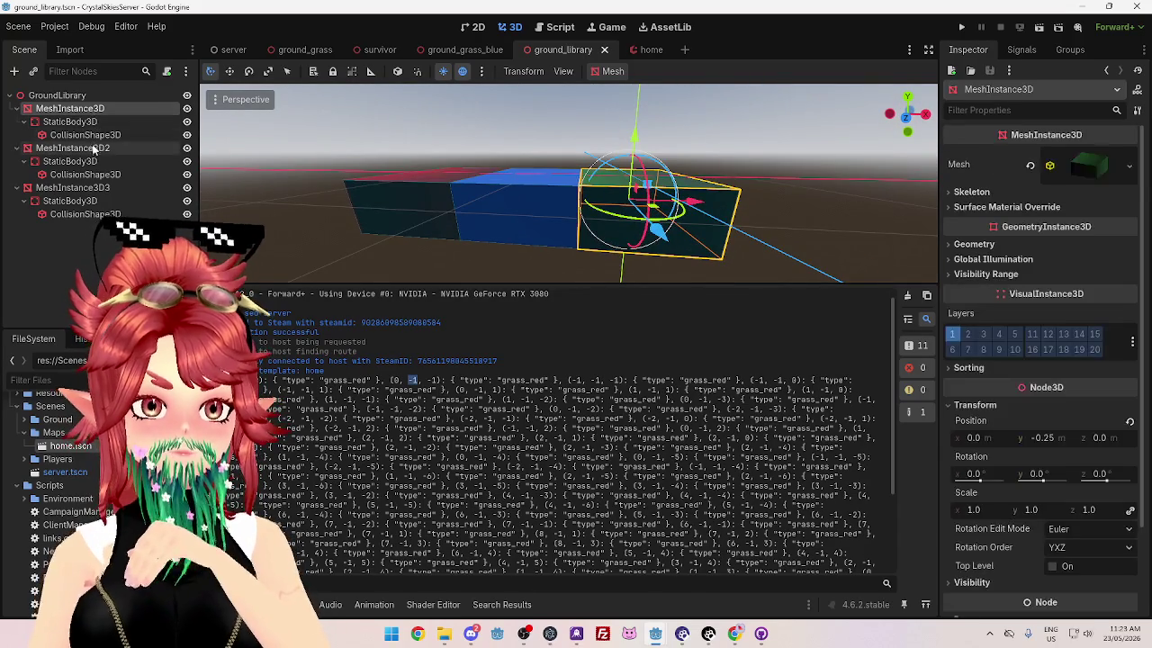
click(98, 109)
drag(585, 236, 682, 210)
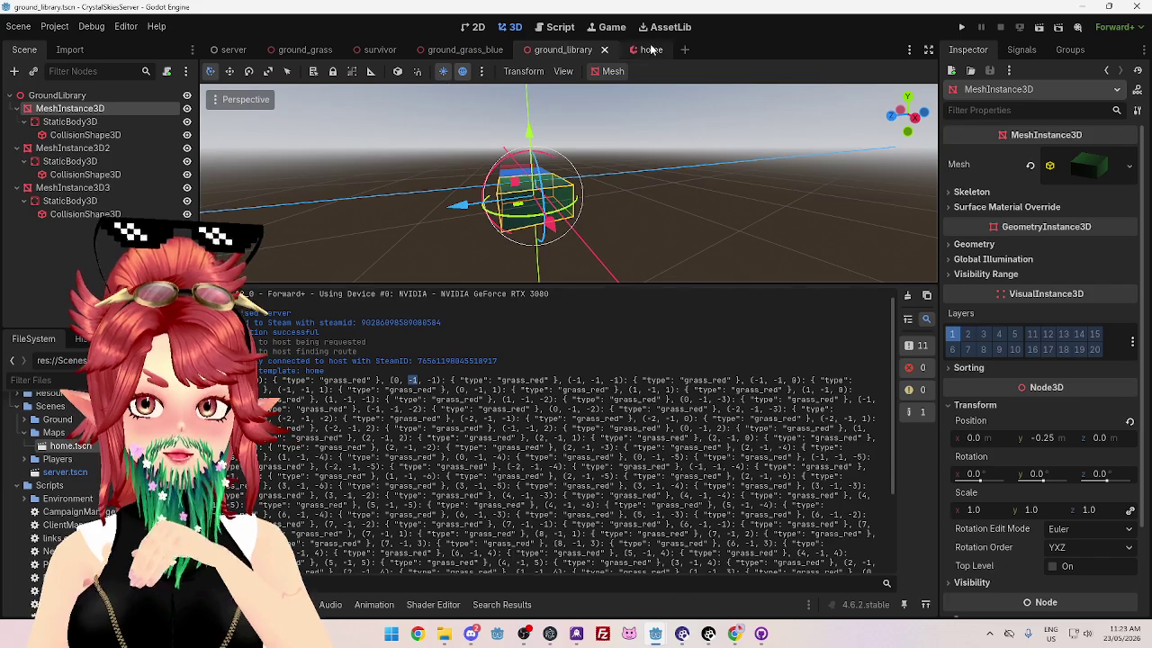
Step: Open the home scene and view its GridMap, raising the editing floor from -1 to 0
click(647, 49)
drag(489, 211, 396, 258)
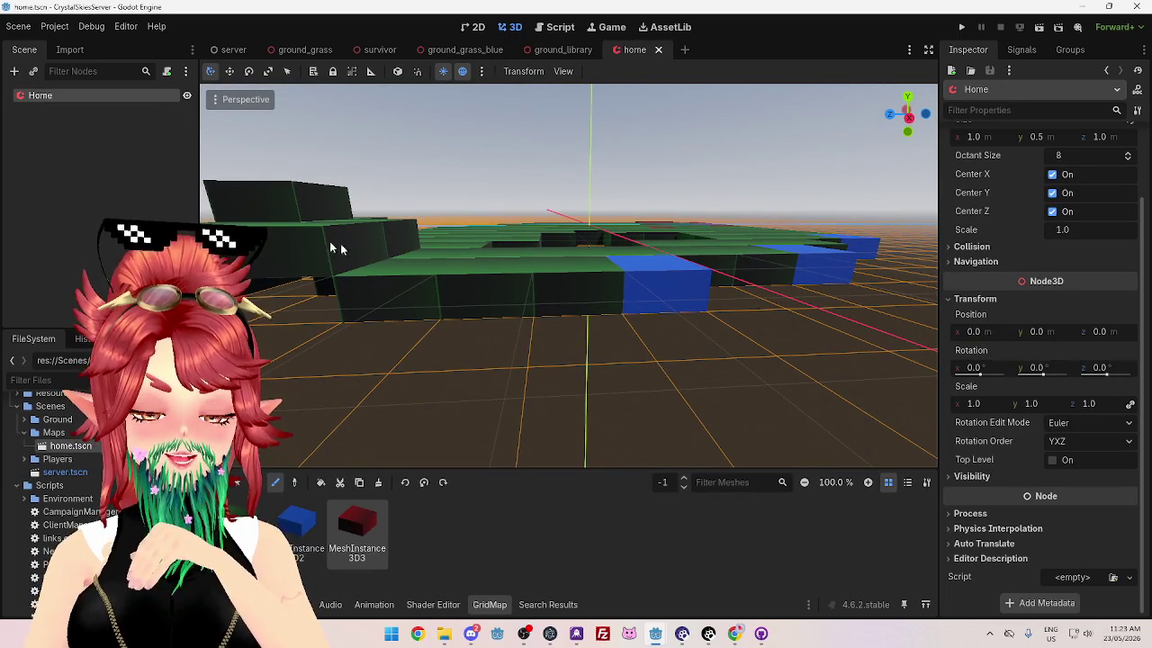
key(e)
mouse_move(655, 200)
mouse_down()
mouse_move(684, 306)
mouse_move(702, 324)
mouse_move(629, 288)
mouse_up()
scroll(615, 318, up, 5)
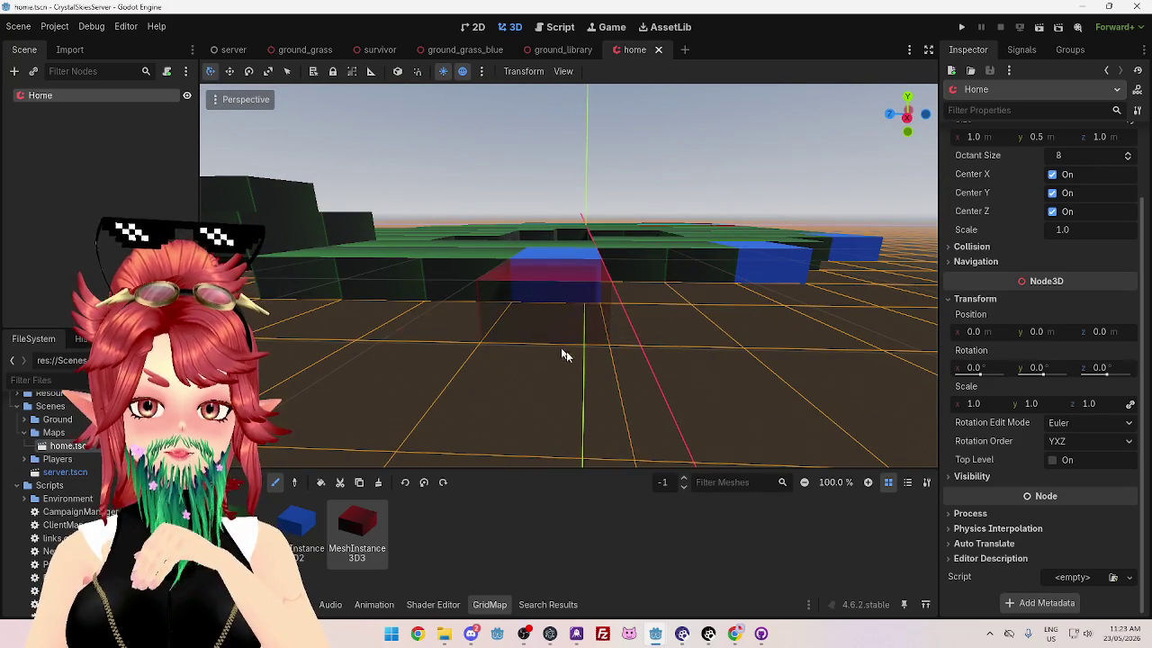
scroll(597, 281, down, 4)
scroll(598, 281, up, 3)
scroll(600, 280, down, 4)
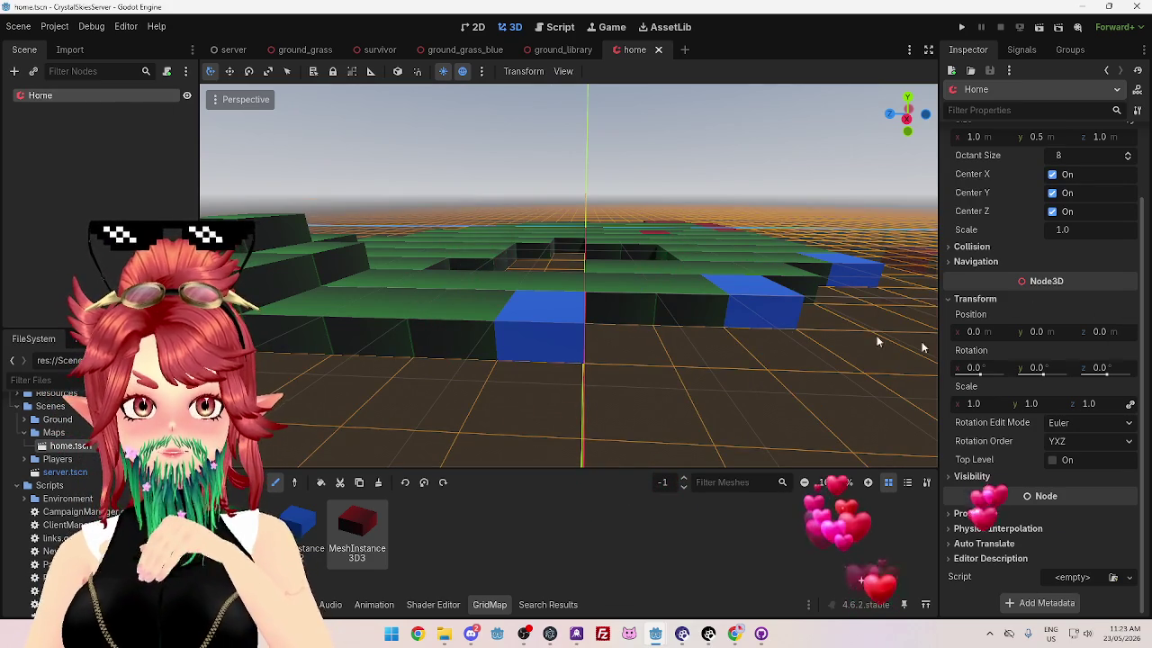
scroll(670, 309, down, 3)
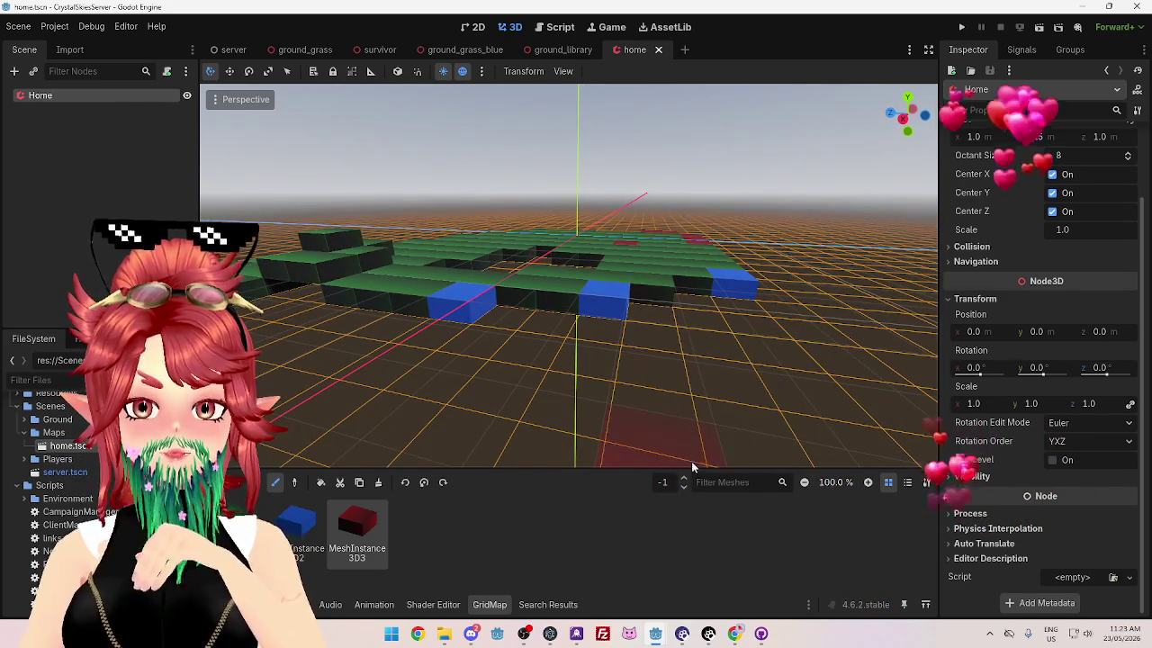
key(e)
mouse_move(645, 368)
mouse_down()
mouse_move(690, 373)
mouse_move(576, 375)
mouse_move(643, 375)
mouse_move(648, 355)
mouse_move(635, 370)
mouse_move(579, 368)
mouse_move(596, 348)
mouse_up()
scroll(630, 352, up, 3)
scroll(615, 347, down, 4)
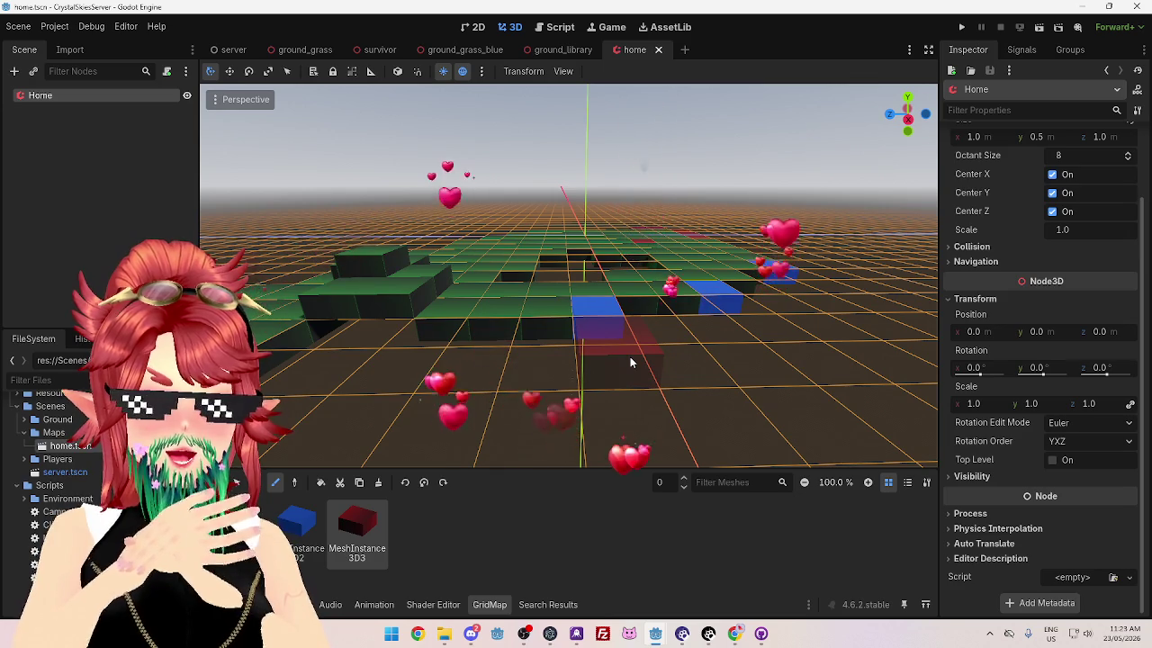
Step: Orbit and zoom around the GridMap to examine the blue cells from a lower, wider angle
mouse_move(583, 285)
mouse_down()
mouse_move(594, 365)
mouse_move(586, 267)
mouse_up()
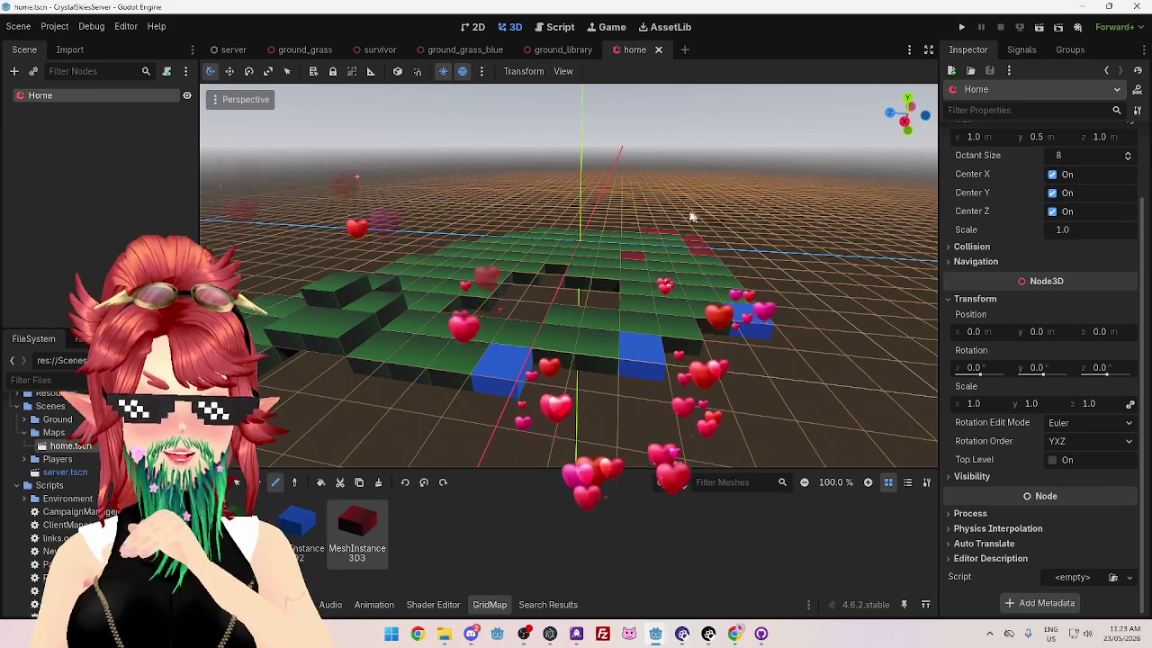
drag(569, 344, 549, 299)
scroll(543, 294, up, 5)
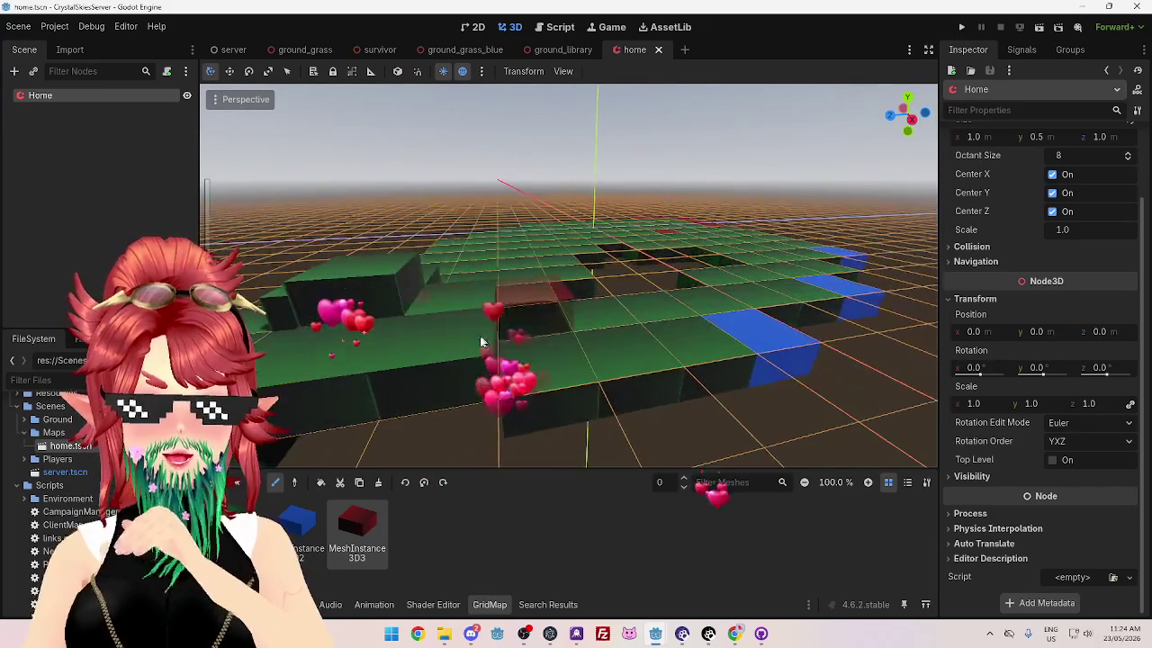
scroll(431, 317, down, 3)
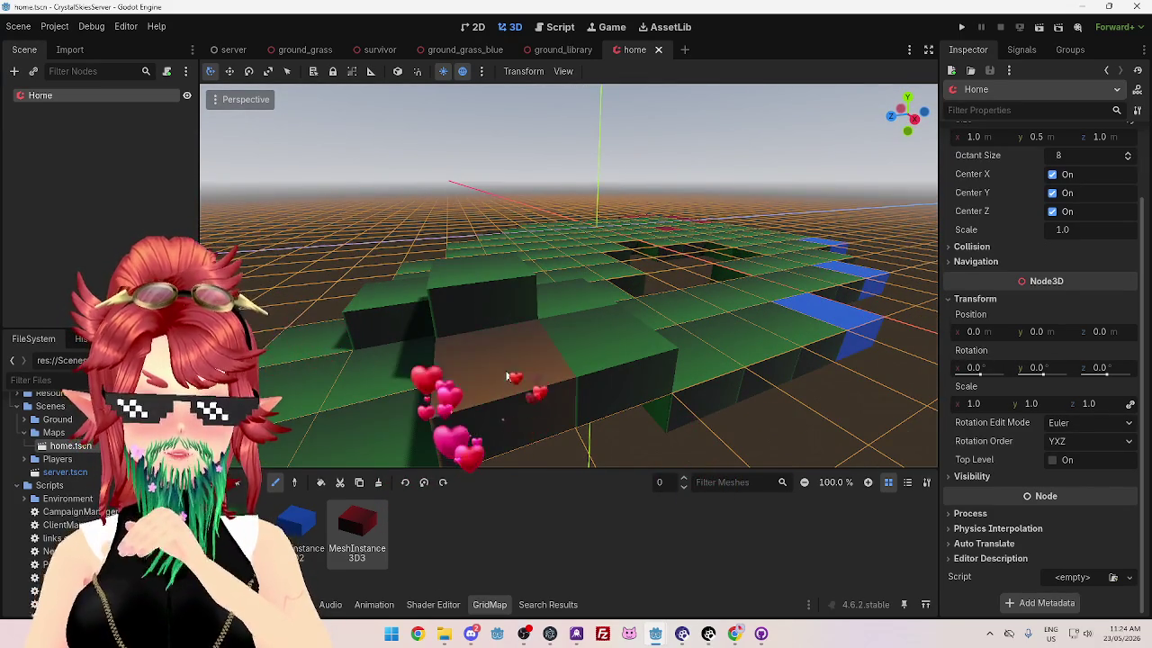
scroll(582, 352, up, 3)
scroll(552, 332, down, 3)
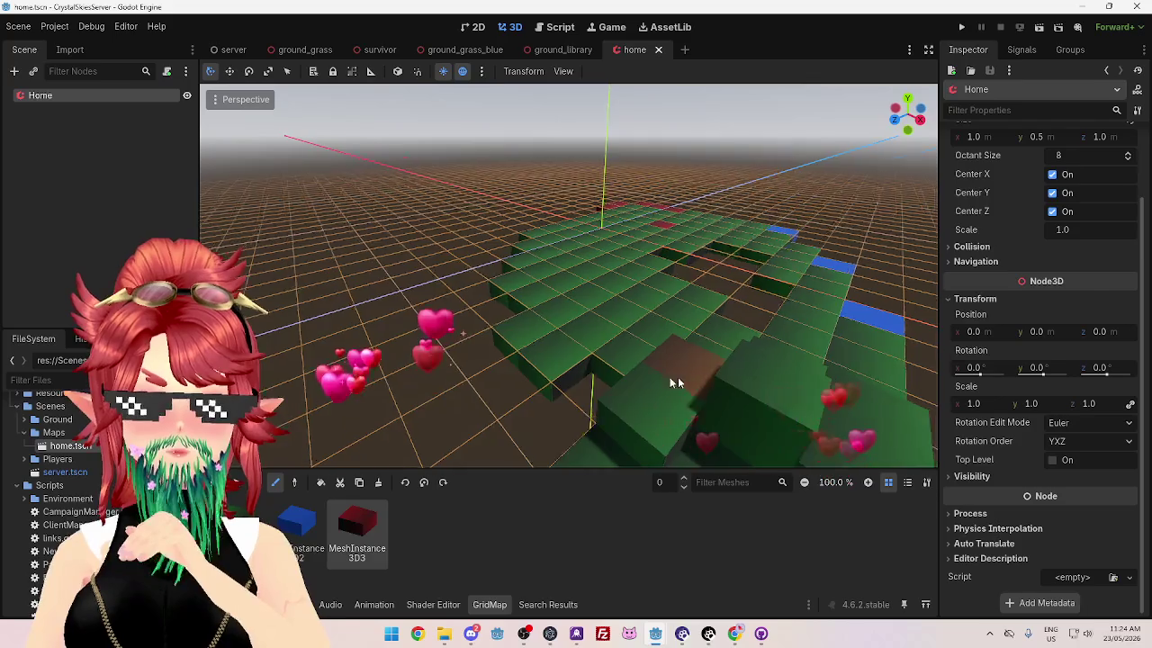
scroll(377, 404, up, 3)
scroll(376, 404, down, 3)
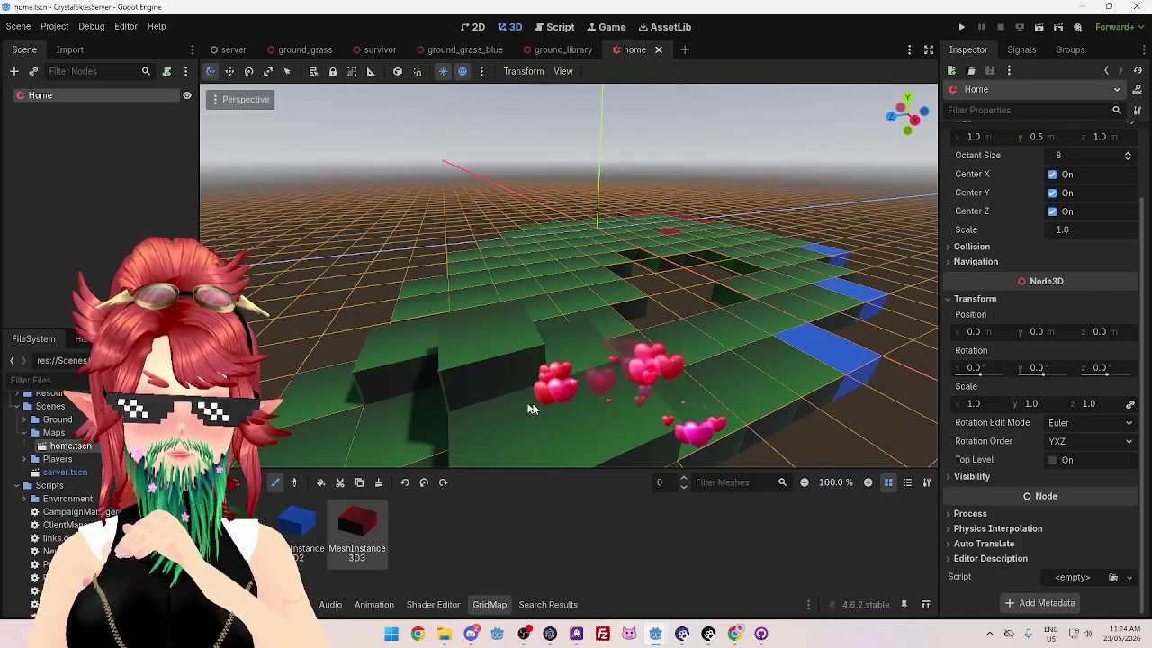
scroll(569, 396, up, 3)
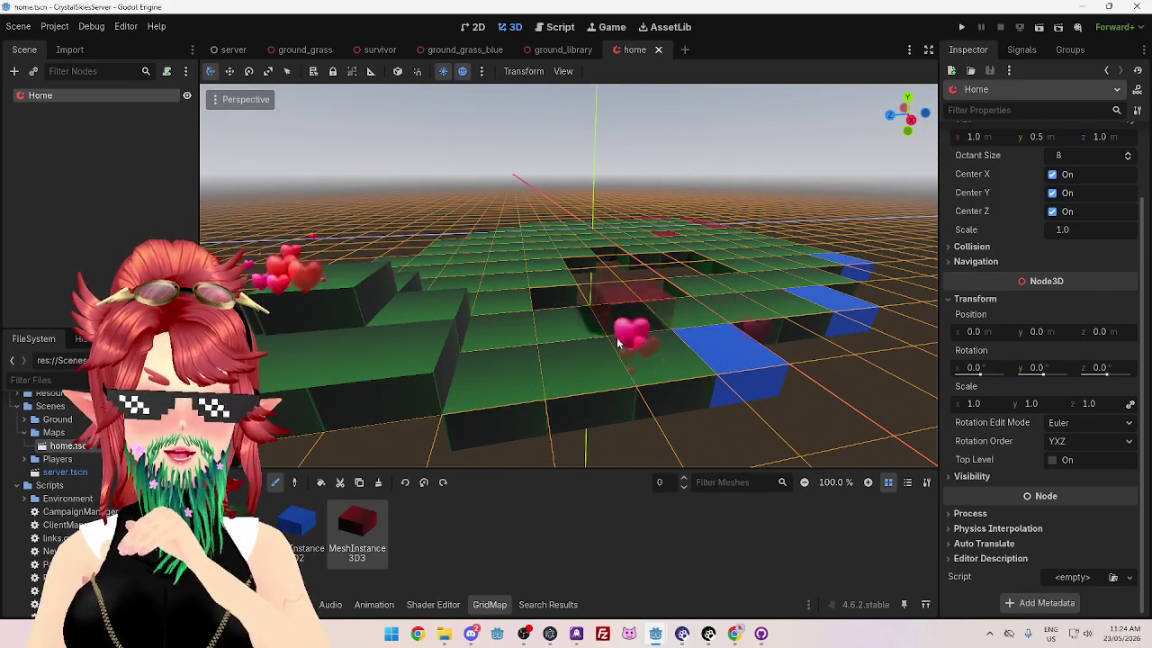
scroll(680, 337, down, 3)
scroll(679, 337, down, 3)
scroll(474, 168, up, 3)
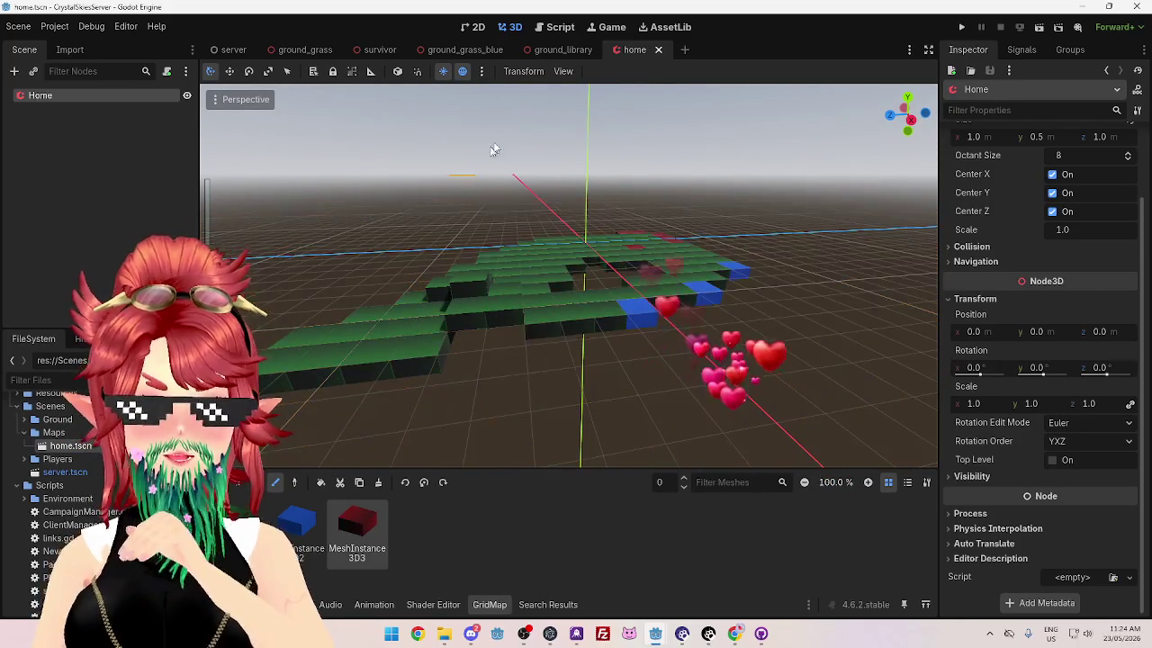
click(560, 26)
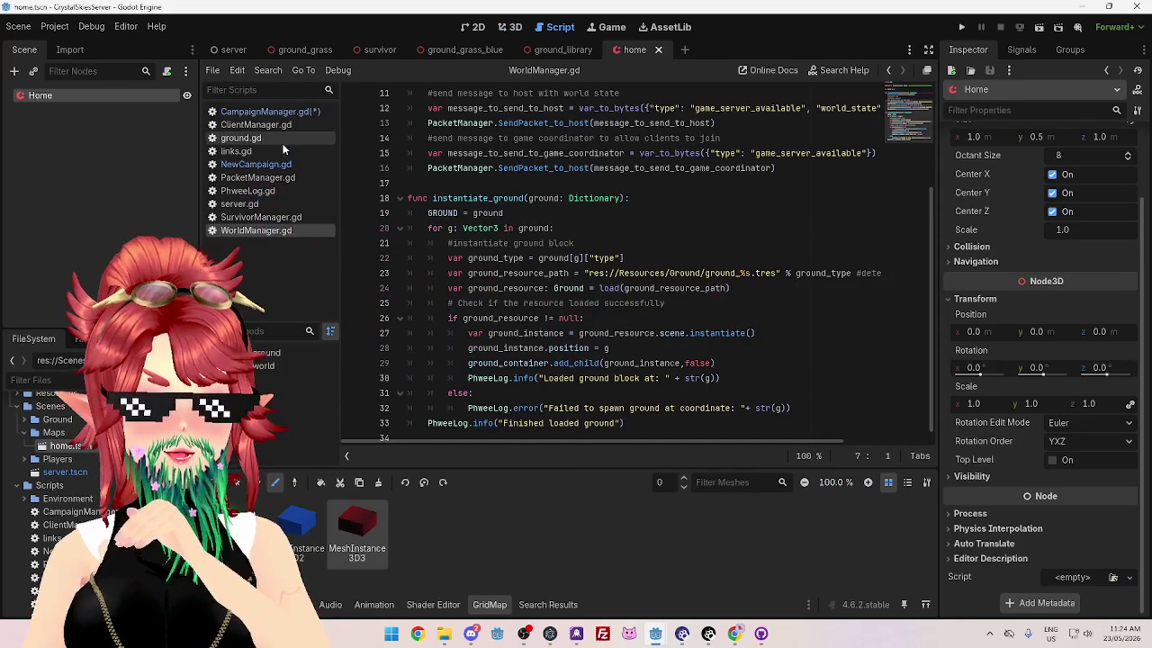
Step: Open NewCampaign.gd and scroll through its grass ground coordinates above NEW_HOME_GROUND_TEST
click(283, 112)
click(256, 165)
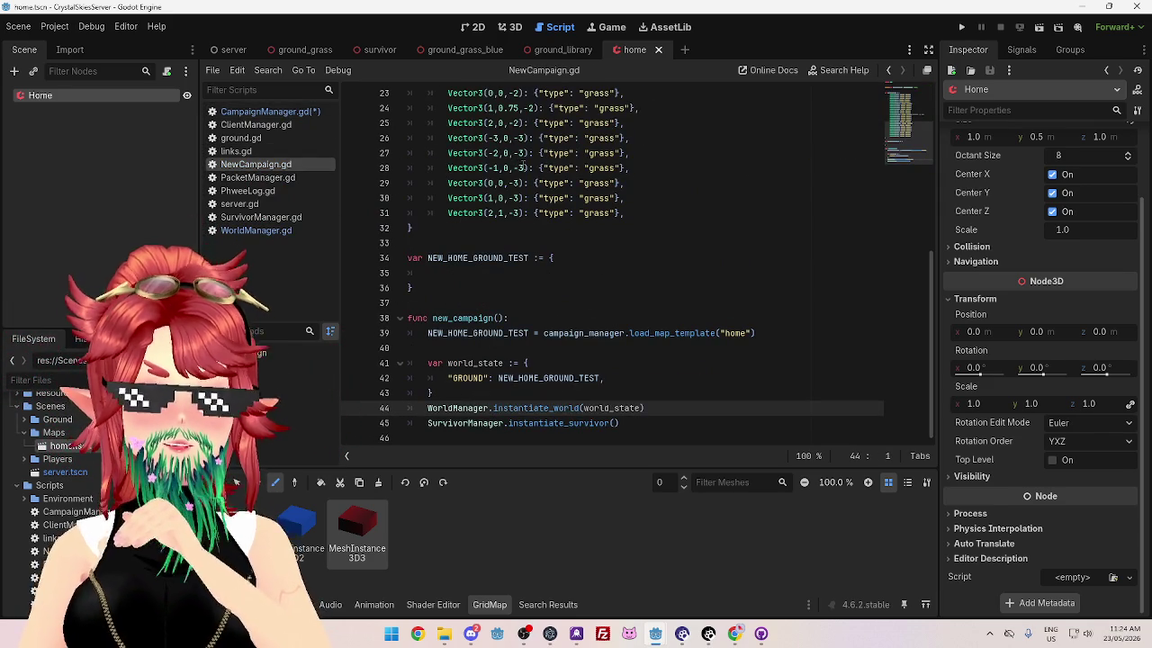
scroll(497, 154, up, 3)
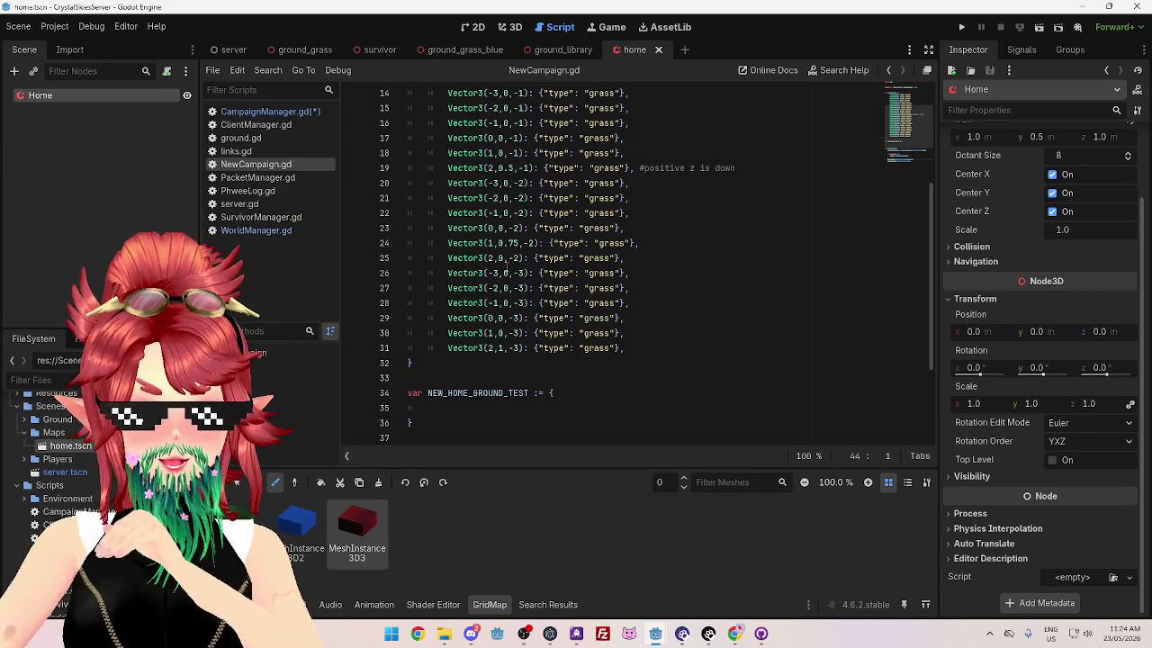
scroll(521, 282, down, 2)
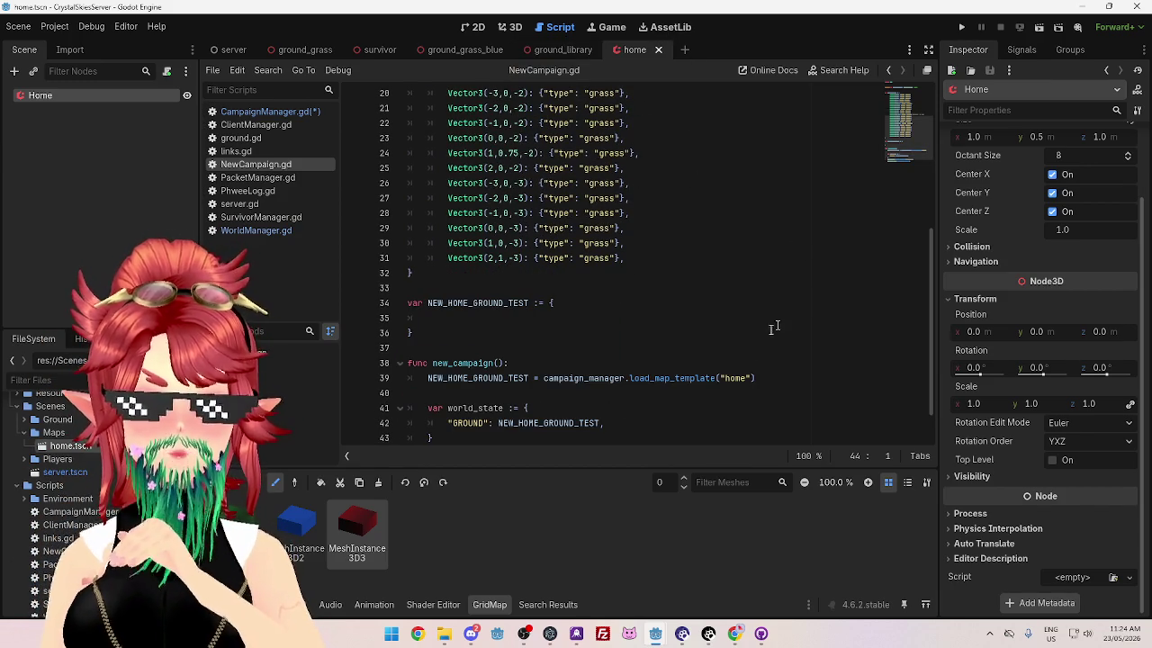
Step: Run the client game, then the server, which breaks on key (0, -1, 0) at line 22
click(658, 635)
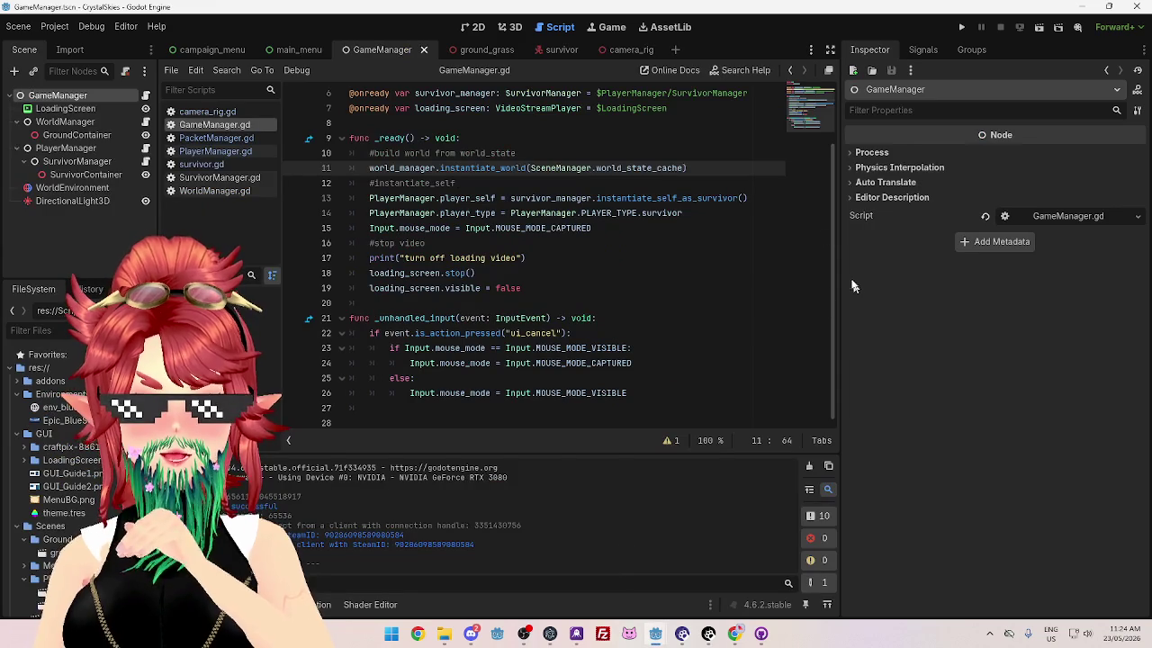
click(962, 28)
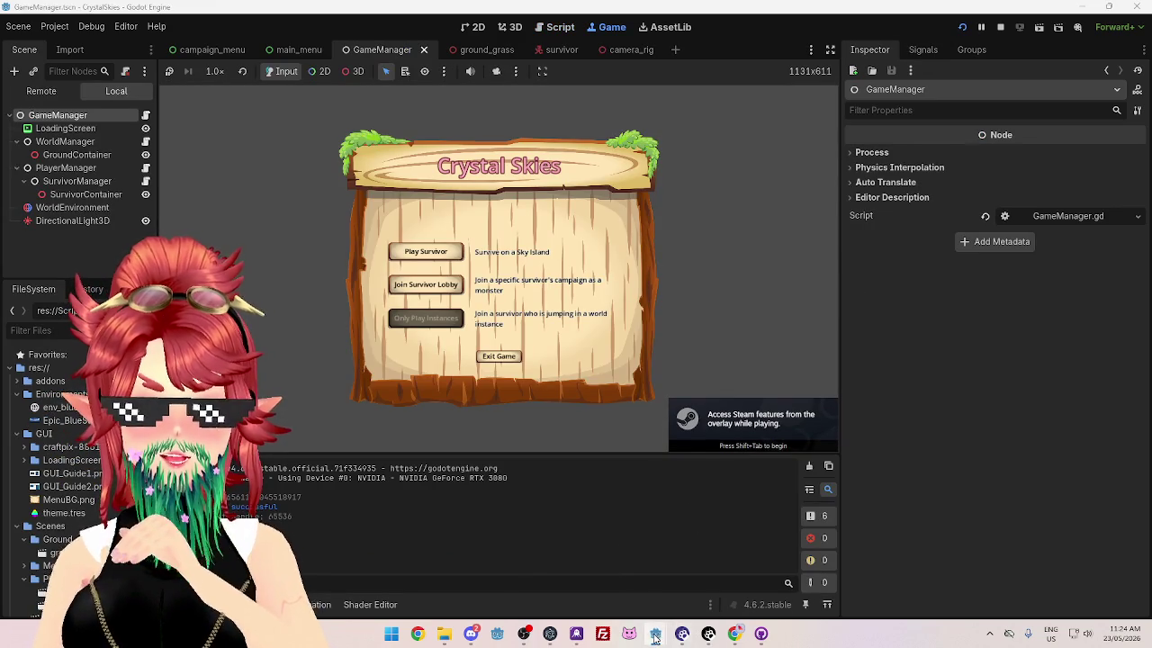
mouse_move(656, 636)
click(709, 585)
click(962, 27)
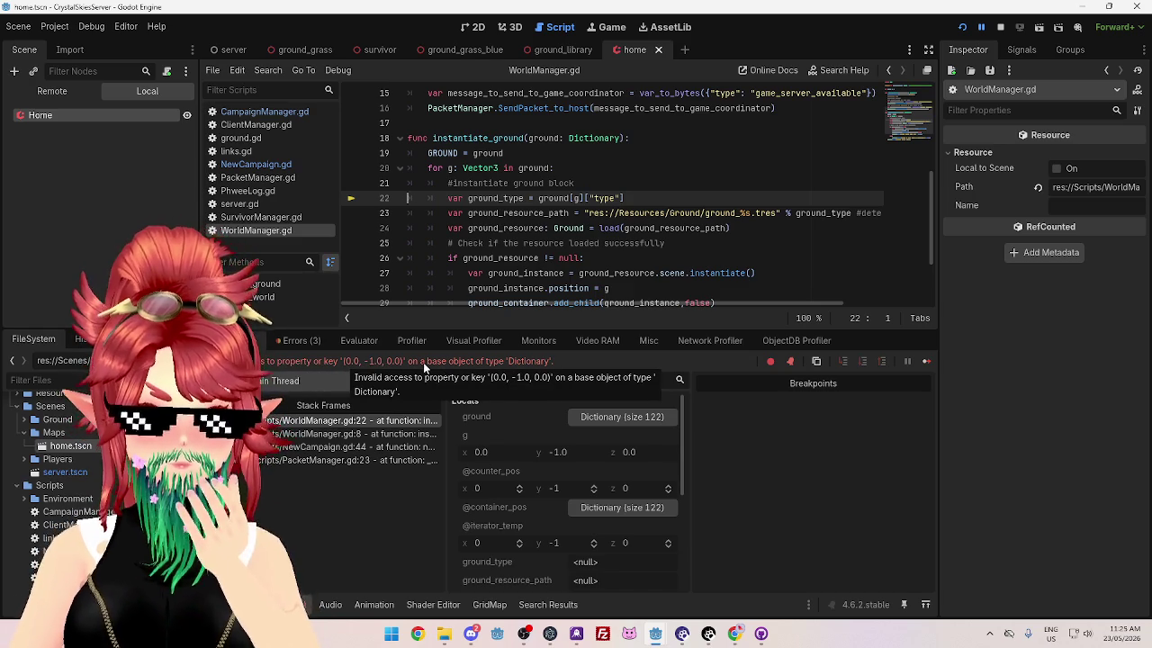
Step: Read the ground and GROUND dictionary values (122 entries) in the debugger, then stop the run
mouse_move(544, 141)
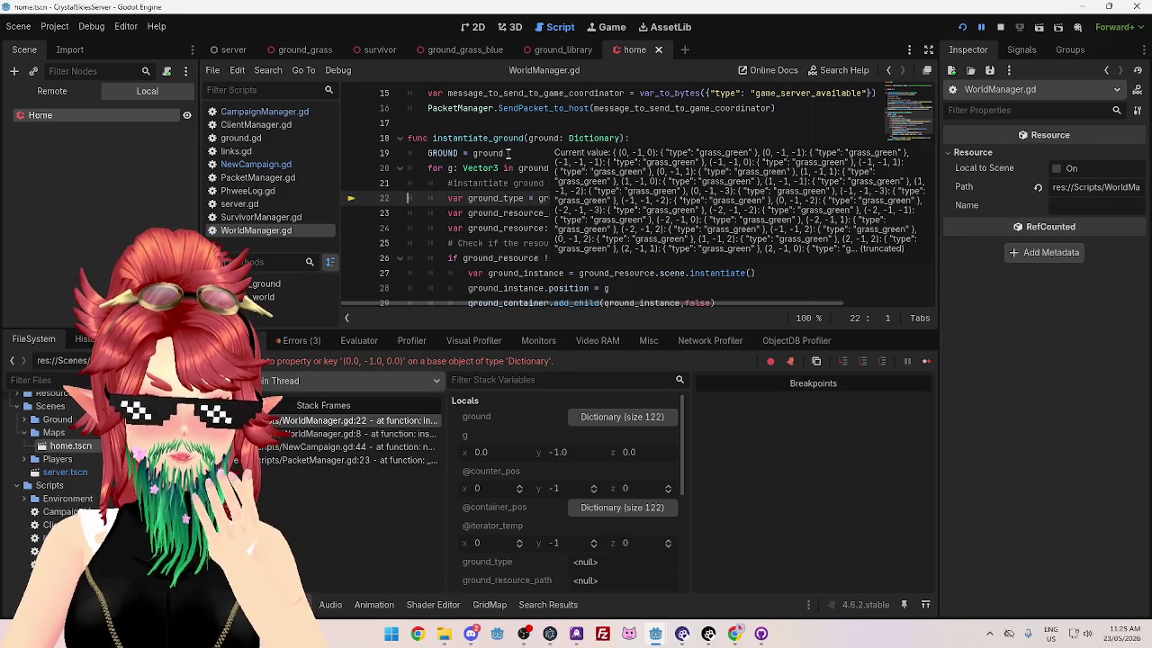
mouse_move(443, 154)
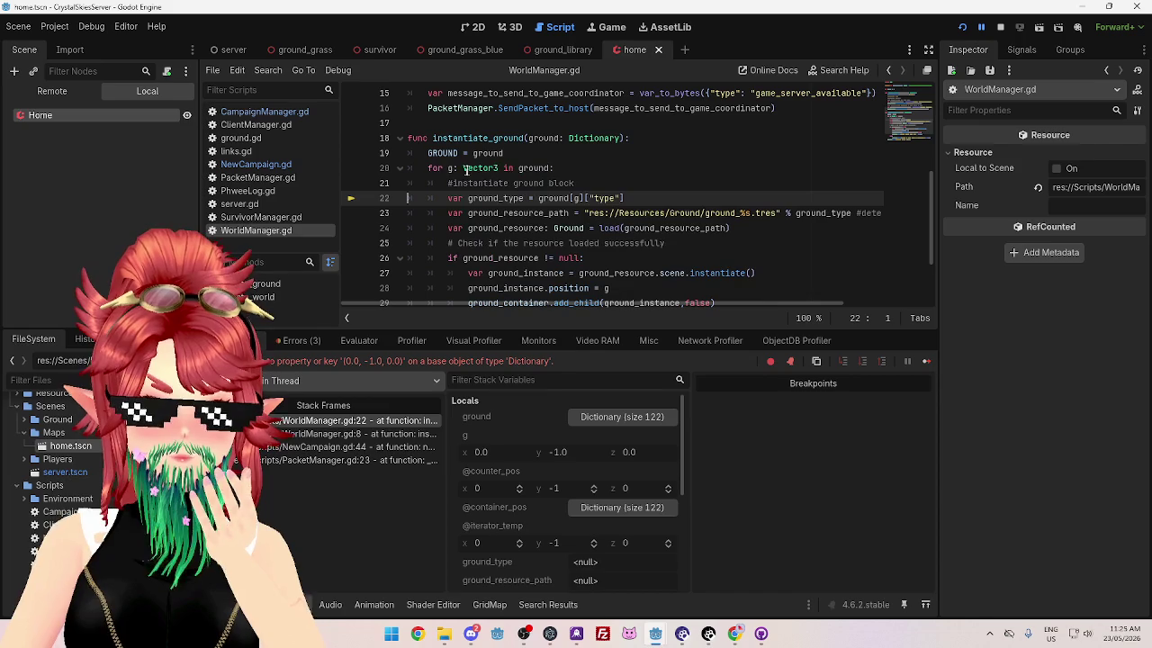
mouse_move(533, 168)
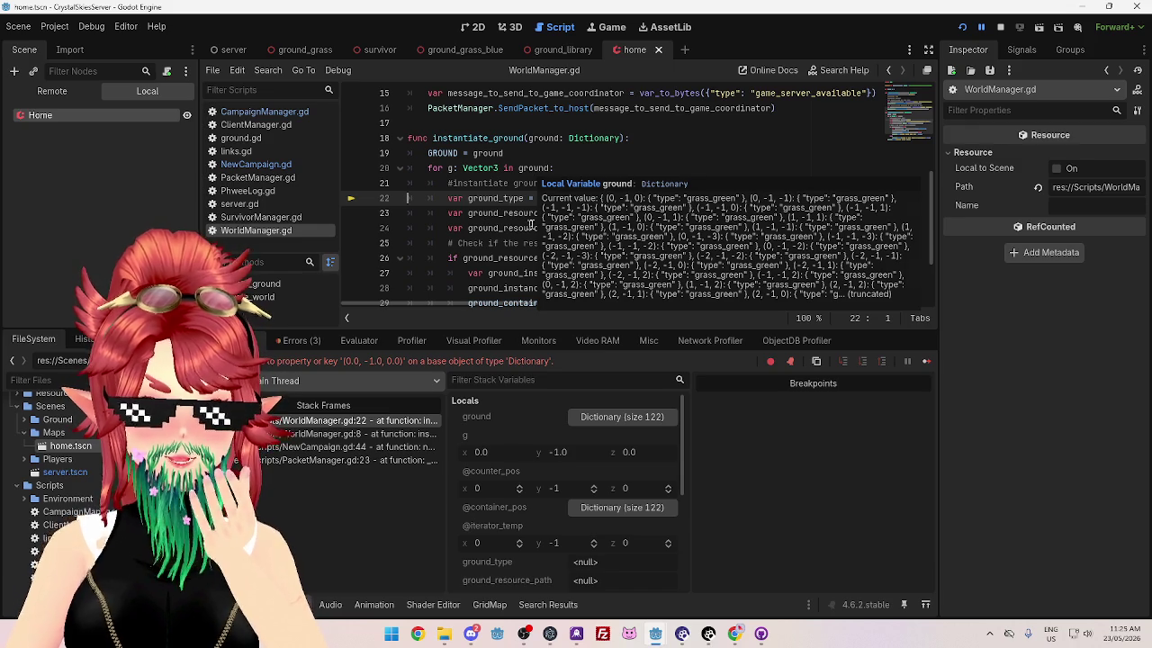
mouse_move(550, 199)
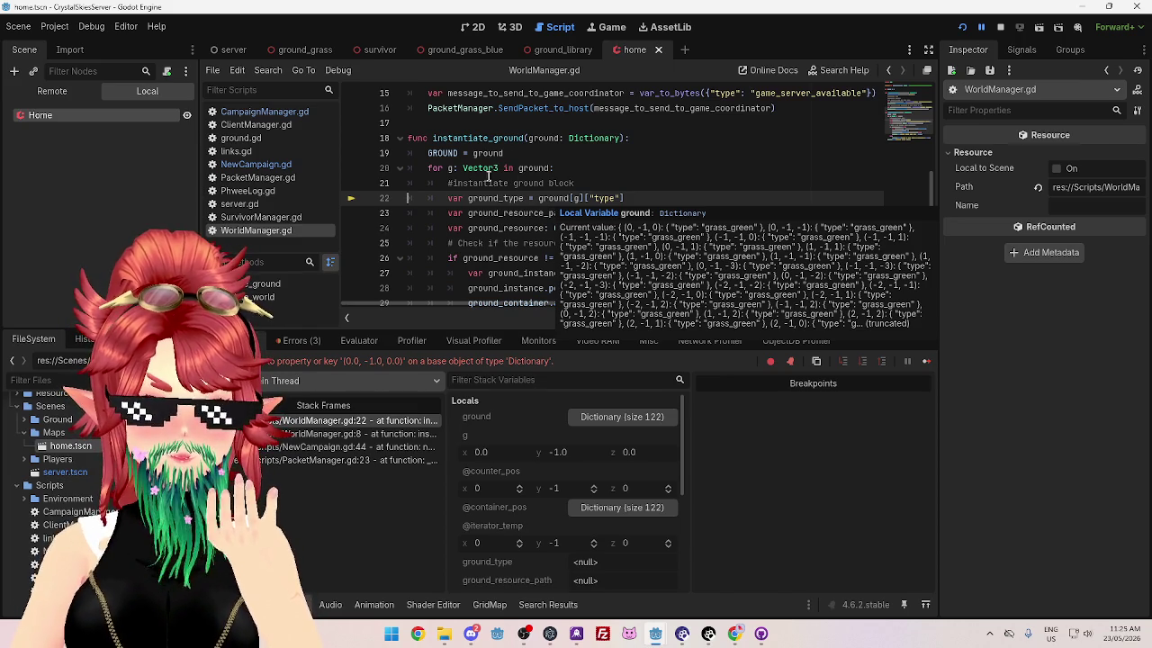
click(1000, 27)
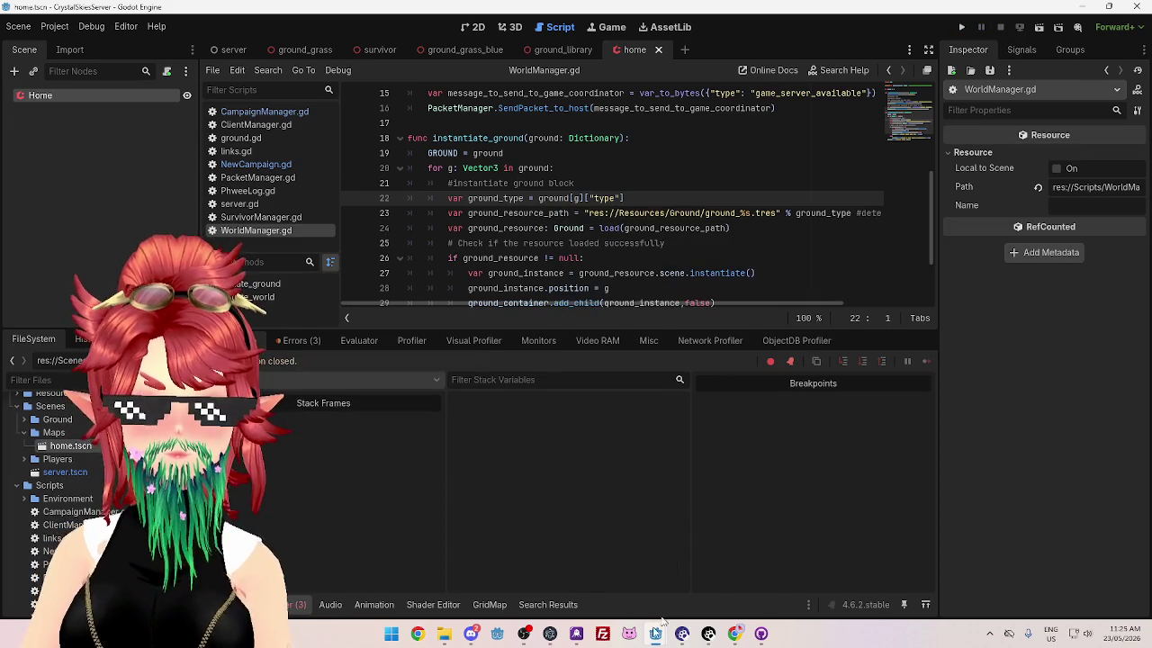
Step: Change the line 20 loop variable from Vector3 to Vector3i and save WorldManager.gd
click(694, 612)
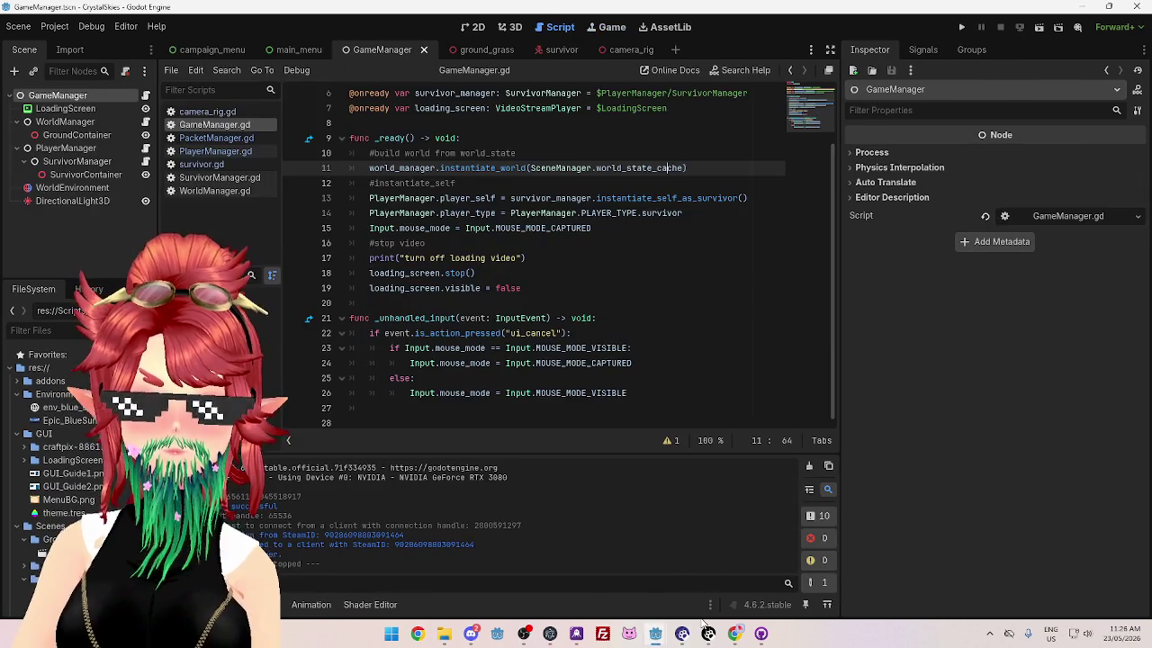
mouse_move(661, 641)
click(594, 576)
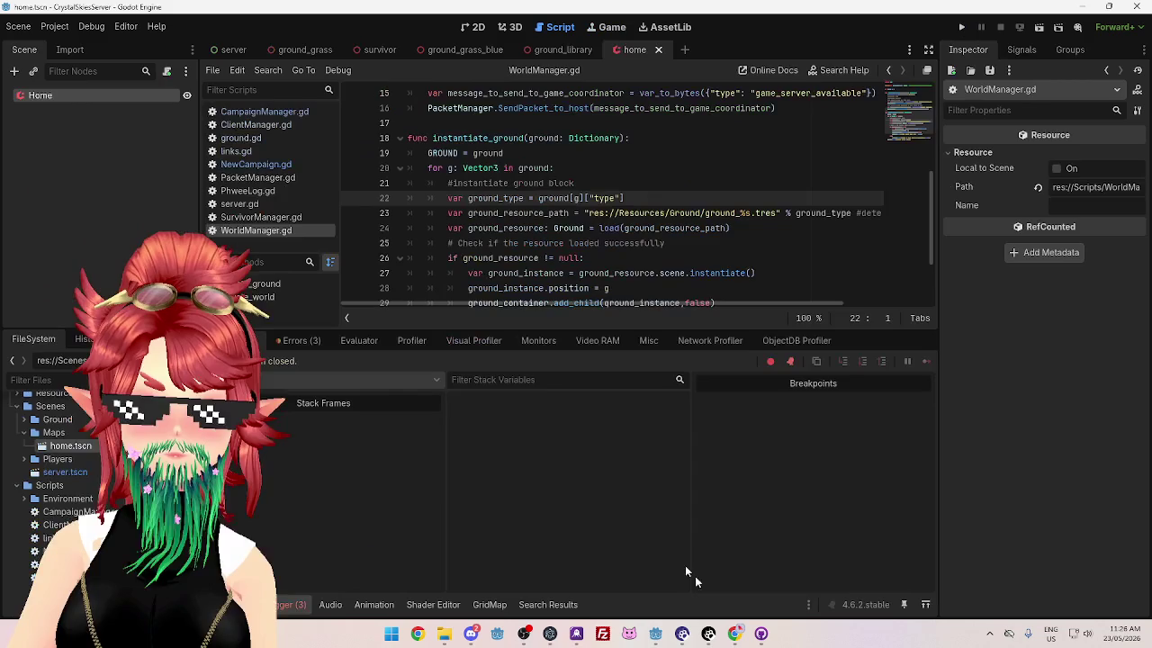
click(500, 168)
click(605, 179)
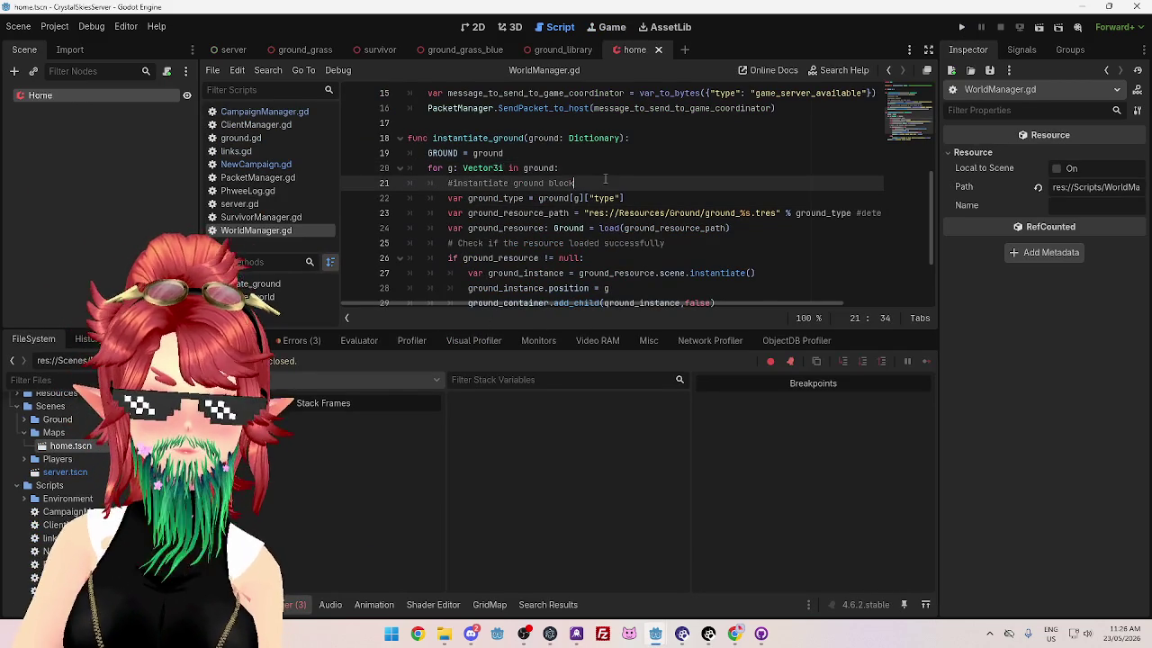
click(596, 273)
key(ctrl+s)
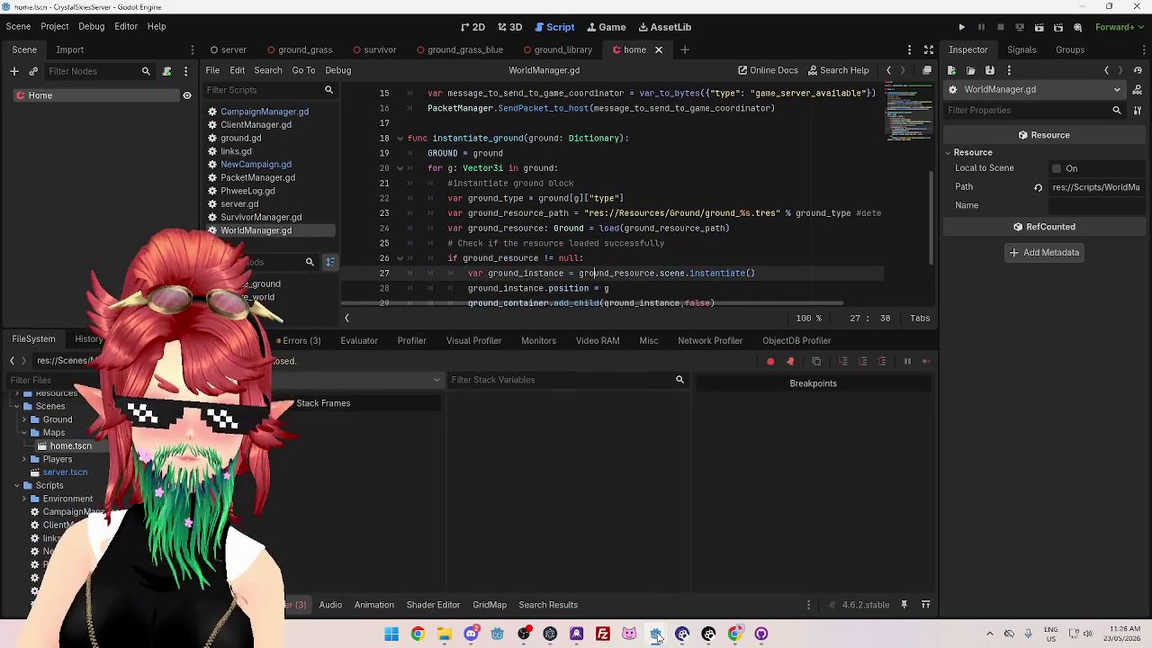
Step: Restart the client game, then run the server project again
click(657, 637)
click(961, 27)
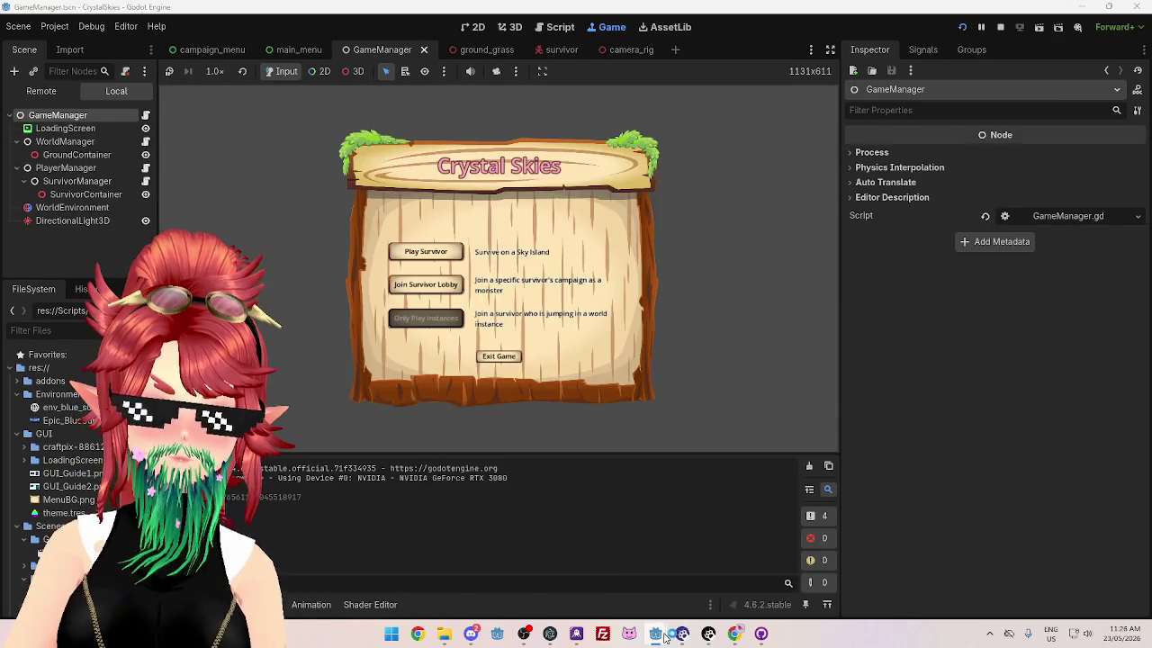
mouse_move(665, 638)
click(729, 567)
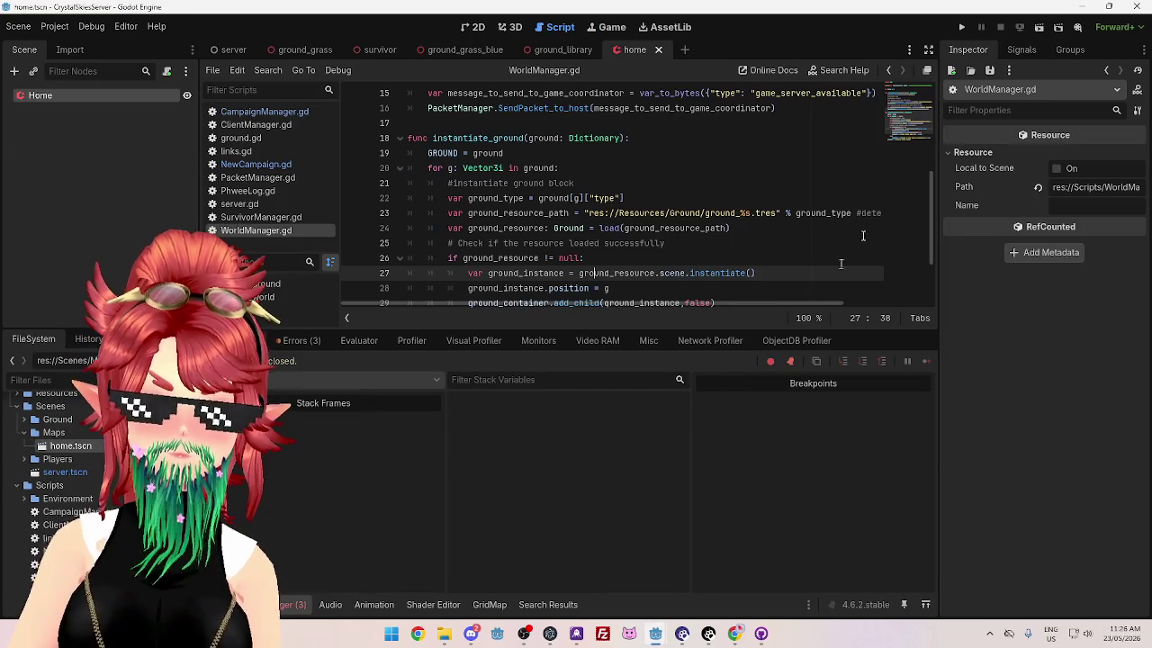
click(963, 27)
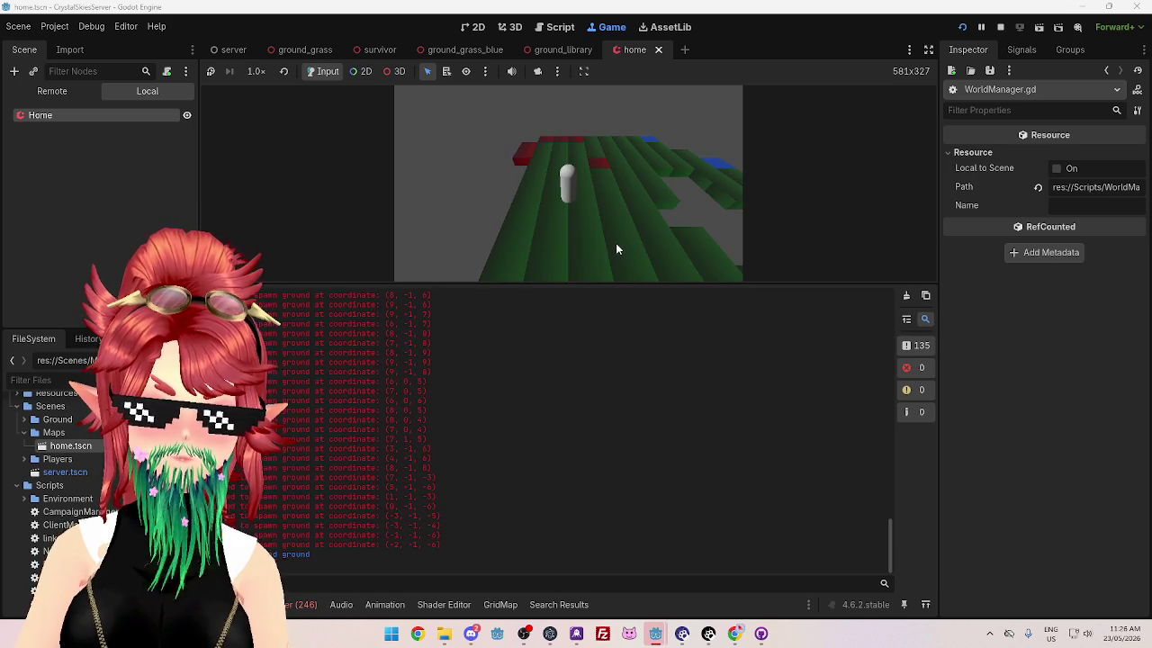
Step: Resize the game preview and scroll the Output log to read the ground dump and spawn errors
mouse_move(630, 288)
mouse_down()
mouse_move(637, 208)
mouse_move(635, 225)
mouse_up()
scroll(433, 333, up, 5)
scroll(433, 334, up, 5)
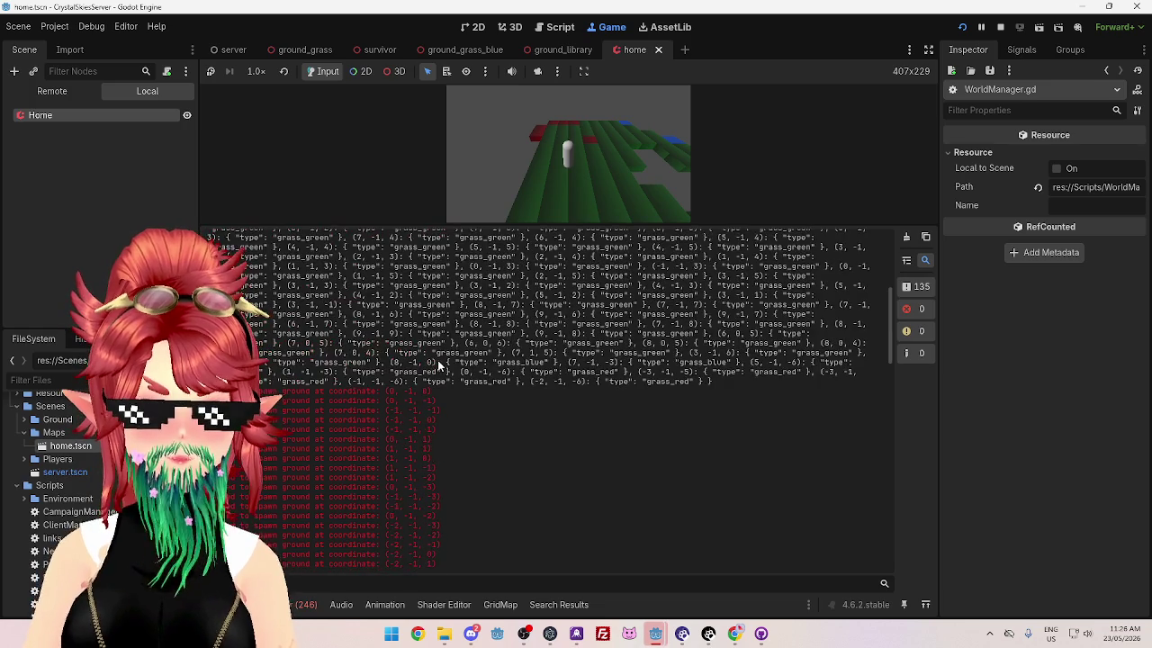
scroll(446, 361, up, 6)
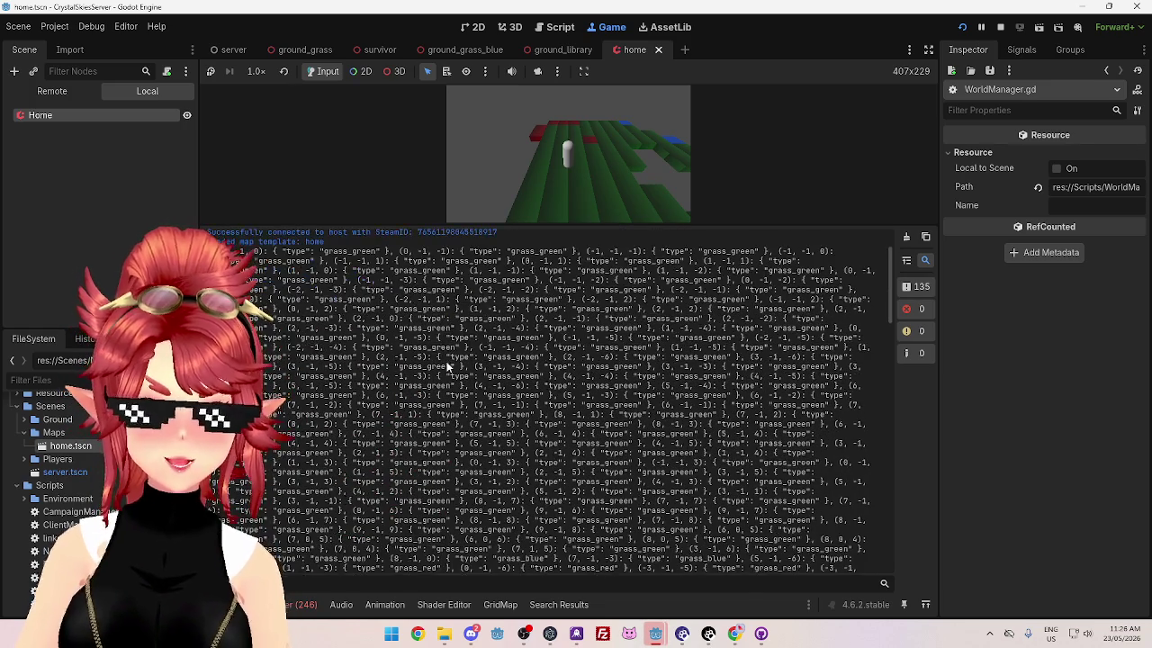
mouse_move(487, 225)
mouse_down()
mouse_move(488, 299)
mouse_move(482, 156)
mouse_up()
scroll(470, 364, down, 12)
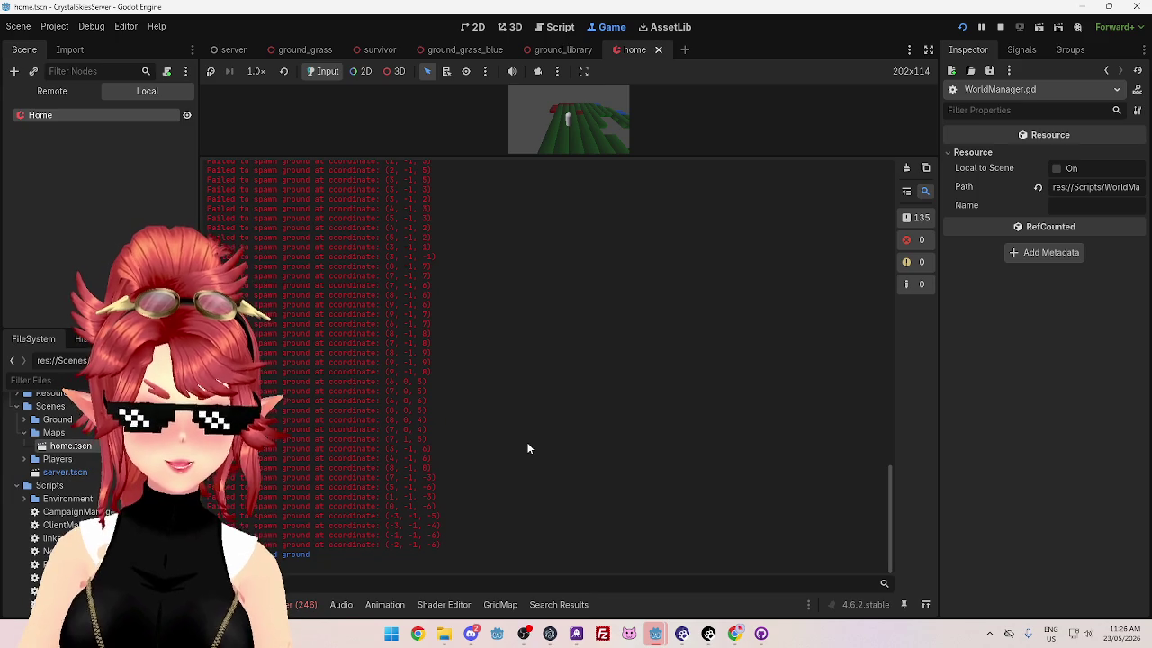
scroll(529, 447, up, 8)
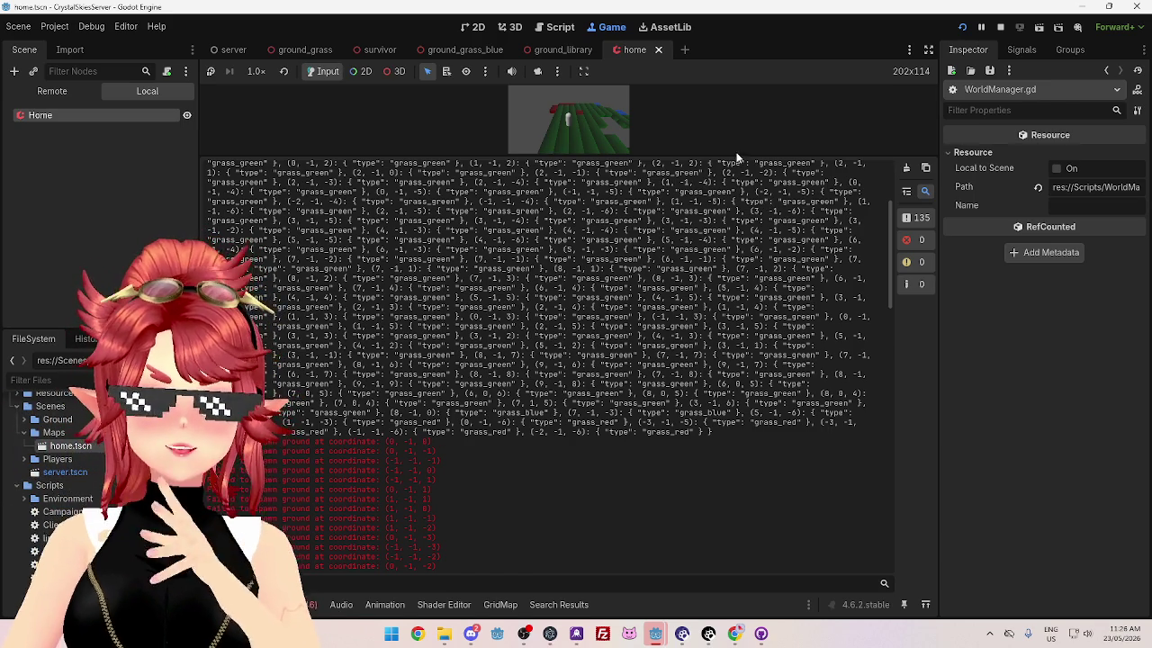
drag(739, 157, 731, 330)
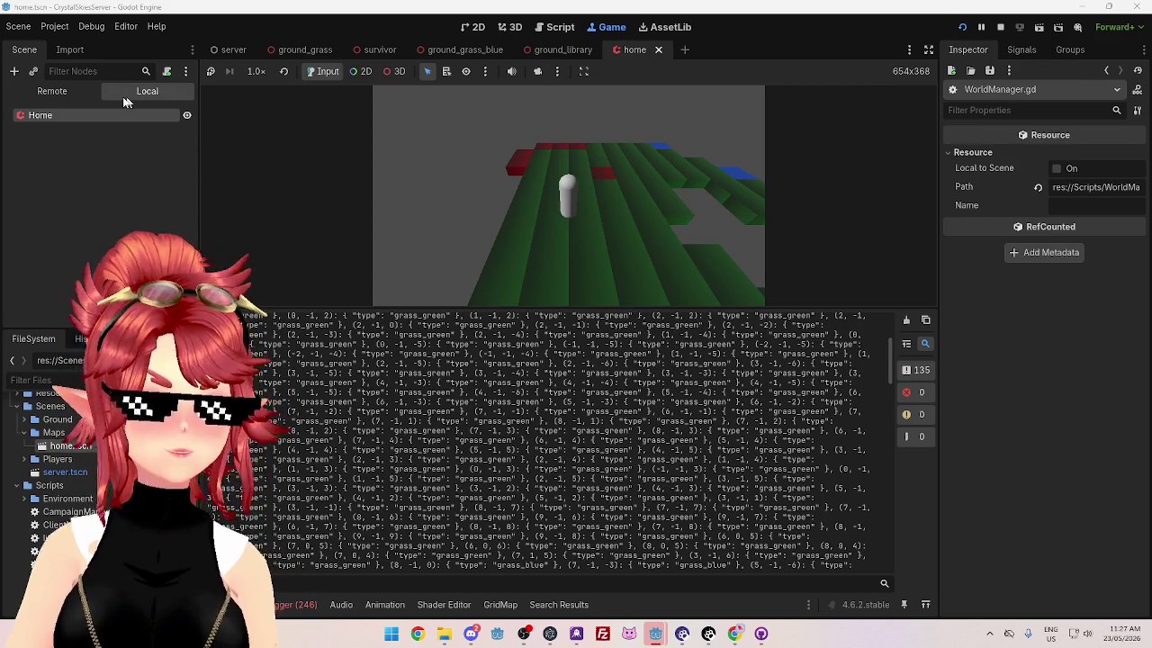
Step: In the Remote tree, expand Server, WorldManager, CampaignManager and NewCampaign, select Home, then stop with F8
click(87, 92)
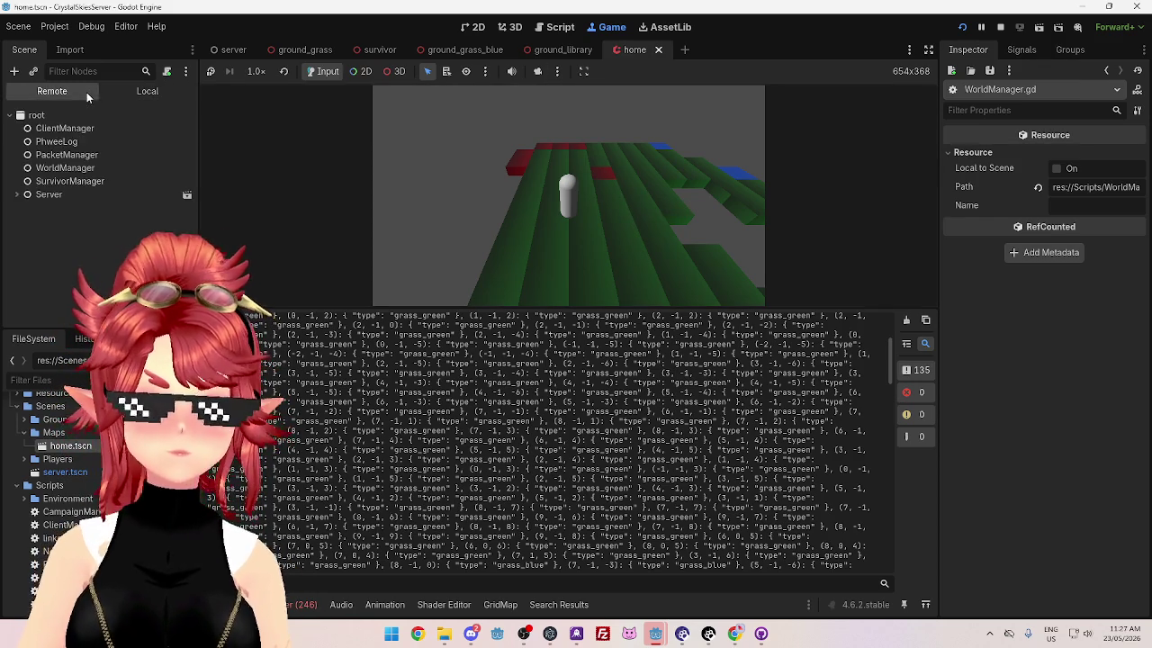
click(16, 194)
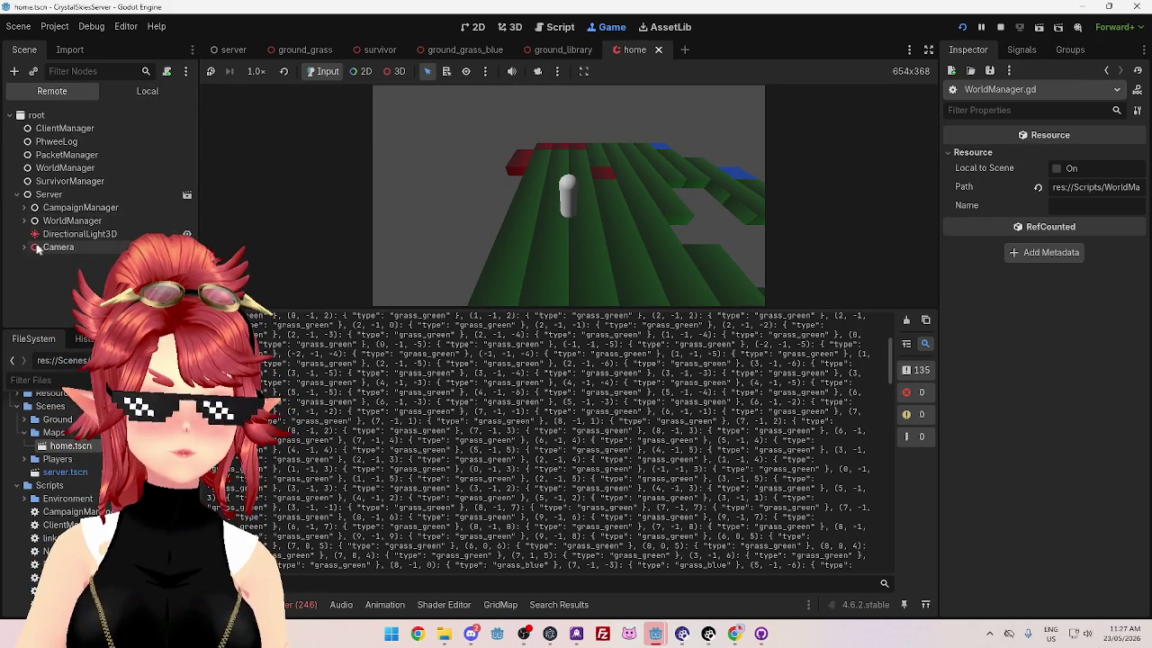
click(23, 222)
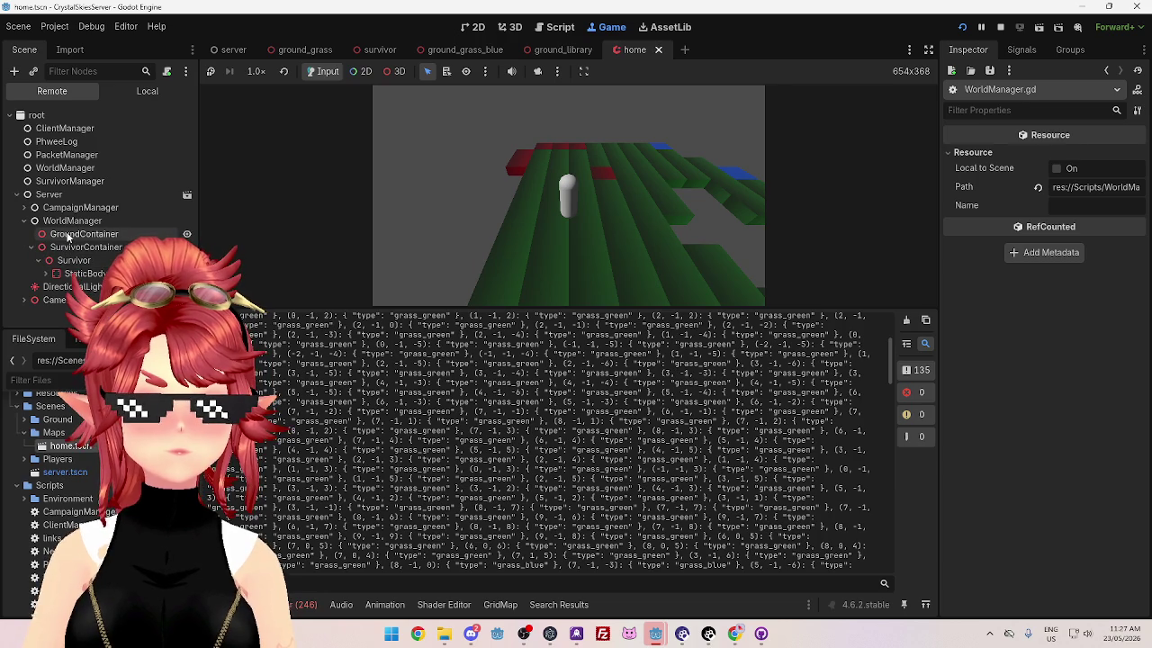
click(24, 208)
click(30, 220)
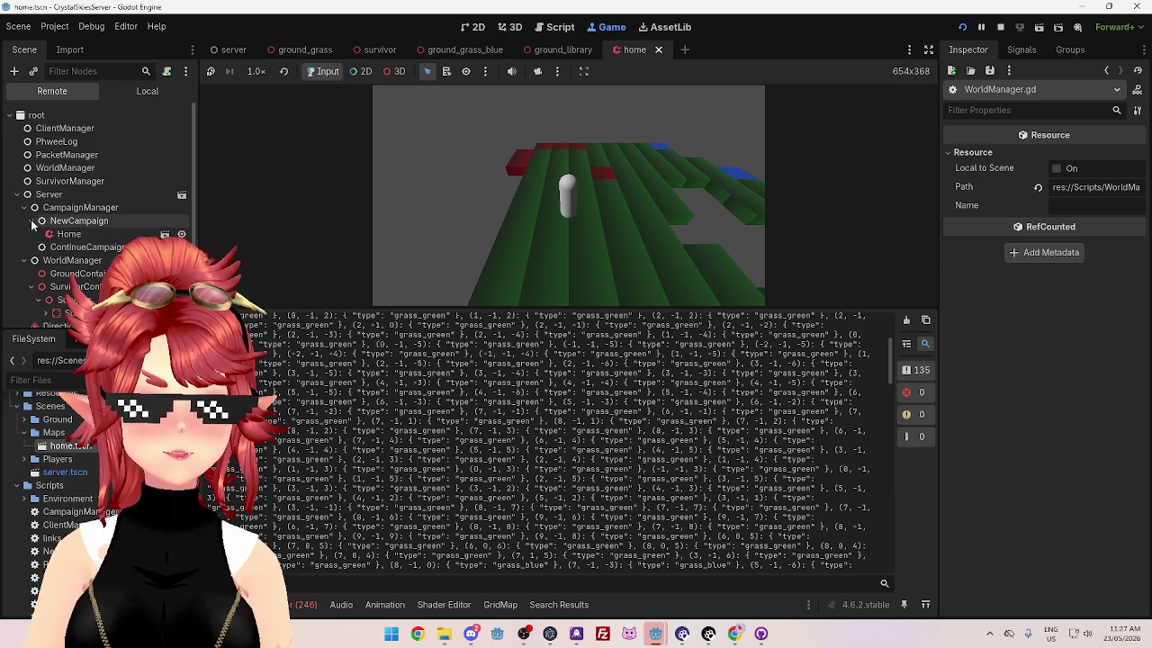
click(70, 234)
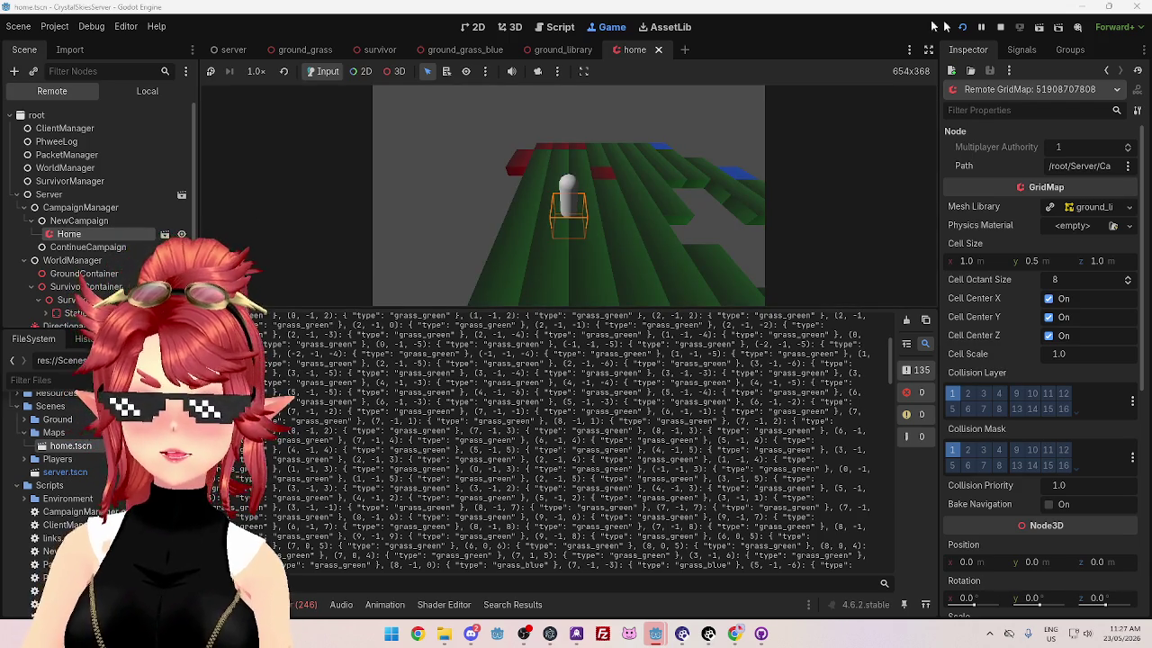
key(F8)
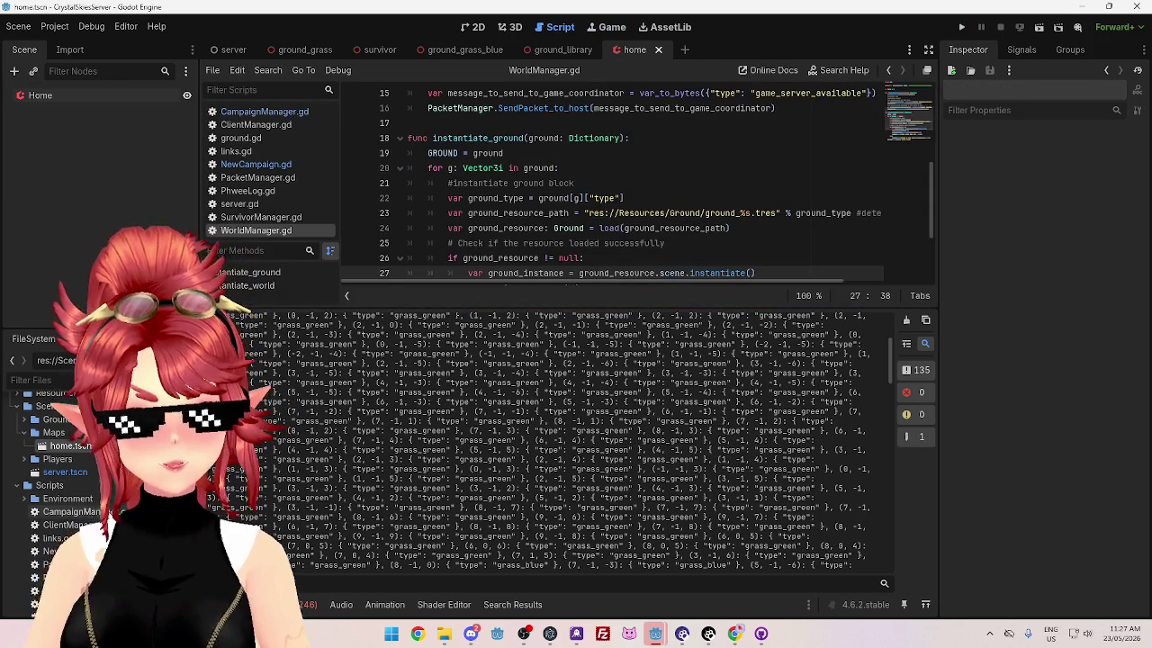
Step: Browse the Ground folder, widen the left dock, then switch to the Twitch channel in Chrome
click(25, 420)
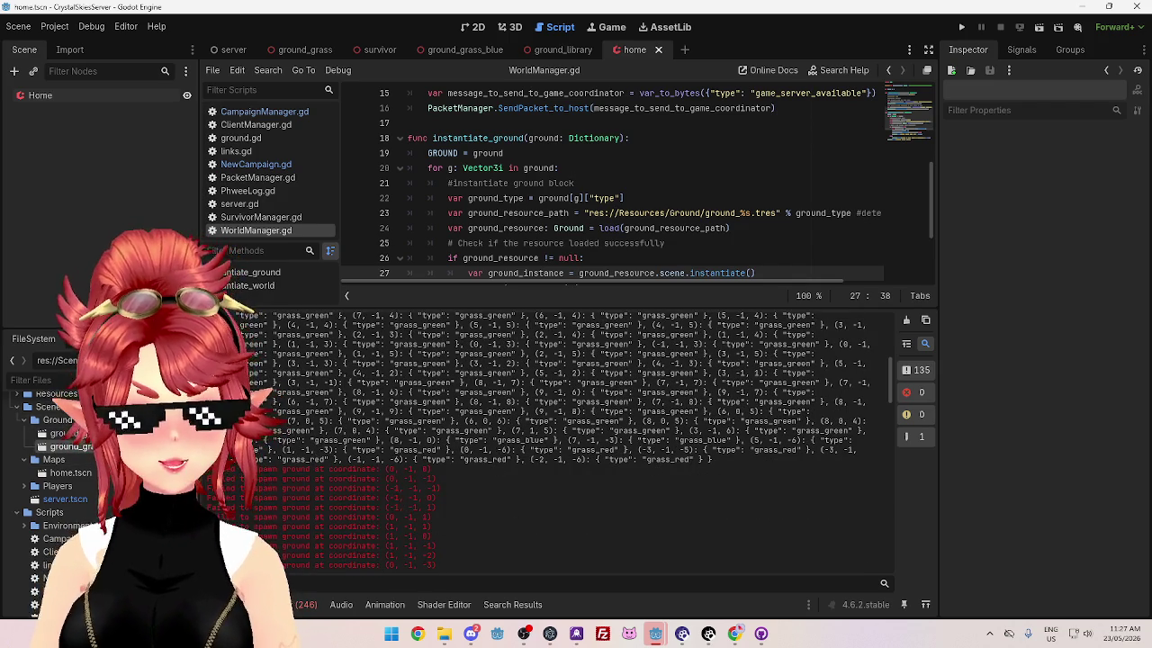
drag(199, 452, 268, 452)
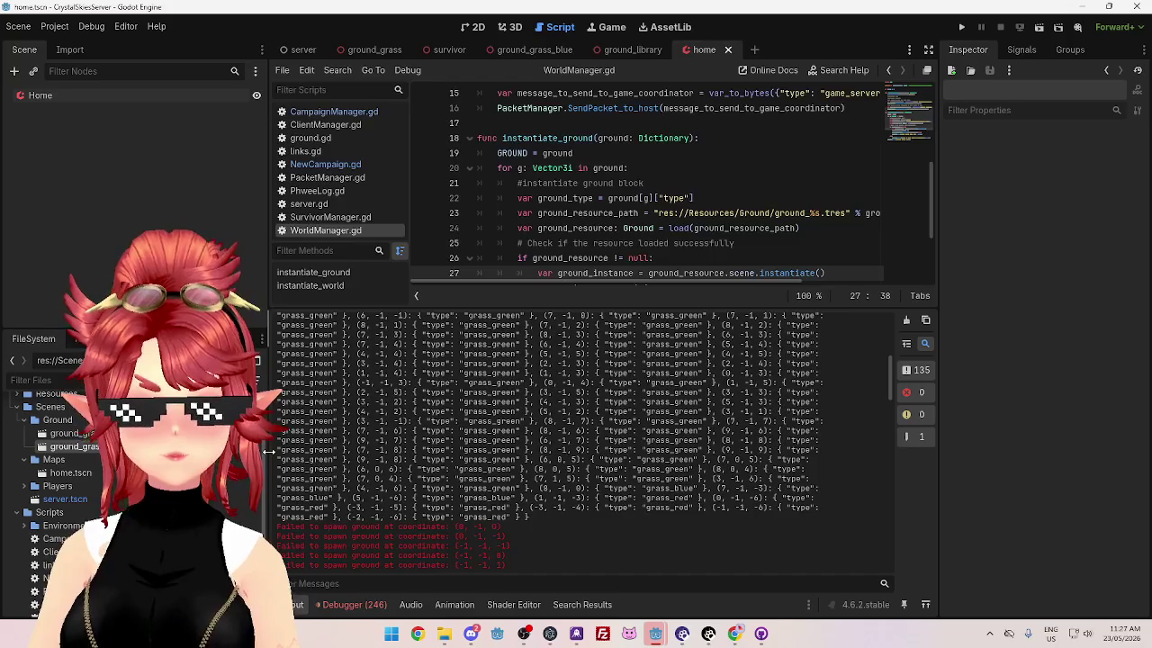
scroll(54, 477, up, 1)
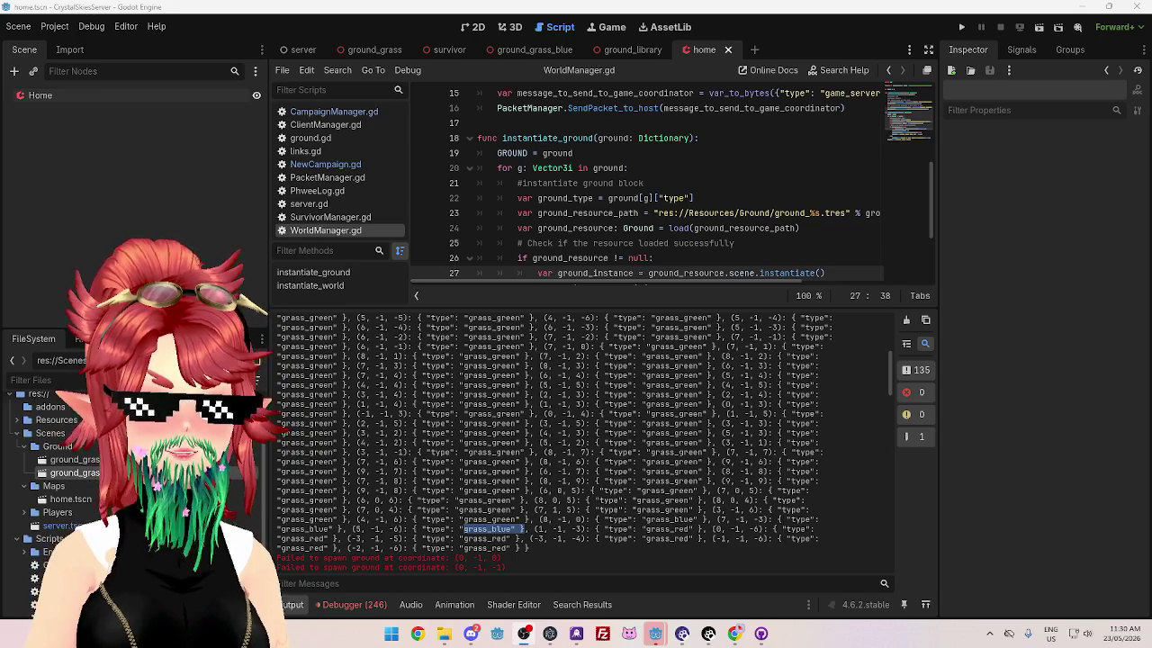
key(alt+Tab)
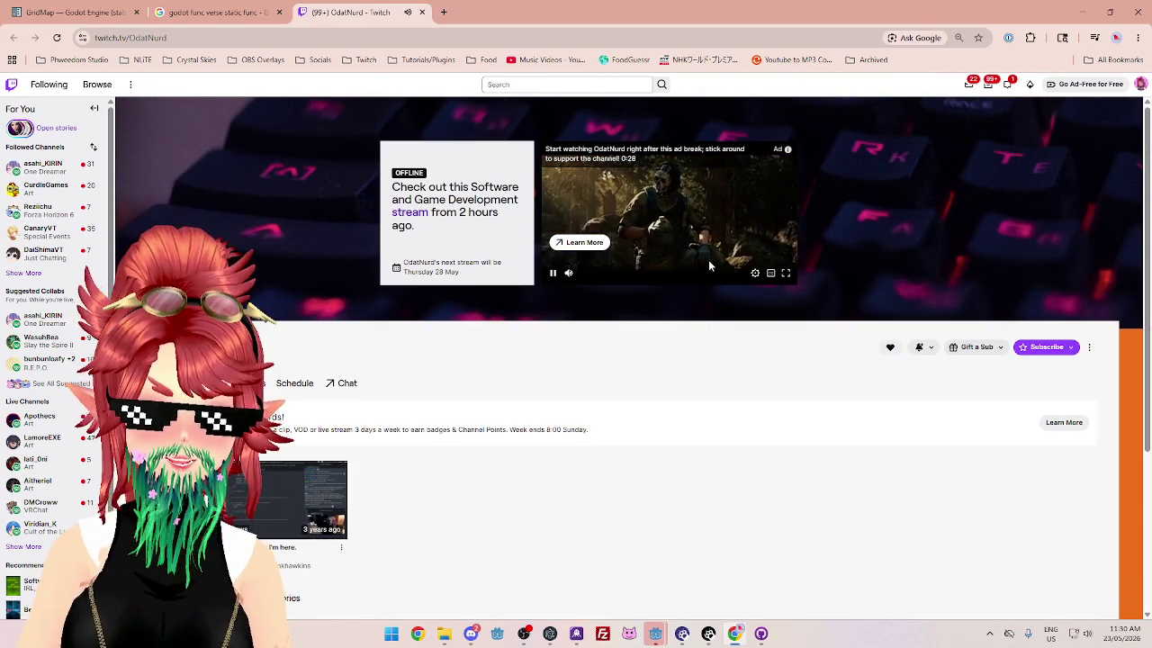
mouse_move(576, 275)
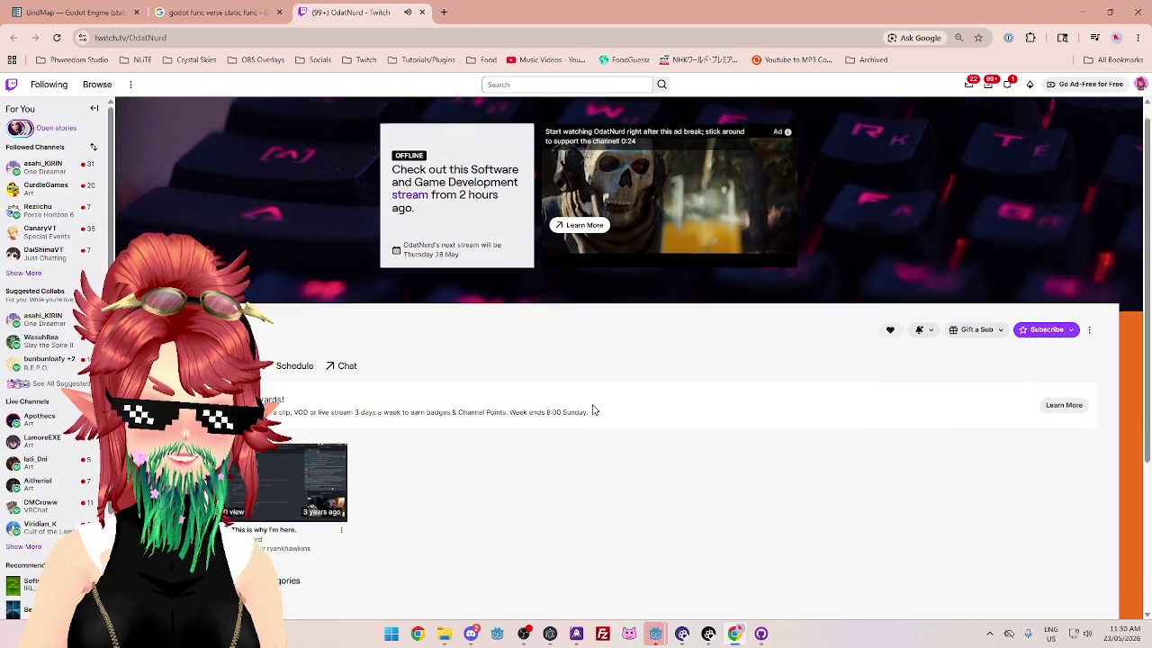
scroll(593, 410, down, 1)
scroll(592, 410, up, 1)
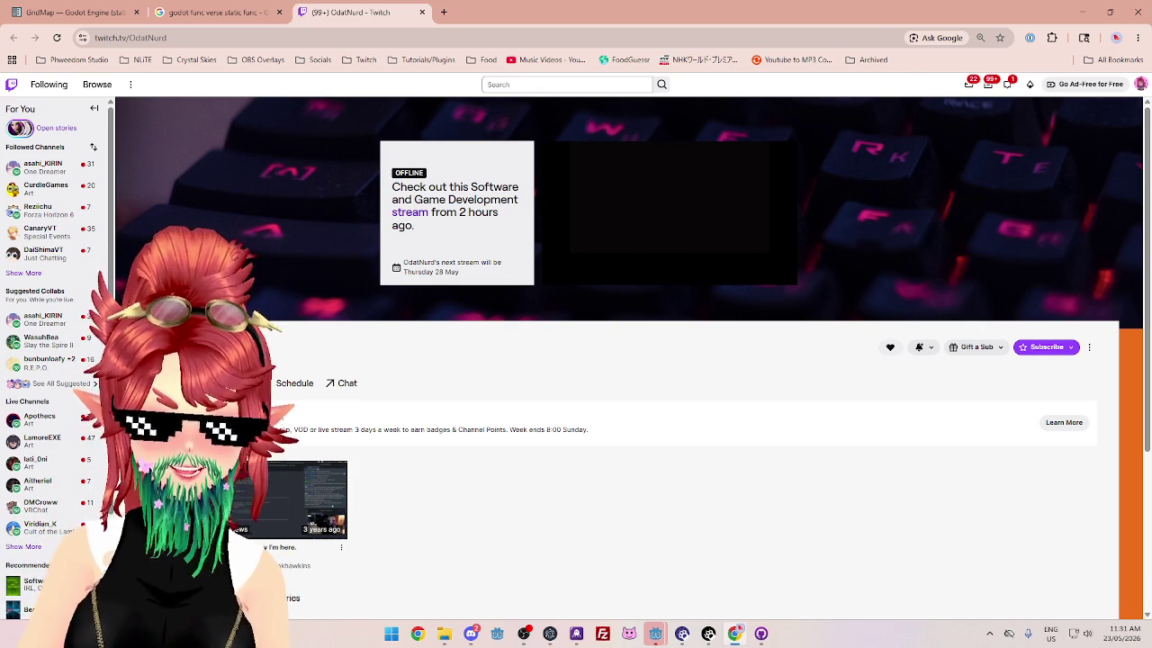
click(247, 383)
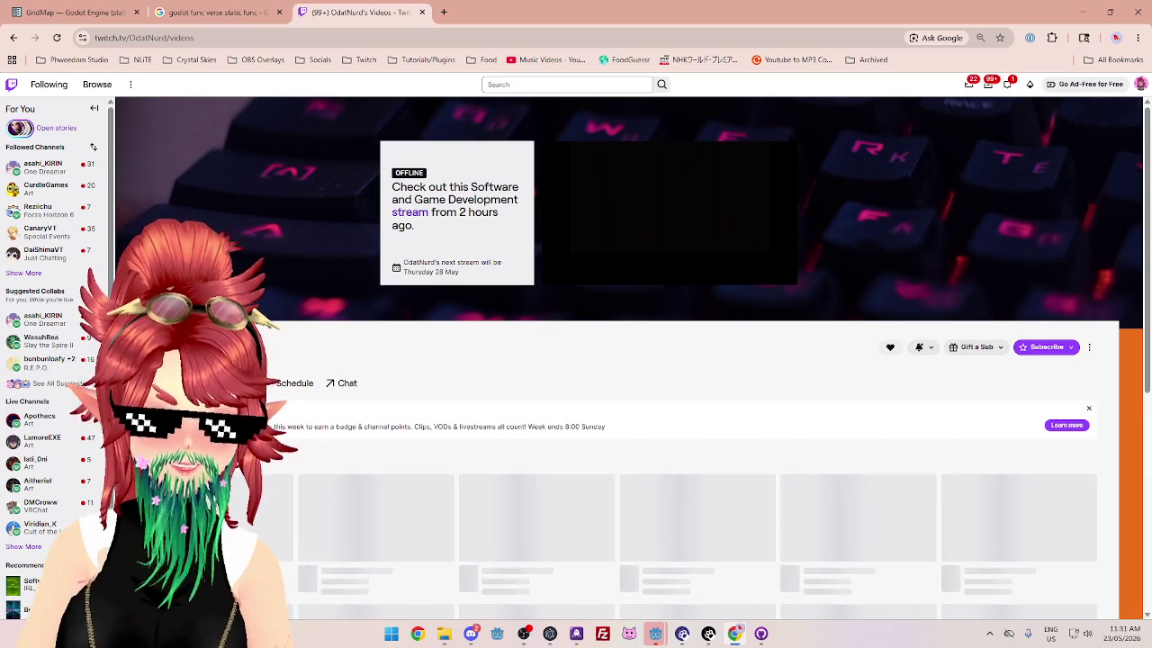
Step: Skim the Playing Game Bug Whack-a-mole broadcast near its end, then close the Twitch tab
click(364, 577)
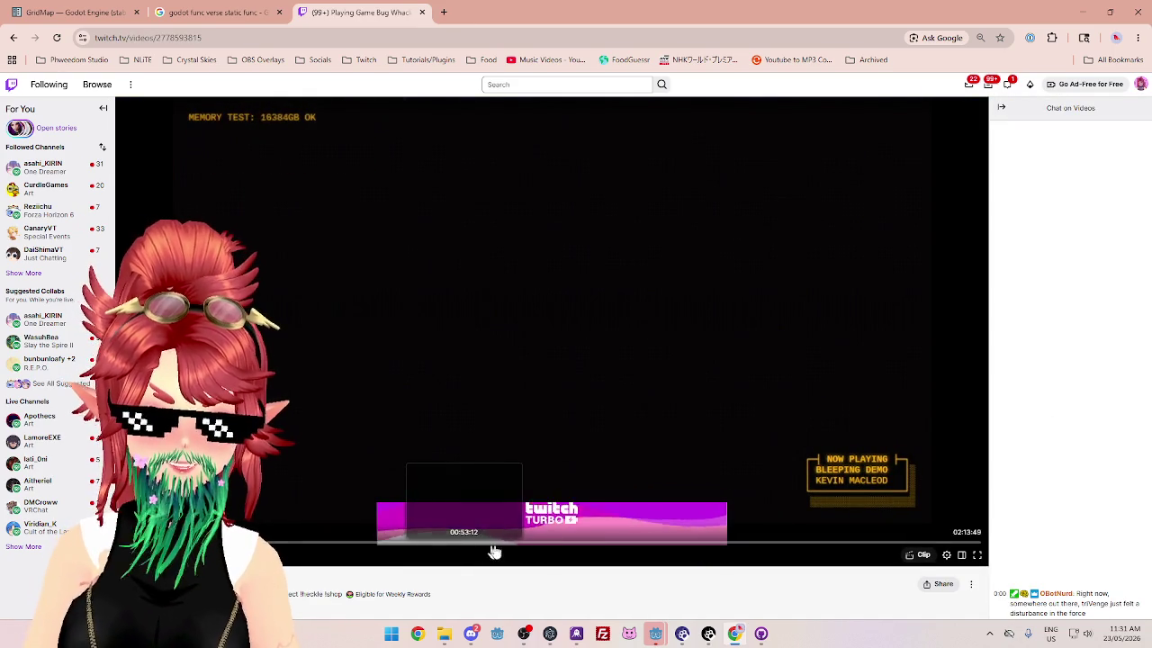
click(709, 546)
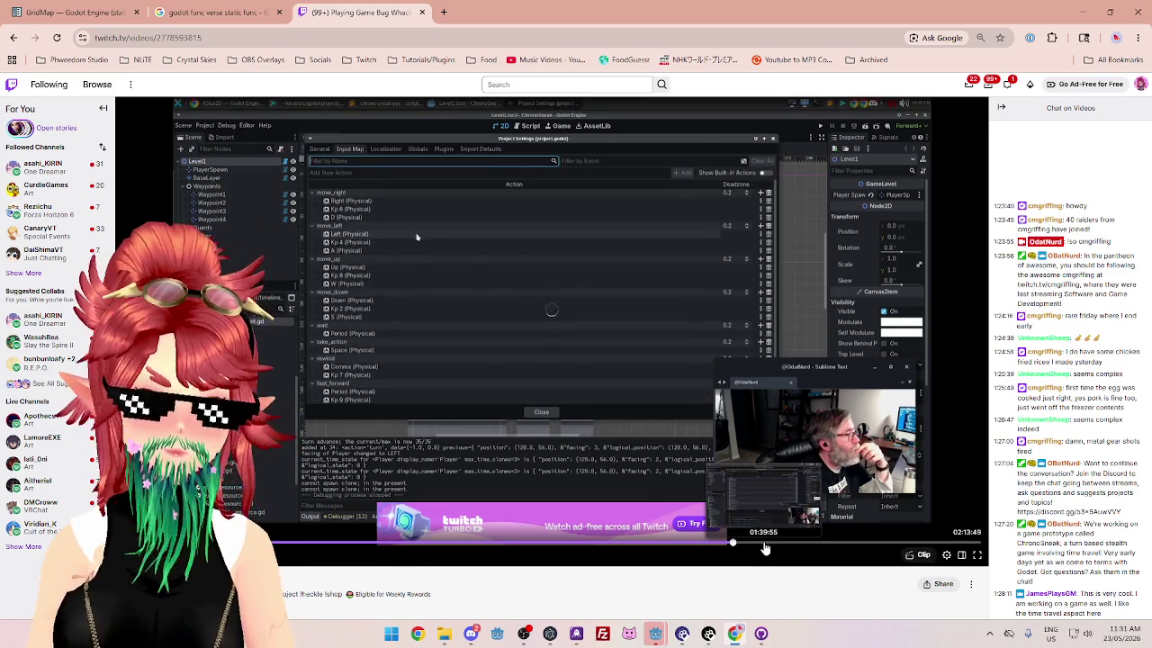
click(764, 547)
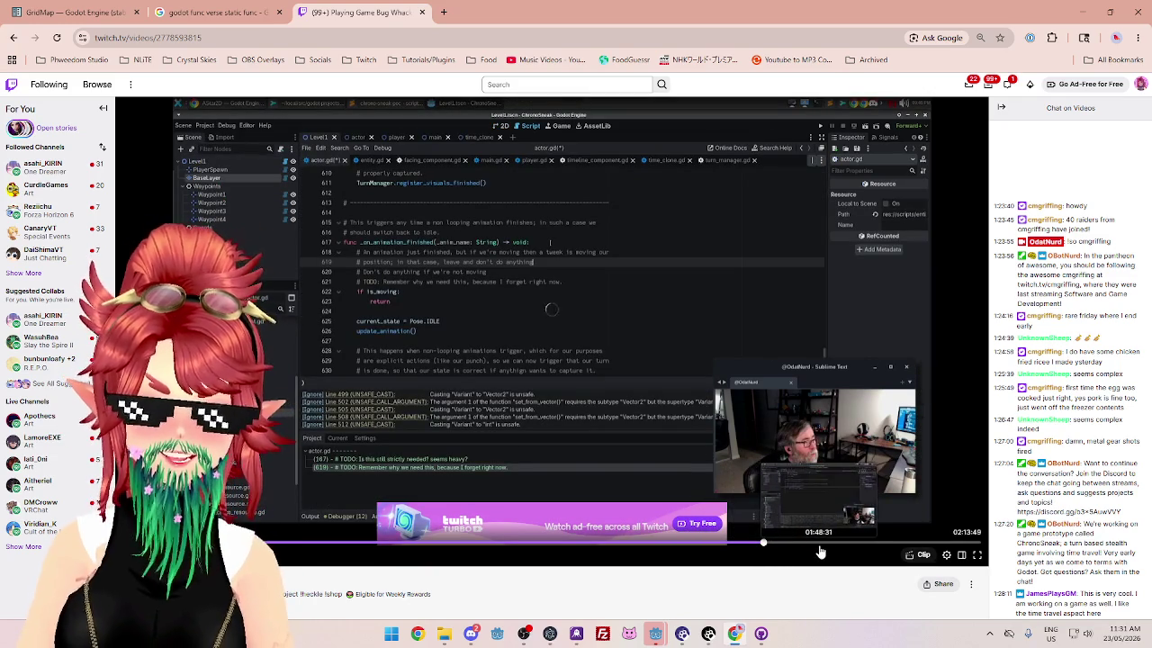
click(821, 545)
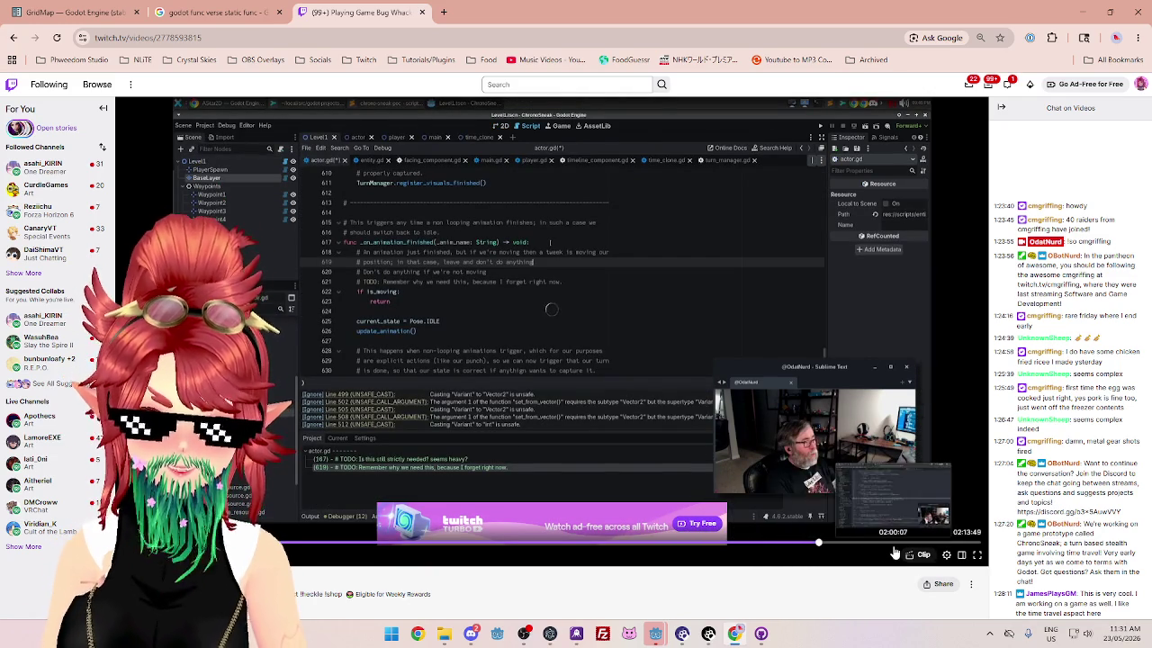
click(888, 545)
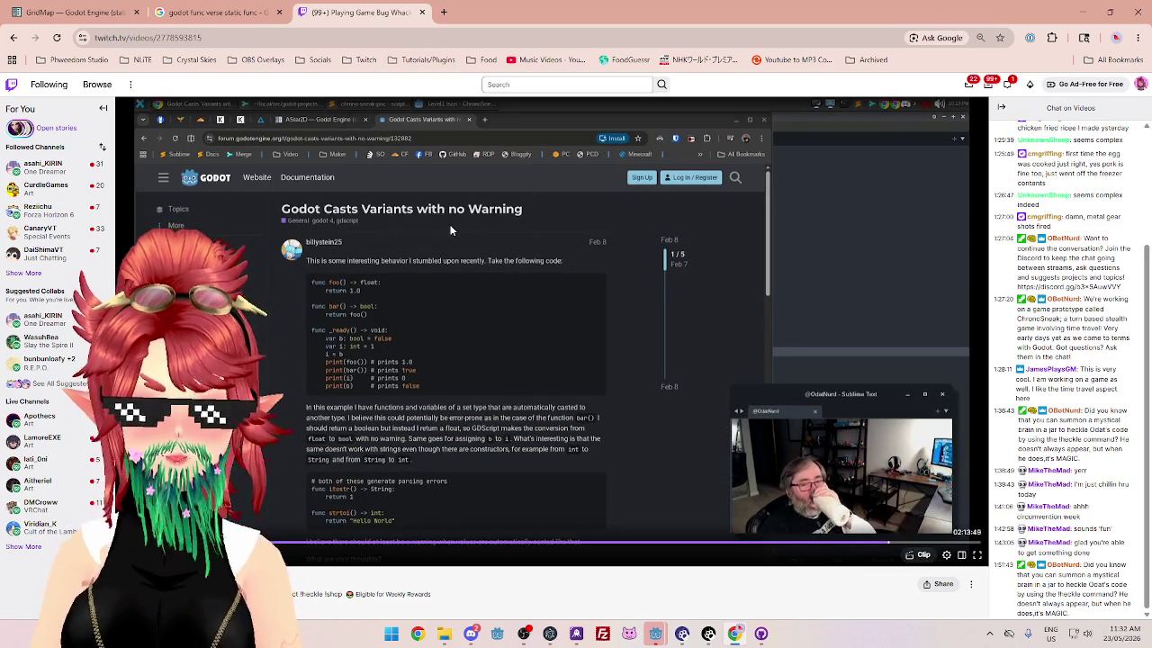
scroll(576, 360, down, 2)
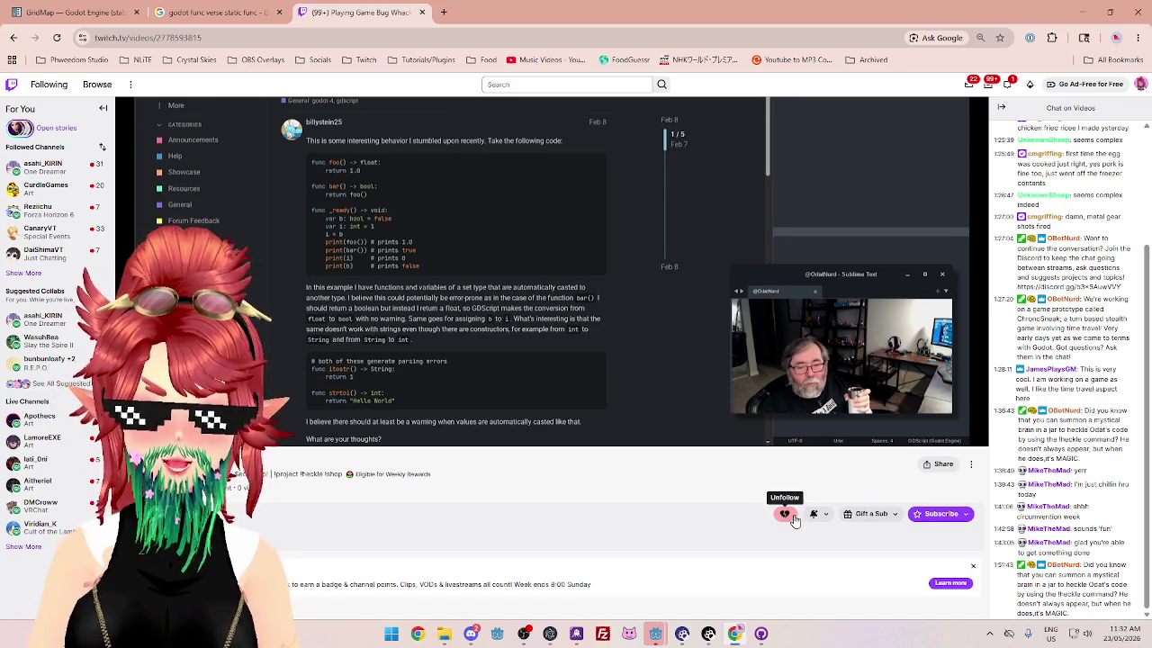
click(422, 13)
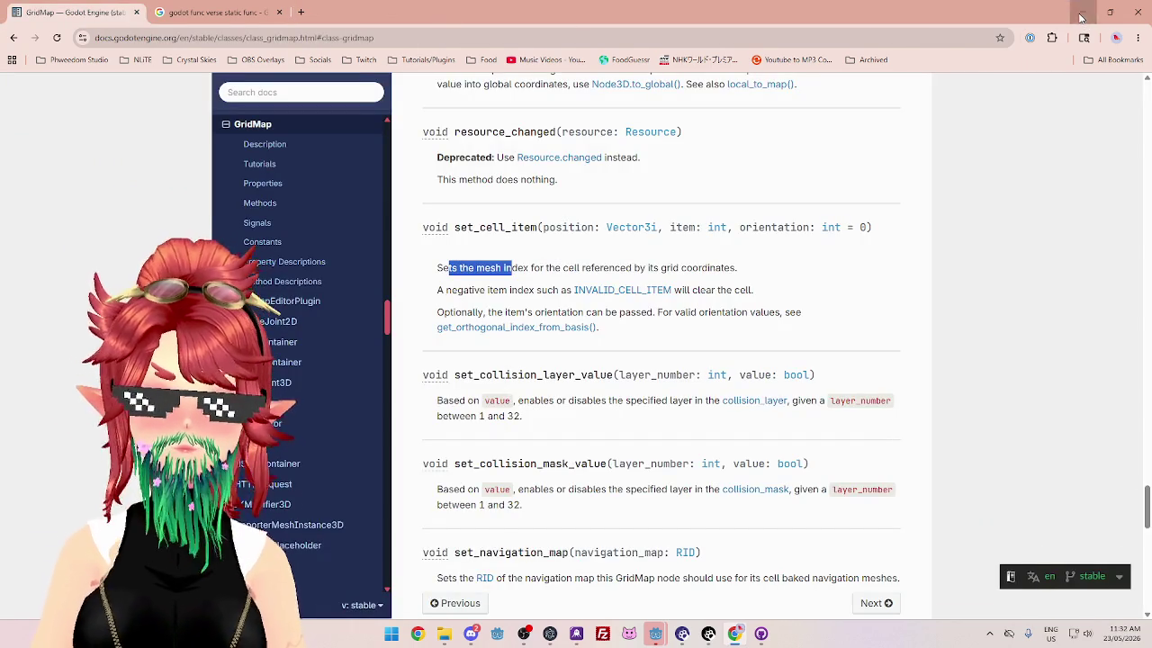
Step: Minimize Chrome to bring back WorldManager.gd's instantiate_ground code in Godot
click(1083, 11)
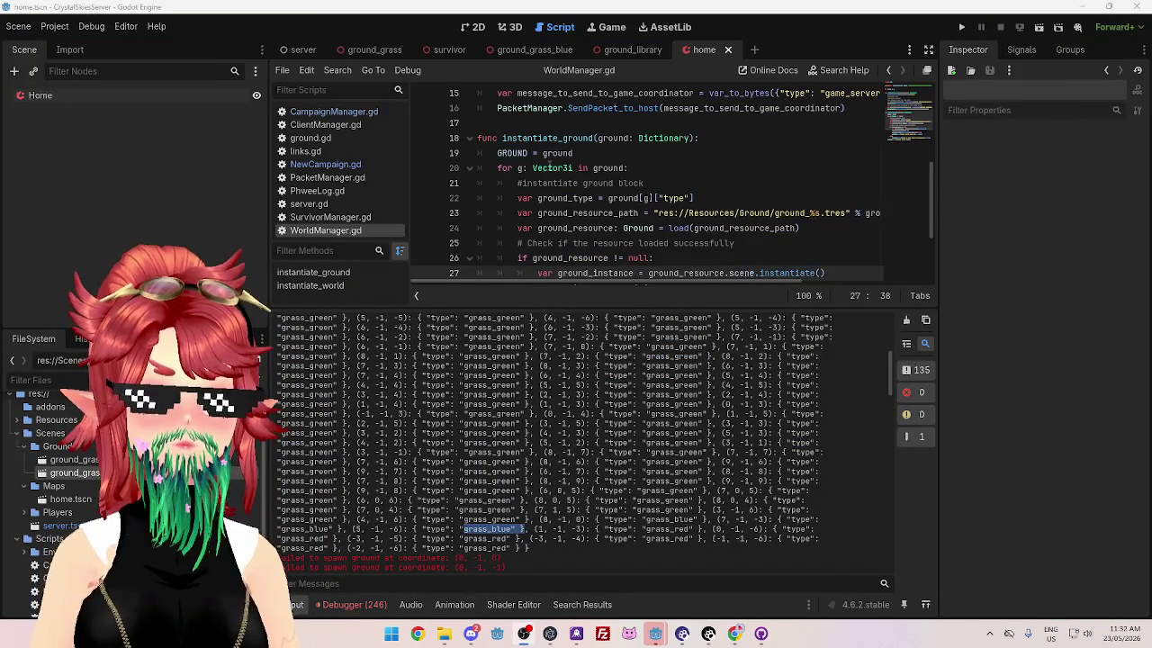
mouse_move(551, 166)
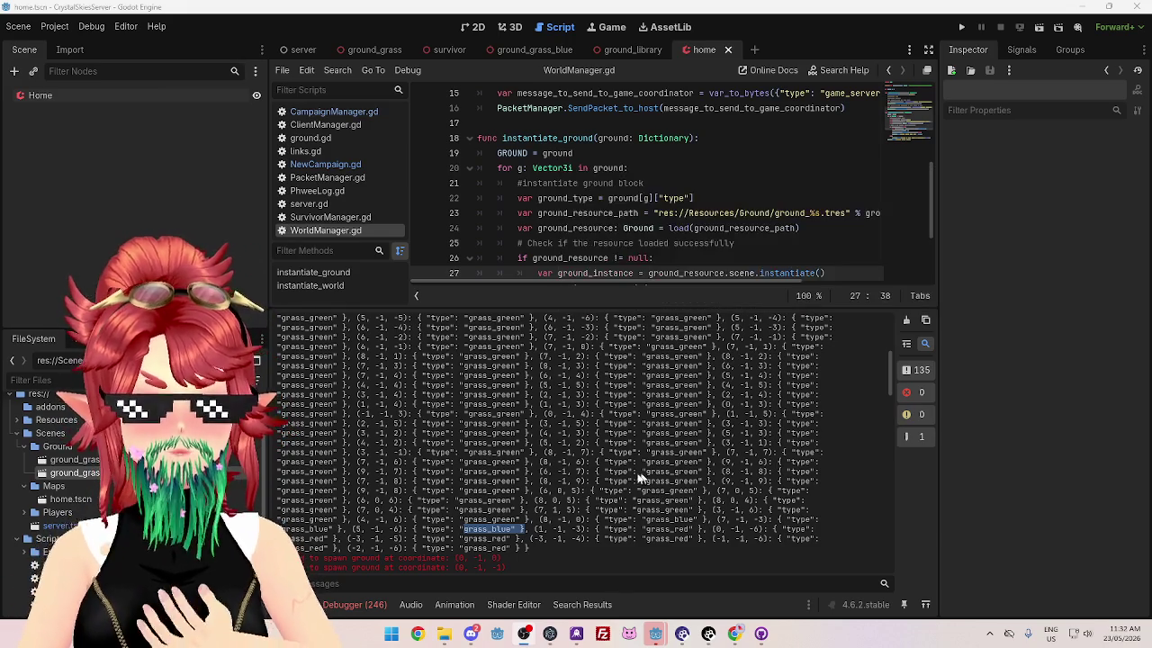
scroll(609, 493, down, 2)
scroll(610, 493, down, 10)
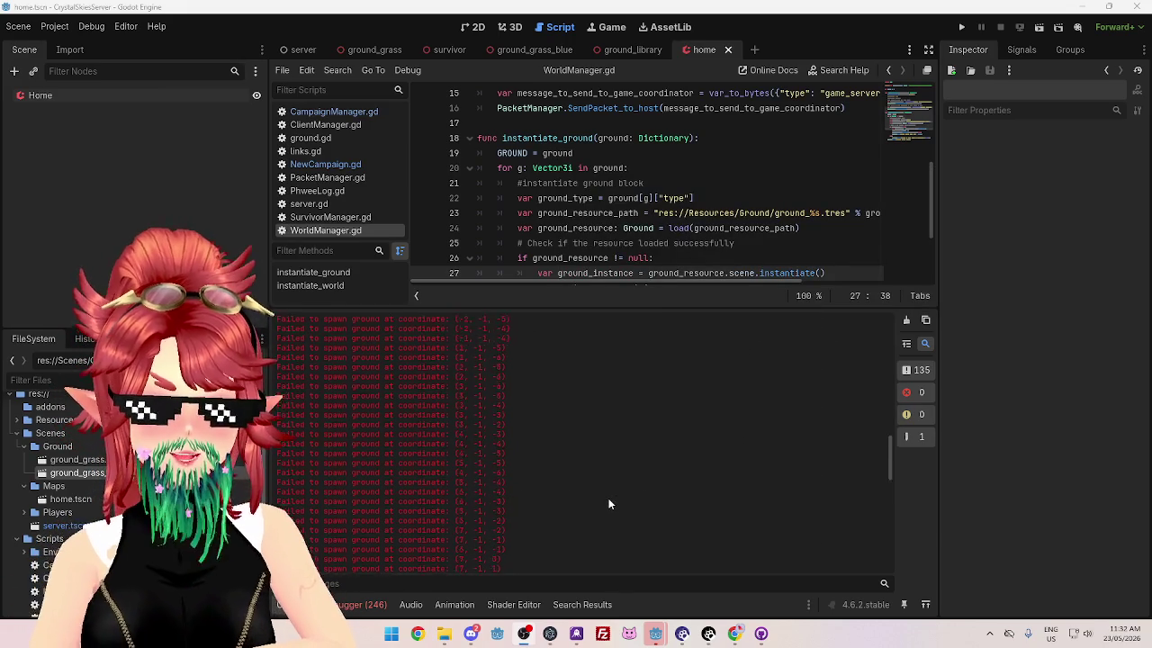
scroll(608, 503, down, 5)
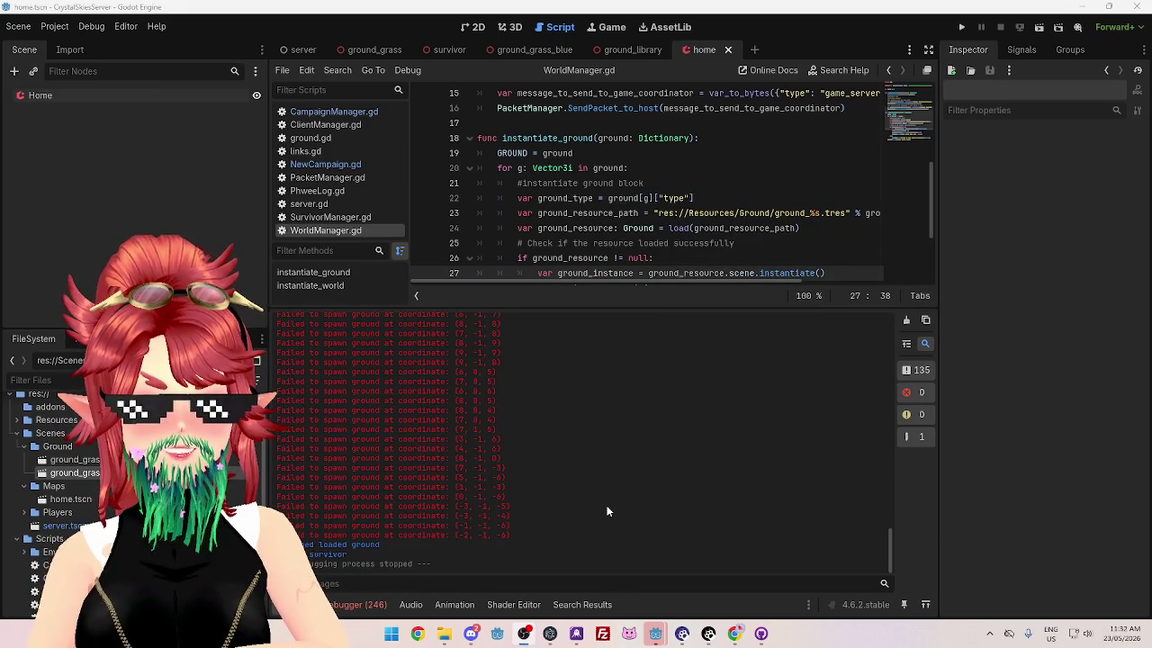
scroll(608, 508, up, 8)
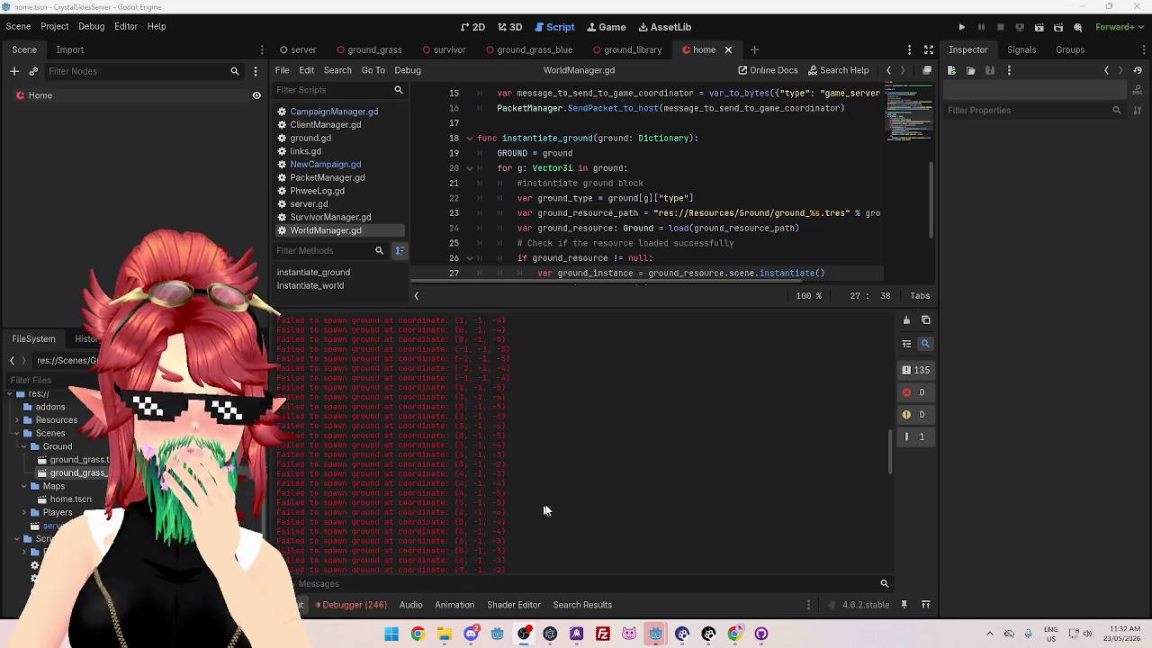
scroll(599, 480, up, 5)
scroll(599, 480, down, 6)
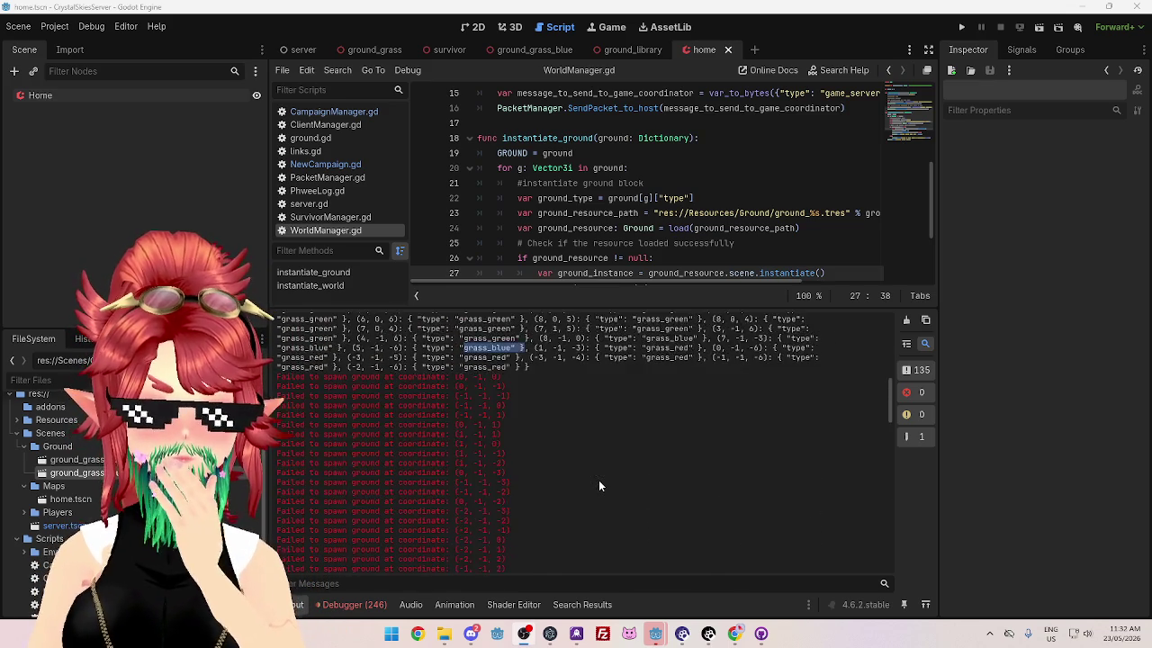
scroll(600, 482, down, 7)
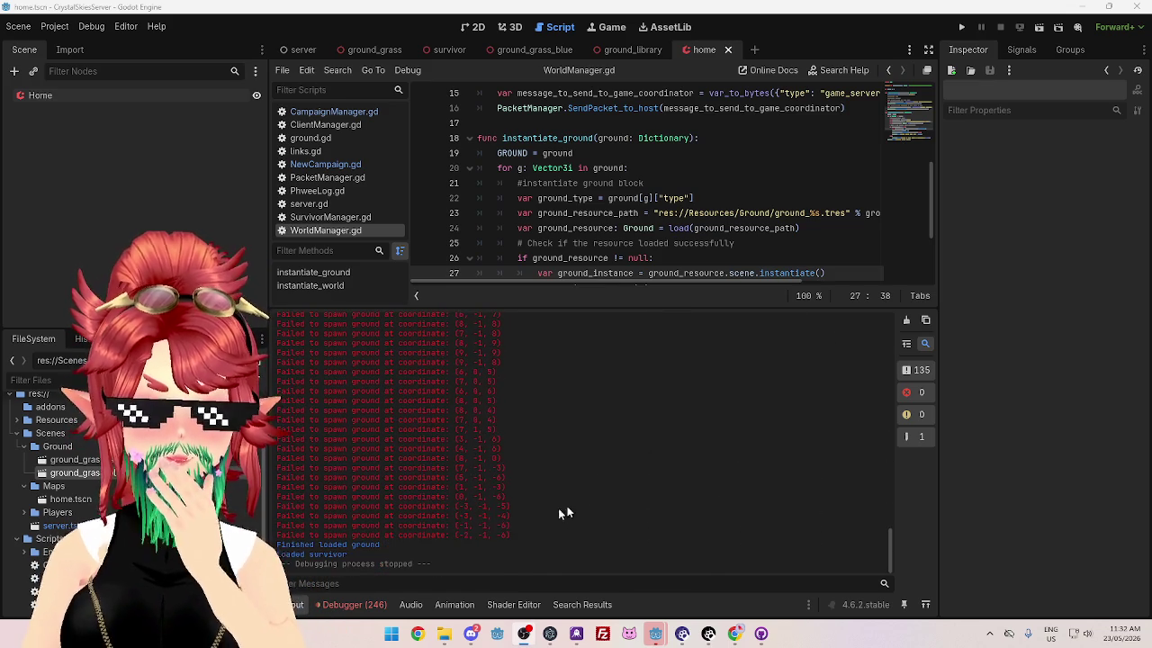
mouse_move(520, 478)
mouse_down()
mouse_move(288, 467)
mouse_move(306, 473)
mouse_up()
scroll(565, 490, up, 8)
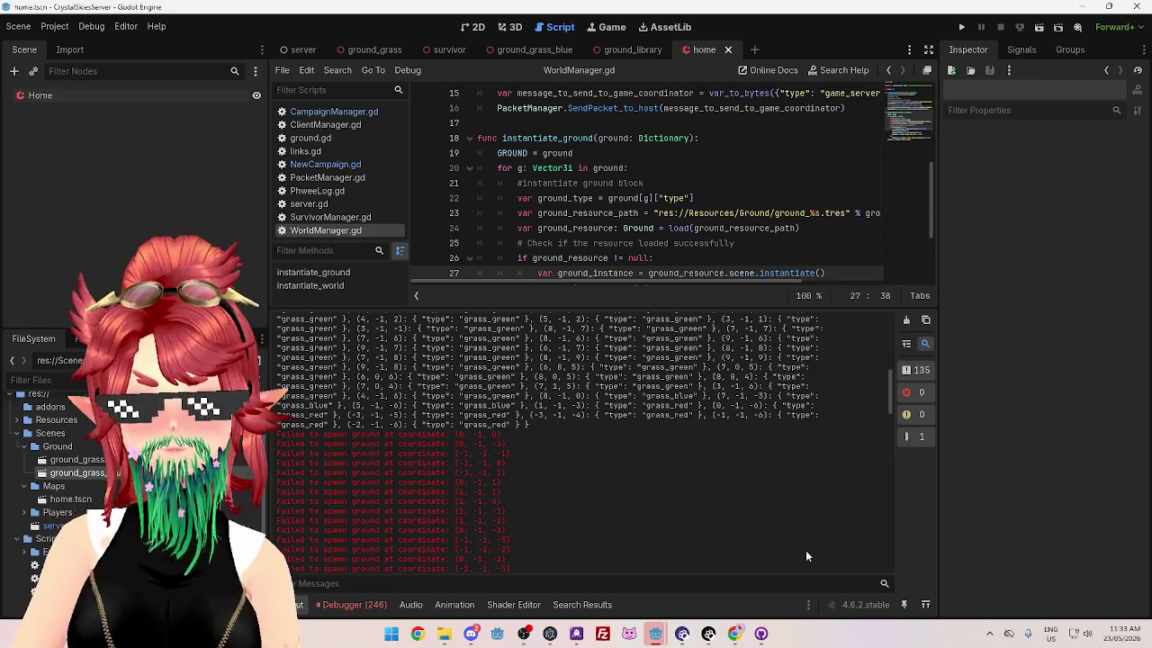
scroll(547, 383, down, 3)
scroll(546, 382, up, 4)
scroll(549, 388, down, 1)
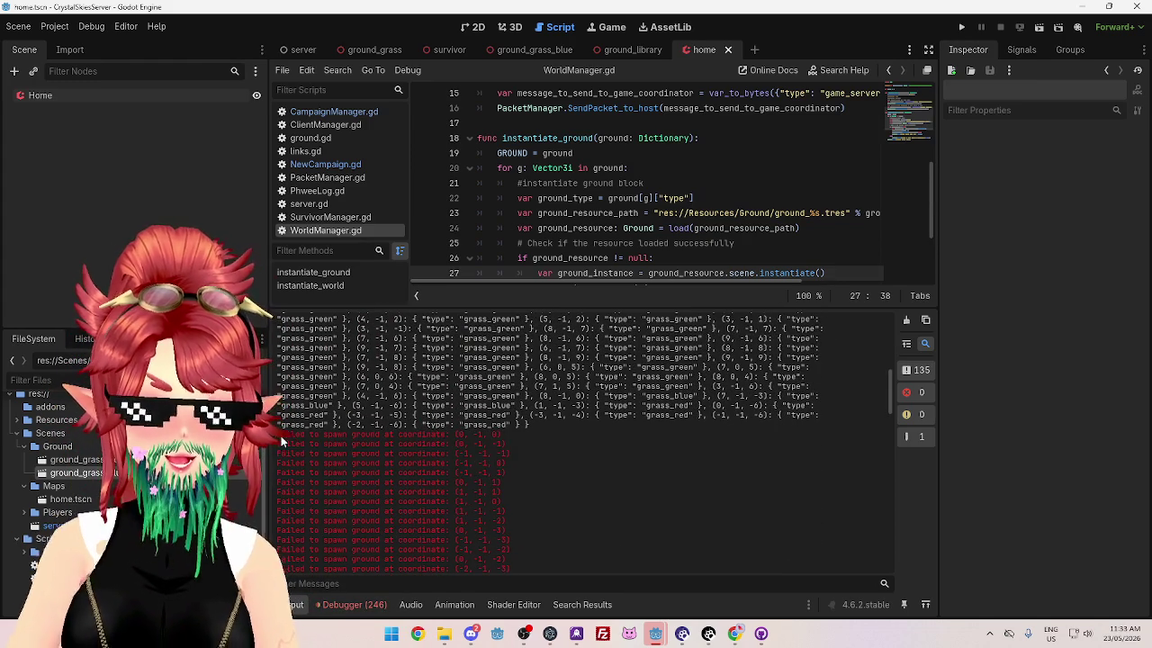
drag(540, 436, 544, 539)
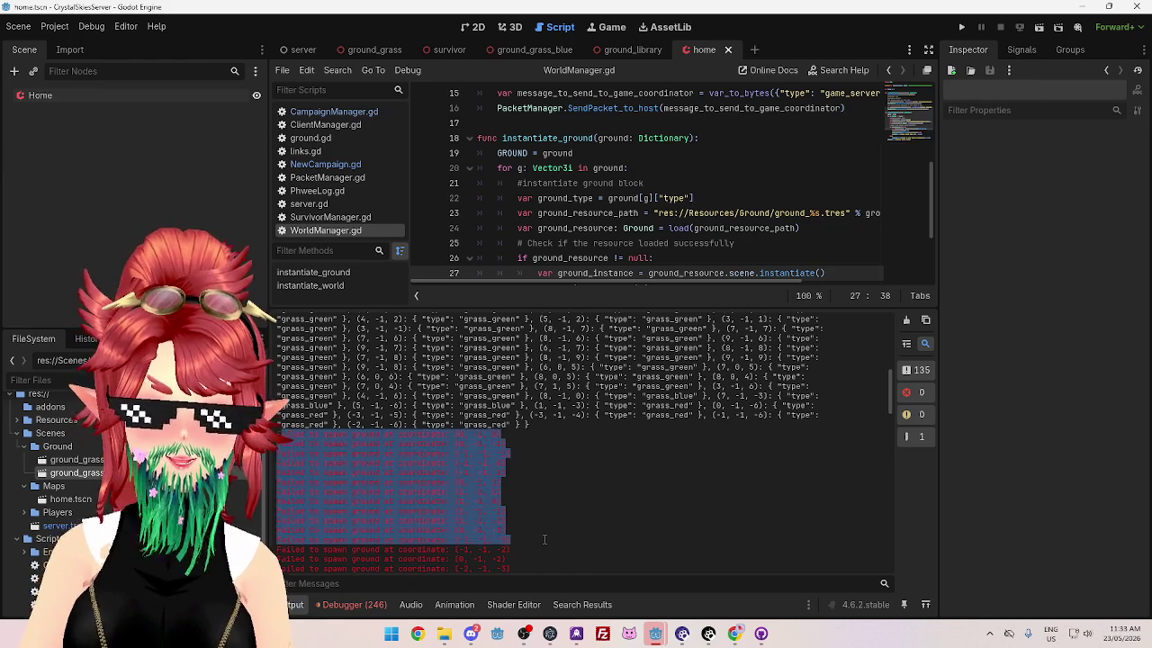
click(466, 360)
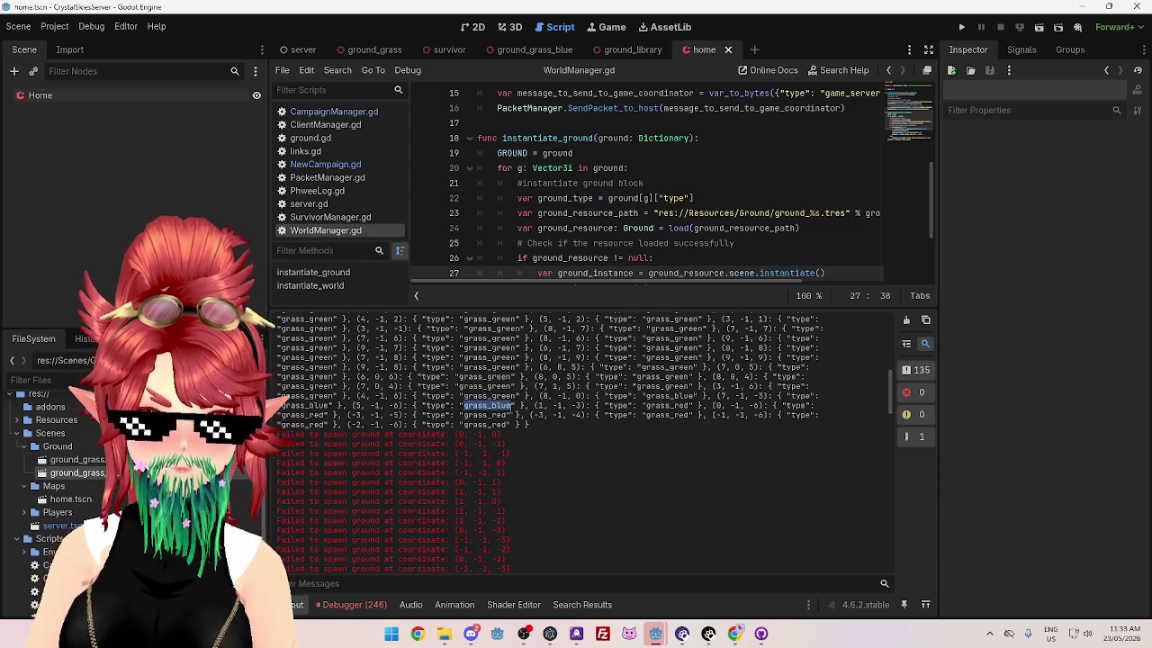
click(720, 401)
drag(719, 397, 770, 398)
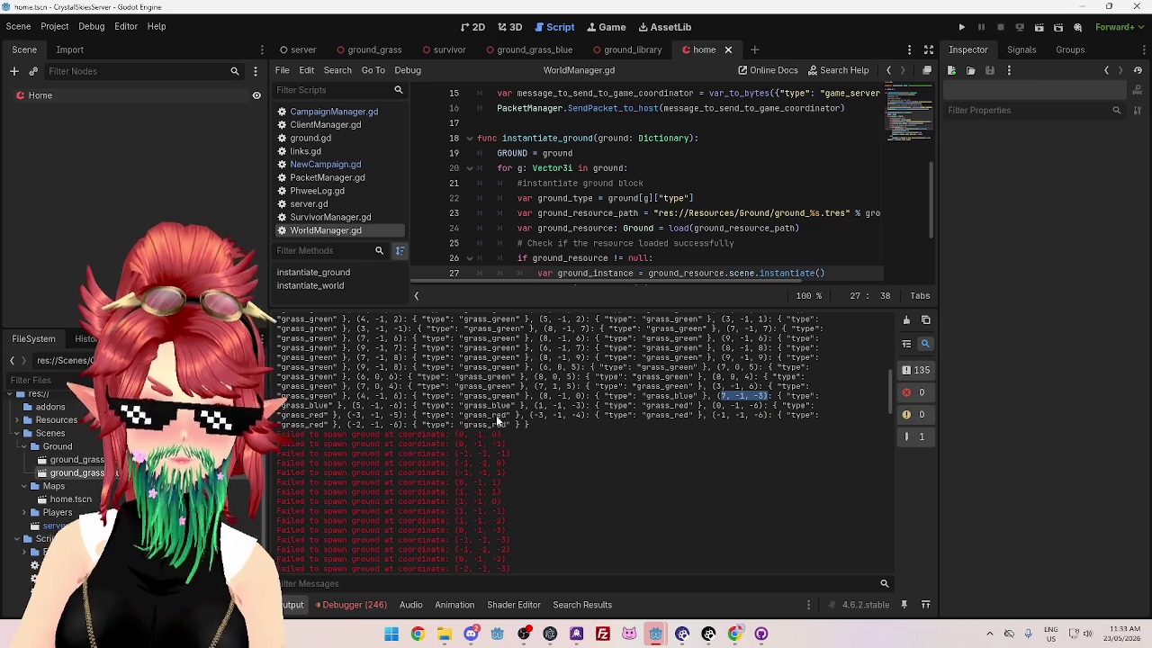
drag(352, 406, 404, 405)
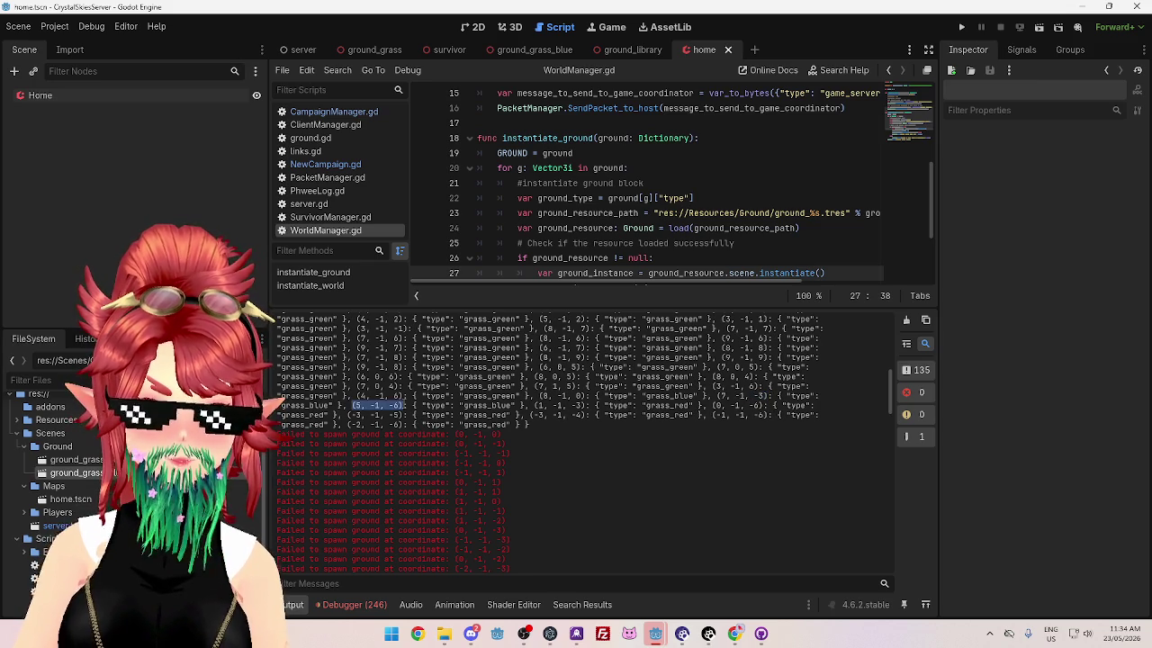
scroll(475, 477, down, 10)
scroll(492, 497, down, 5)
drag(454, 468, 507, 478)
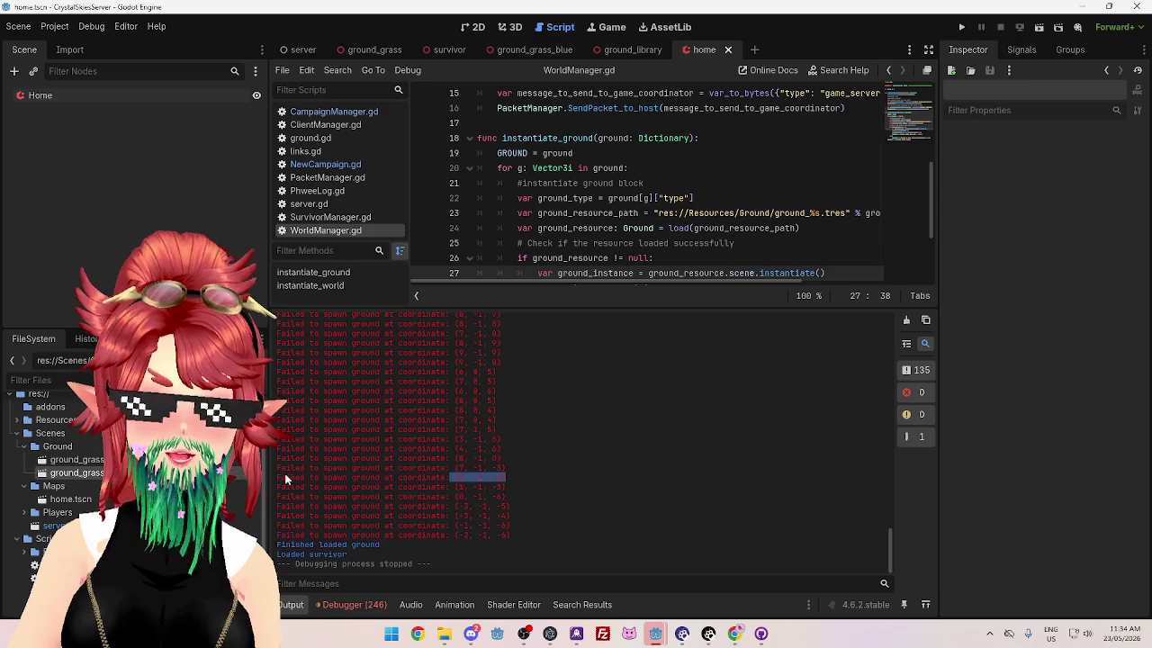
drag(277, 466, 518, 484)
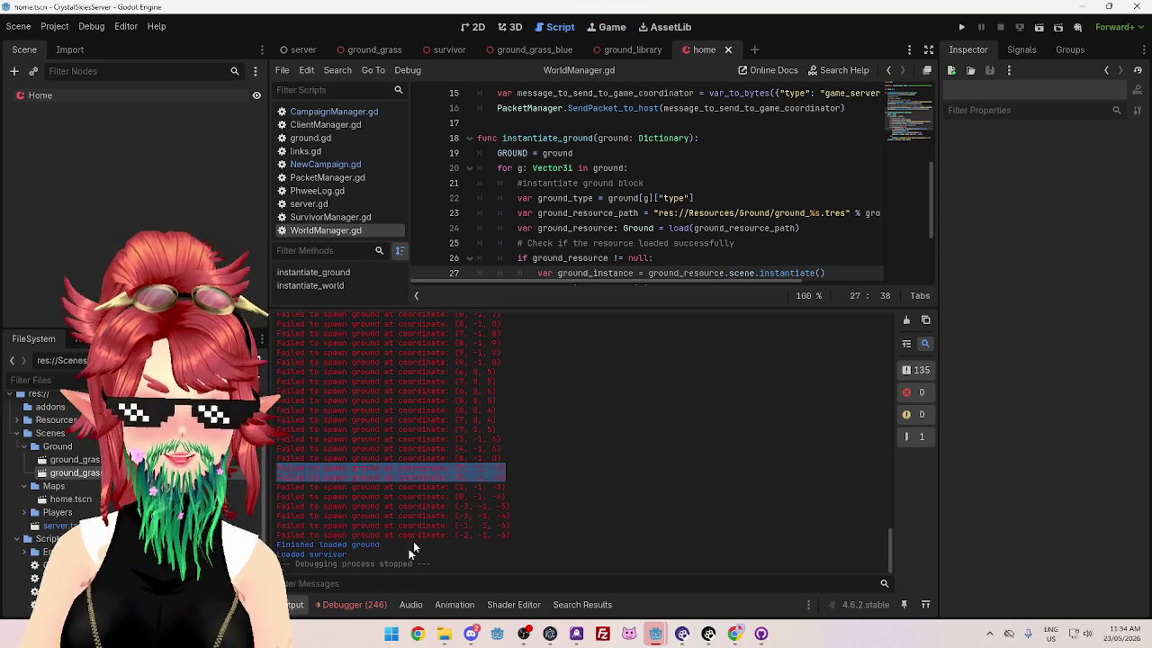
click(369, 605)
Step: Jump from the first ground_grass_green.tres load error to line 24 of WorldManager.gd
click(373, 340)
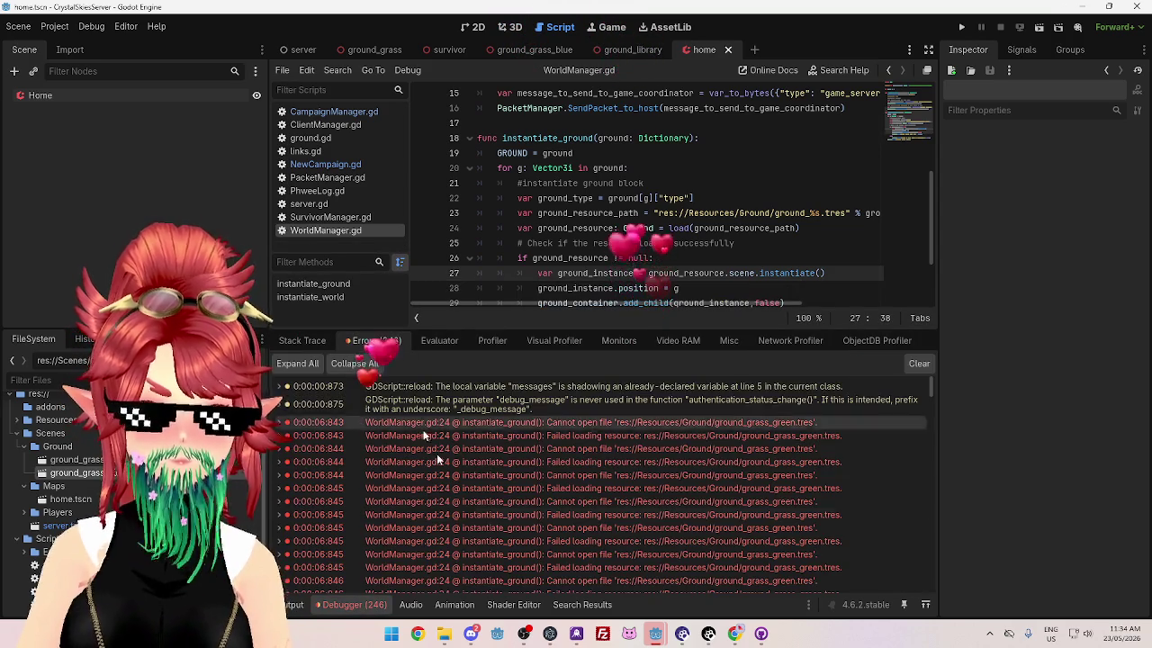
click(591, 425)
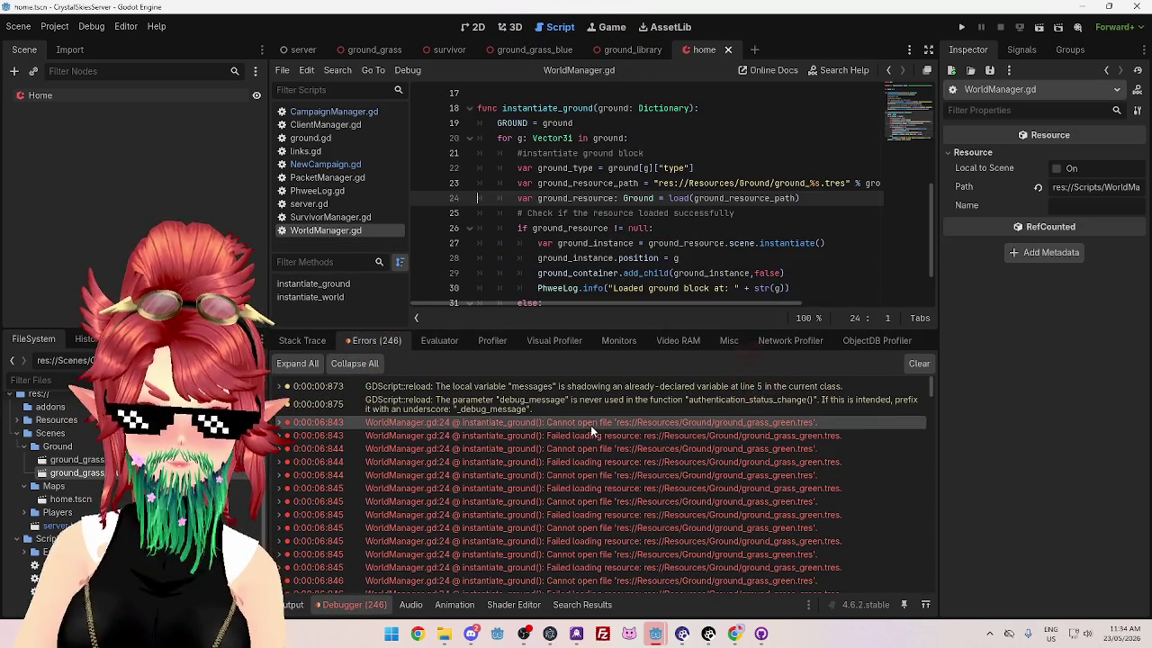
click(605, 435)
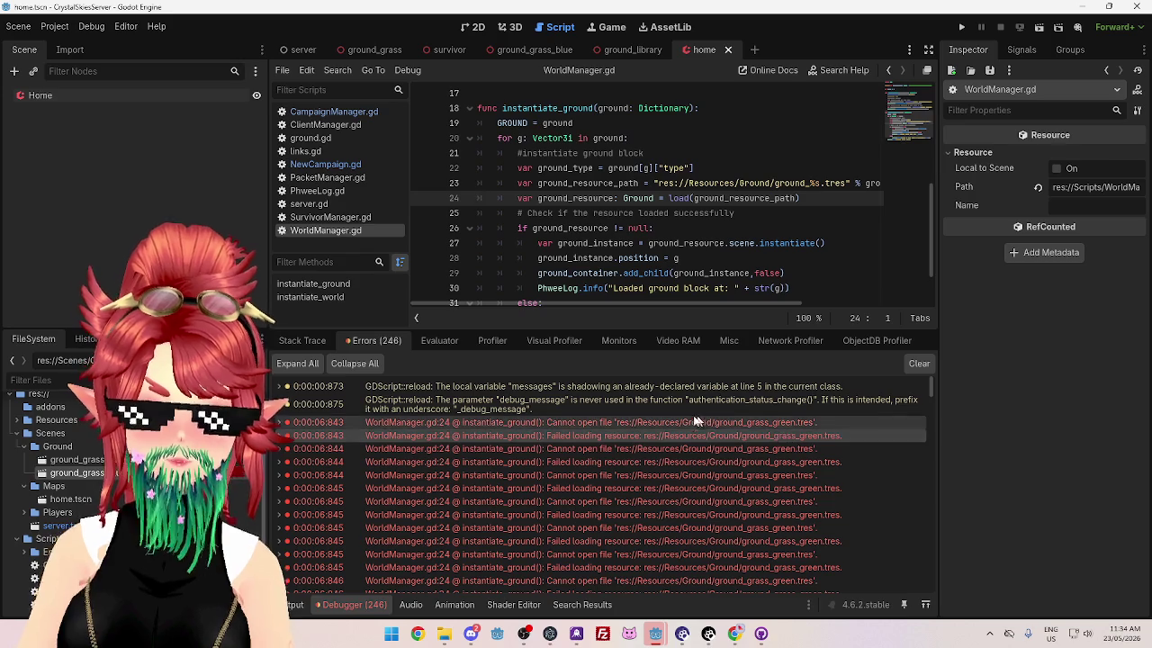
scroll(703, 421, down, 5)
mouse_move(698, 470)
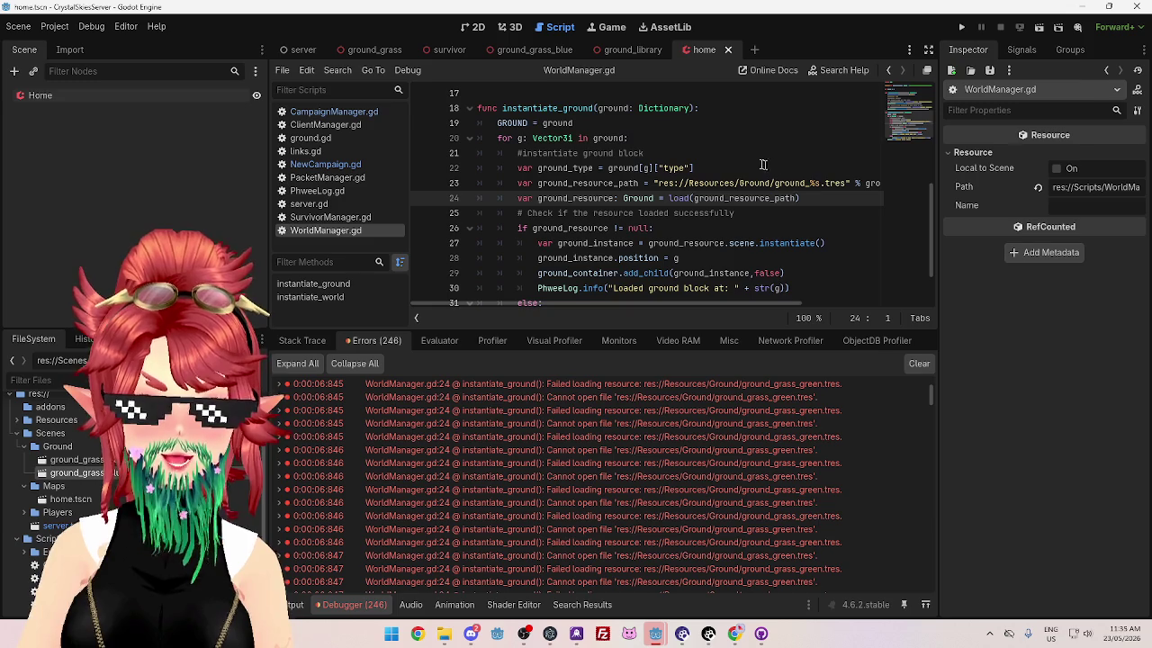
Step: Widen the FileSystem dock to read file names and select the ground grass resource
mouse_move(753, 303)
mouse_down()
mouse_move(865, 322)
mouse_move(774, 306)
mouse_move(796, 300)
mouse_up()
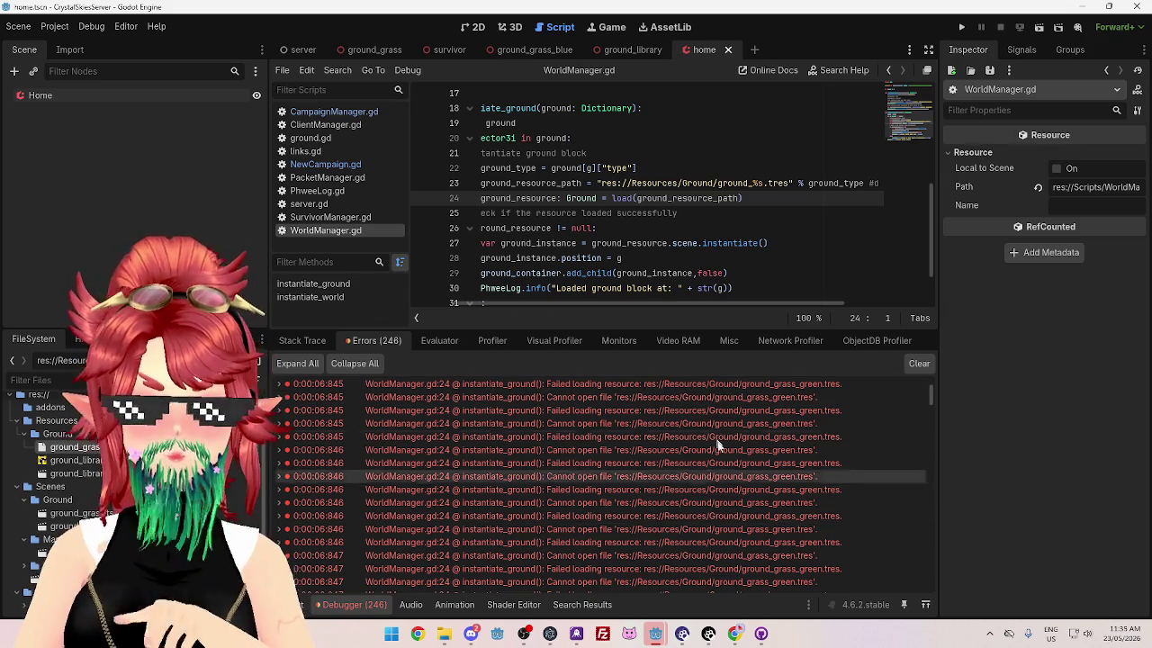
drag(269, 469, 390, 469)
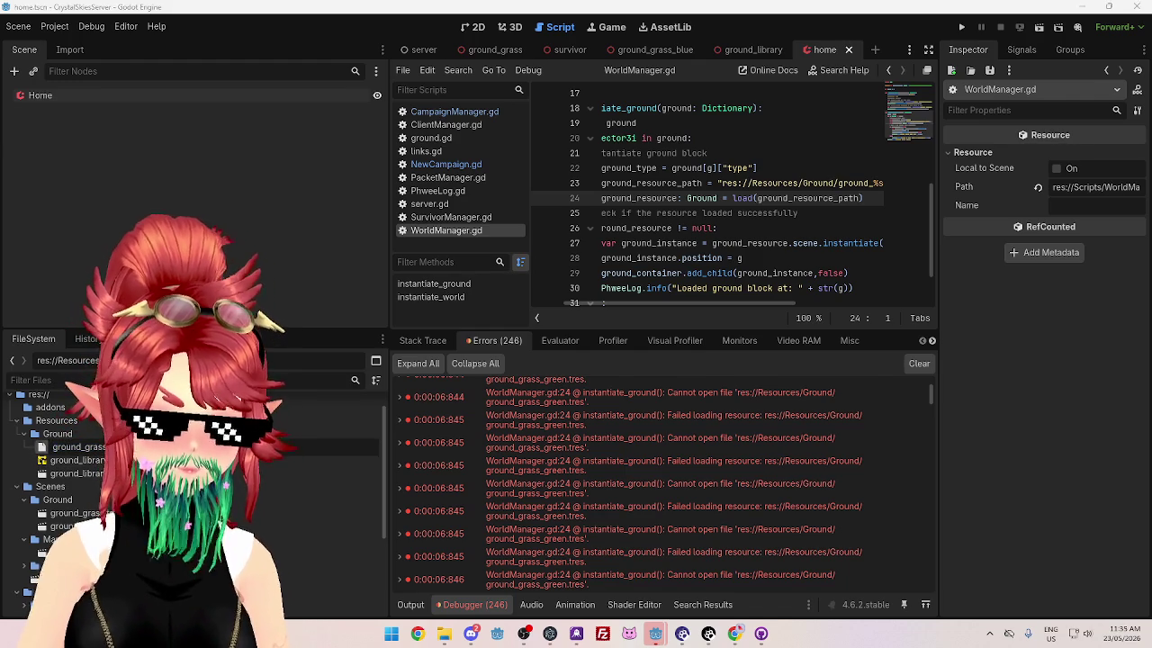
click(81, 447)
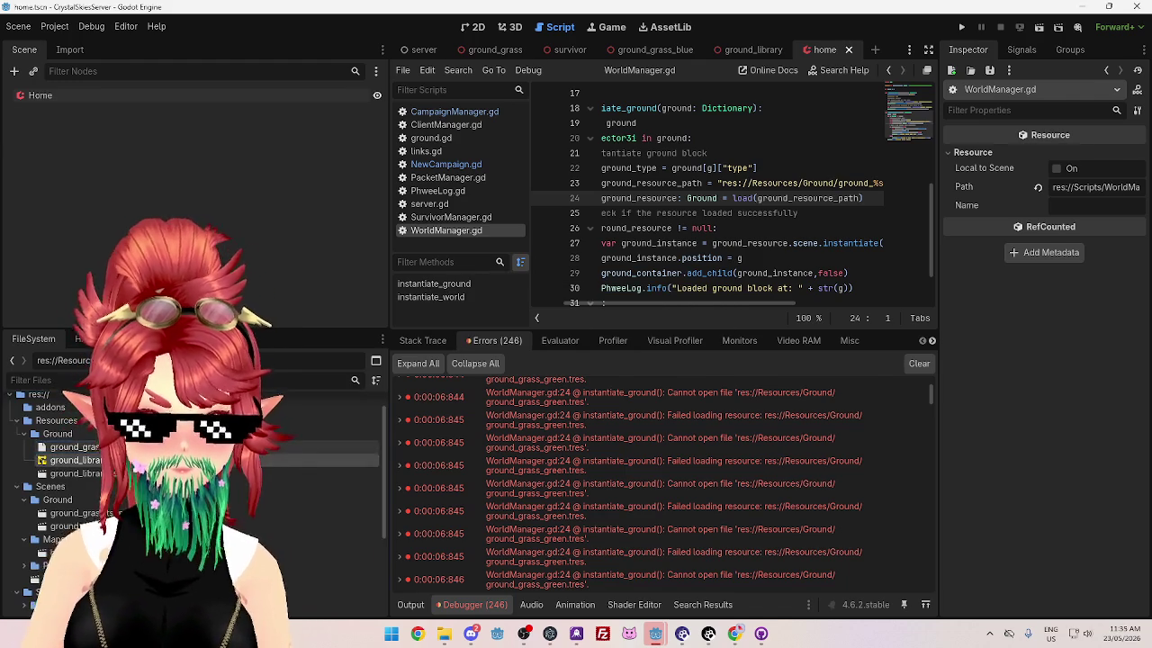
Step: Open ground_grass_green.tres in the Inspector, showing its Resource path, name and Scene options
double_click(82, 448)
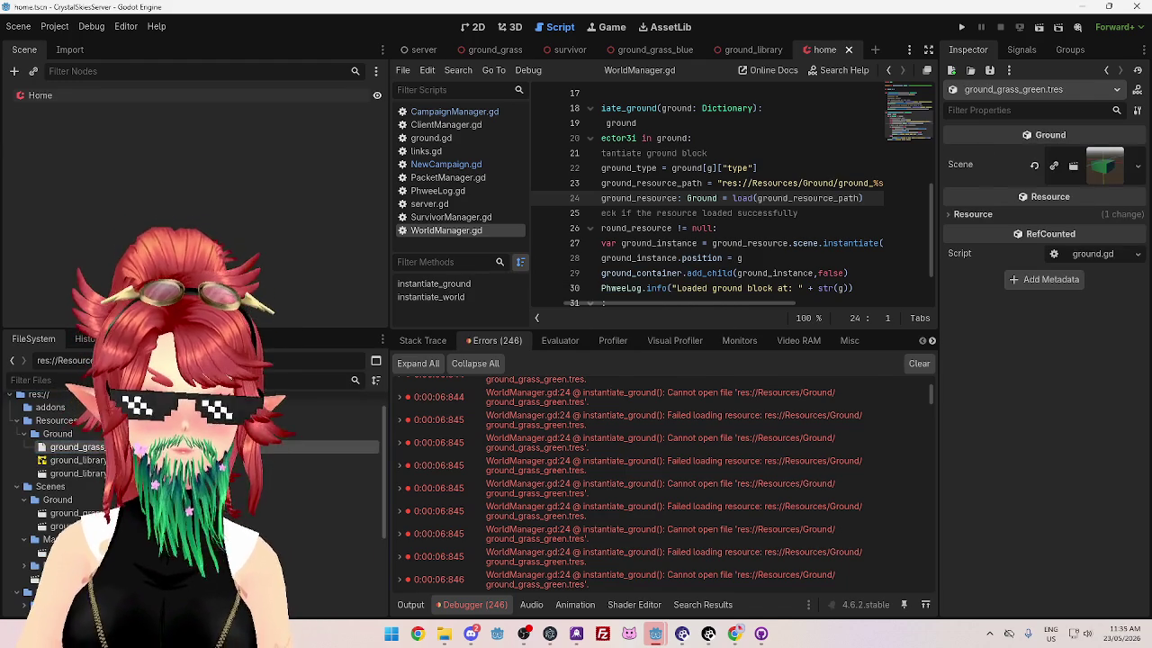
click(994, 214)
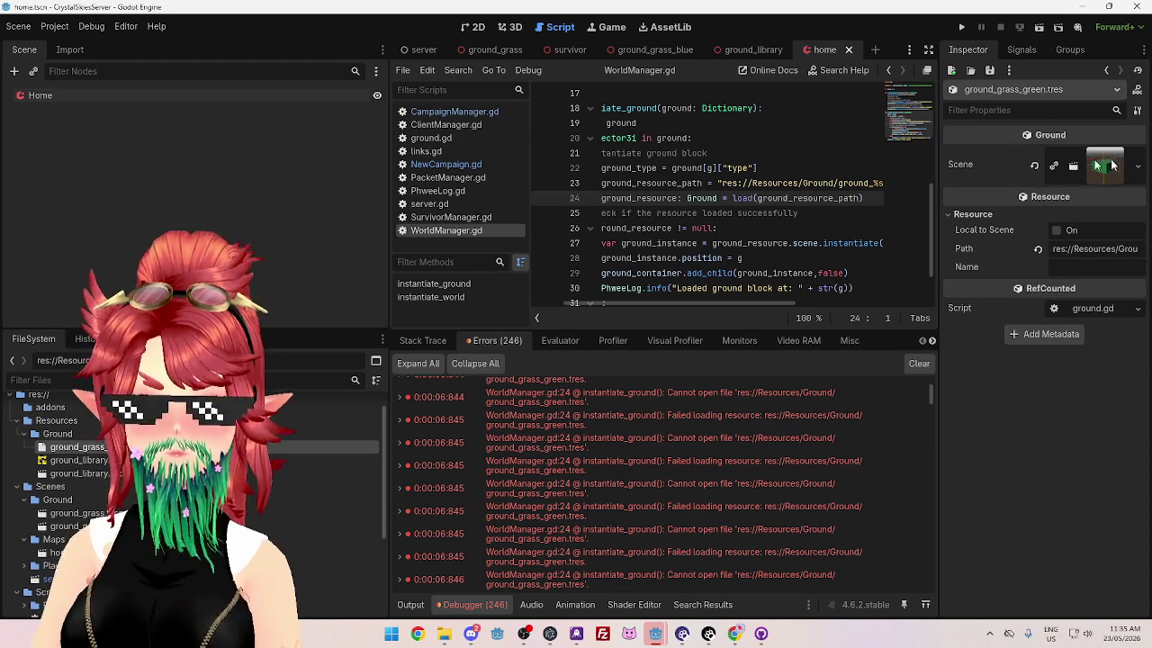
click(1138, 168)
click(997, 160)
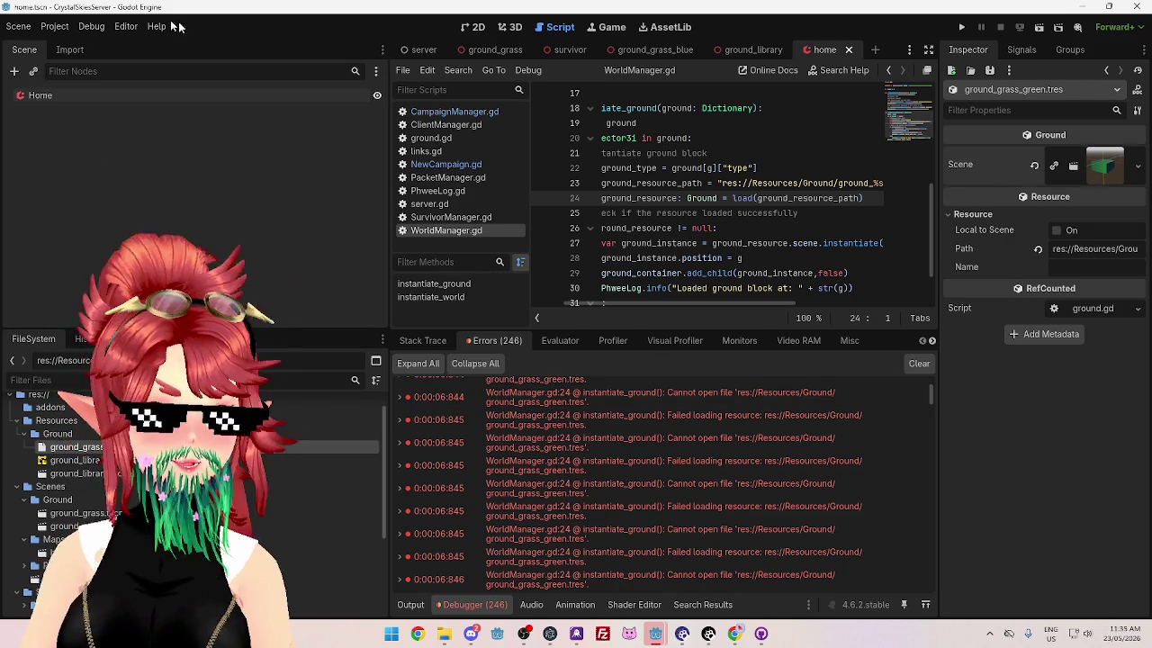
right_click(94, 434)
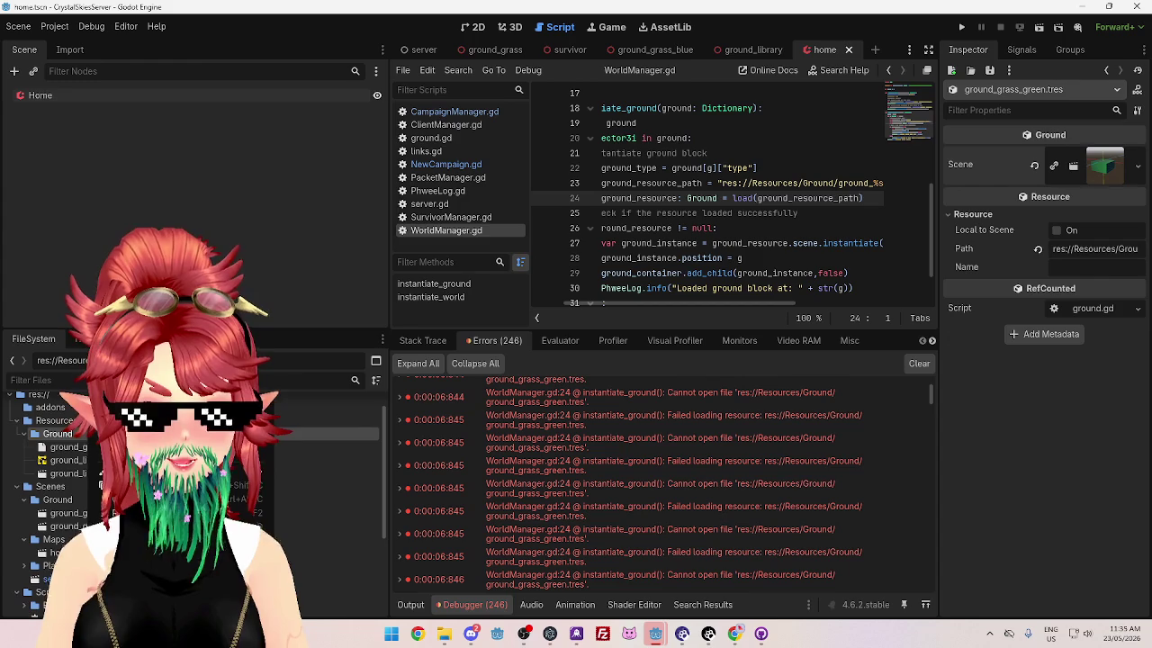
Step: Create a new Ground-type resource in the Ground folder
mouse_move(261, 389)
click(302, 444)
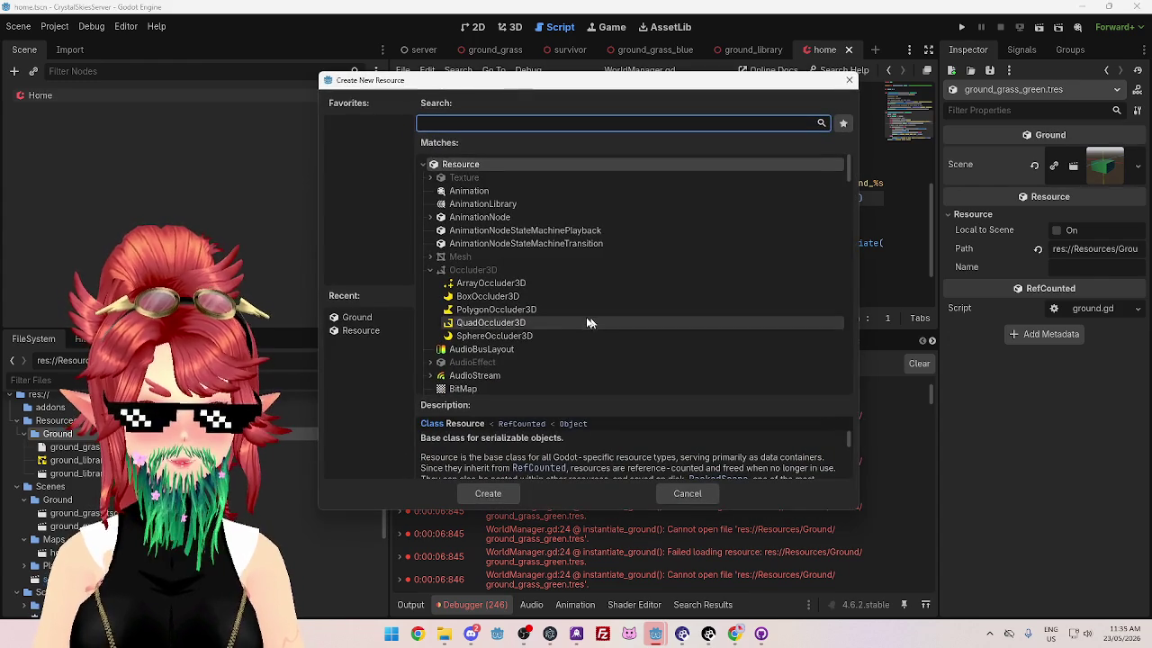
text(ground)
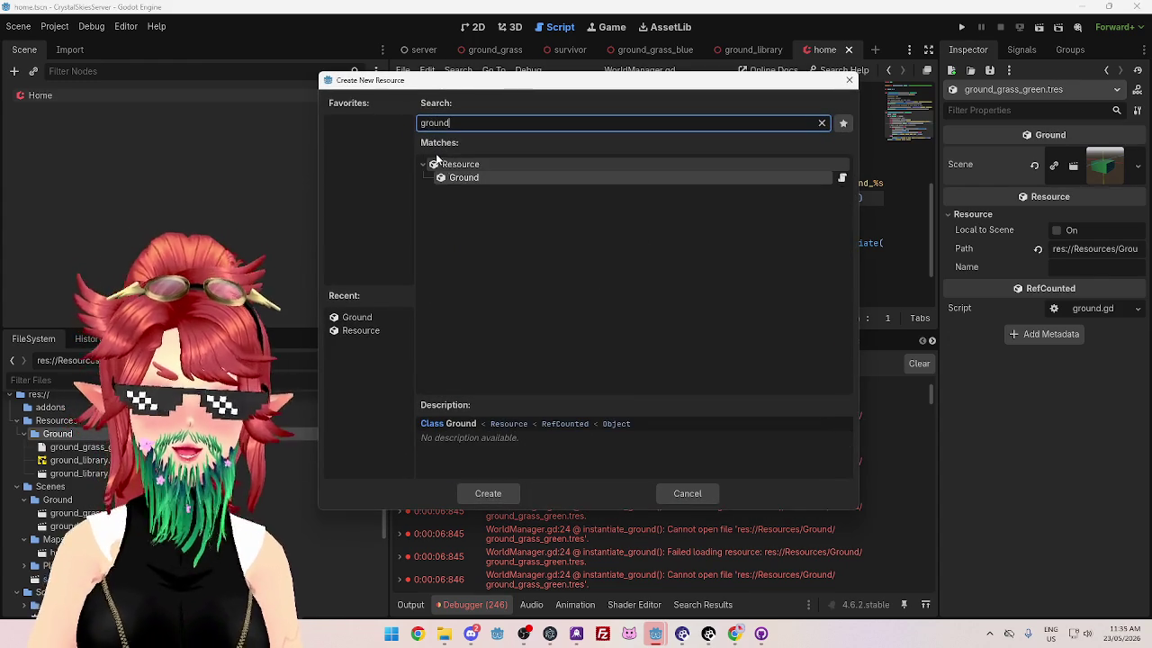
double_click(460, 180)
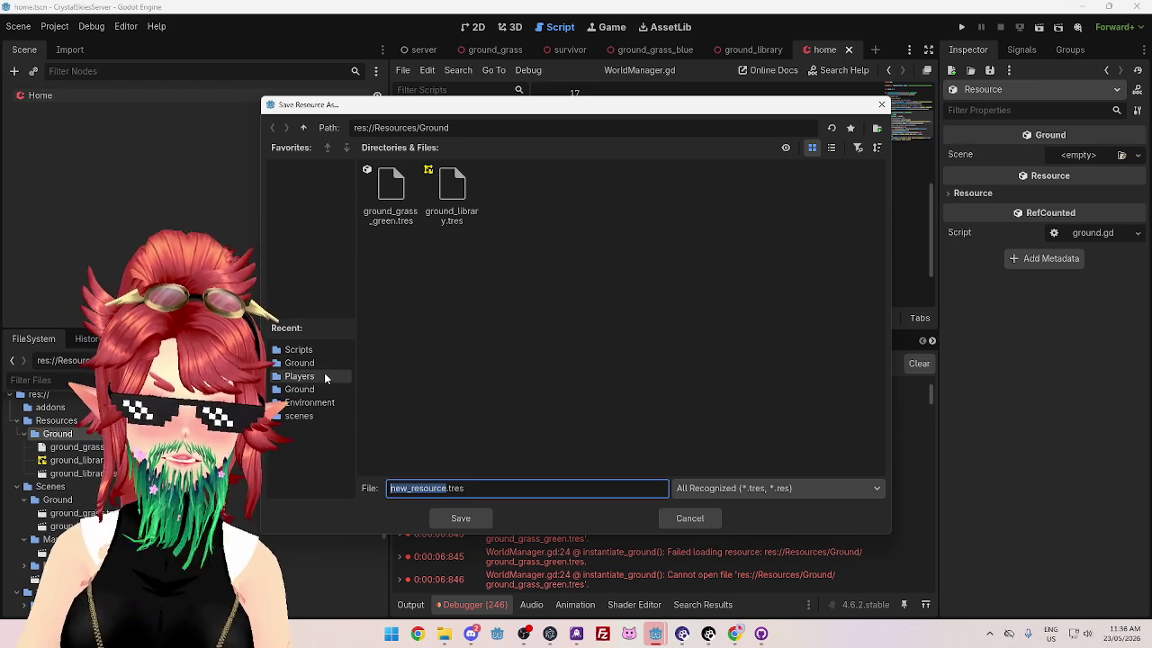
Step: Save the new resource as ground_grass_blue.tres in res://Resources/Ground
click(299, 416)
double_click(402, 196)
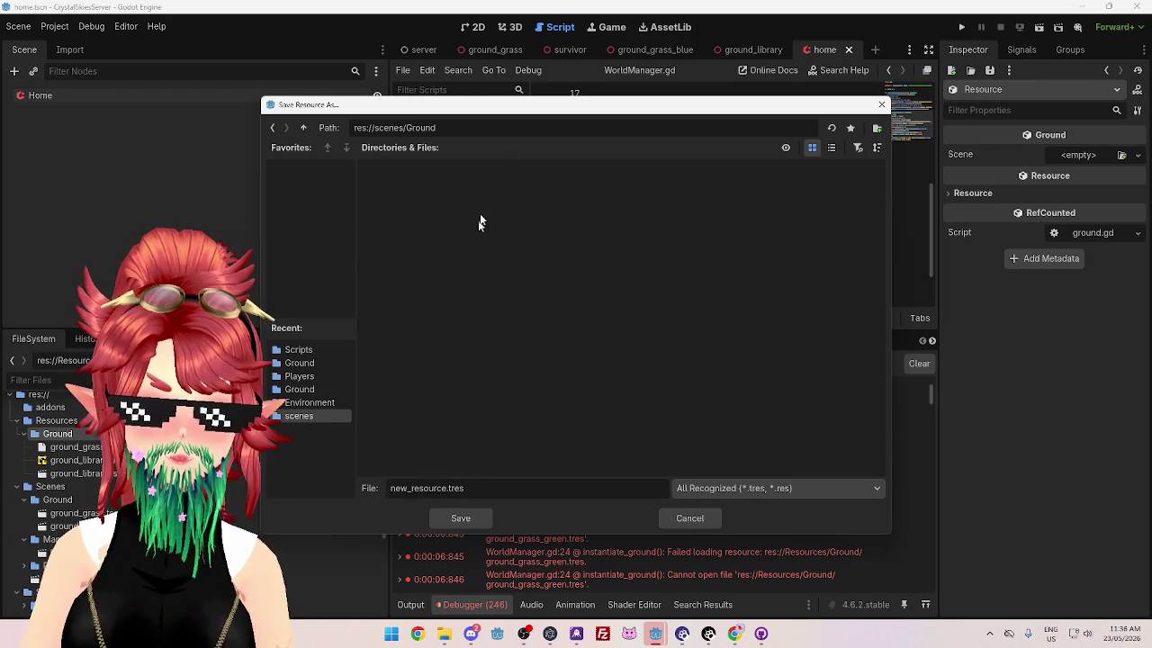
drag(468, 104, 530, 79)
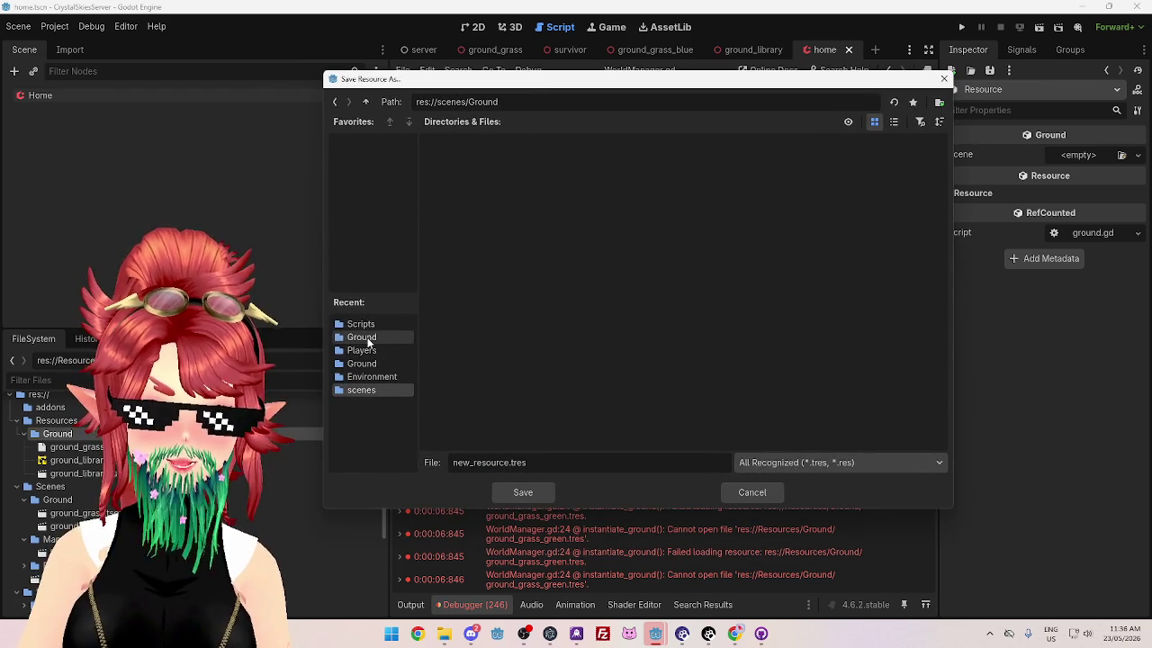
click(365, 339)
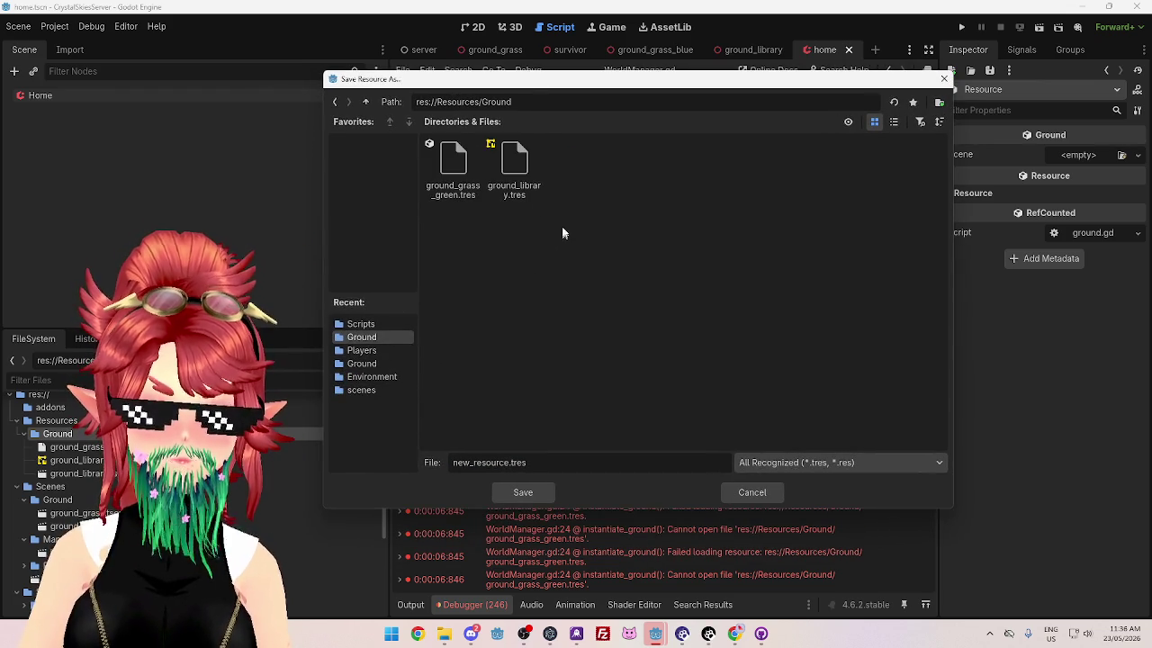
click(462, 182)
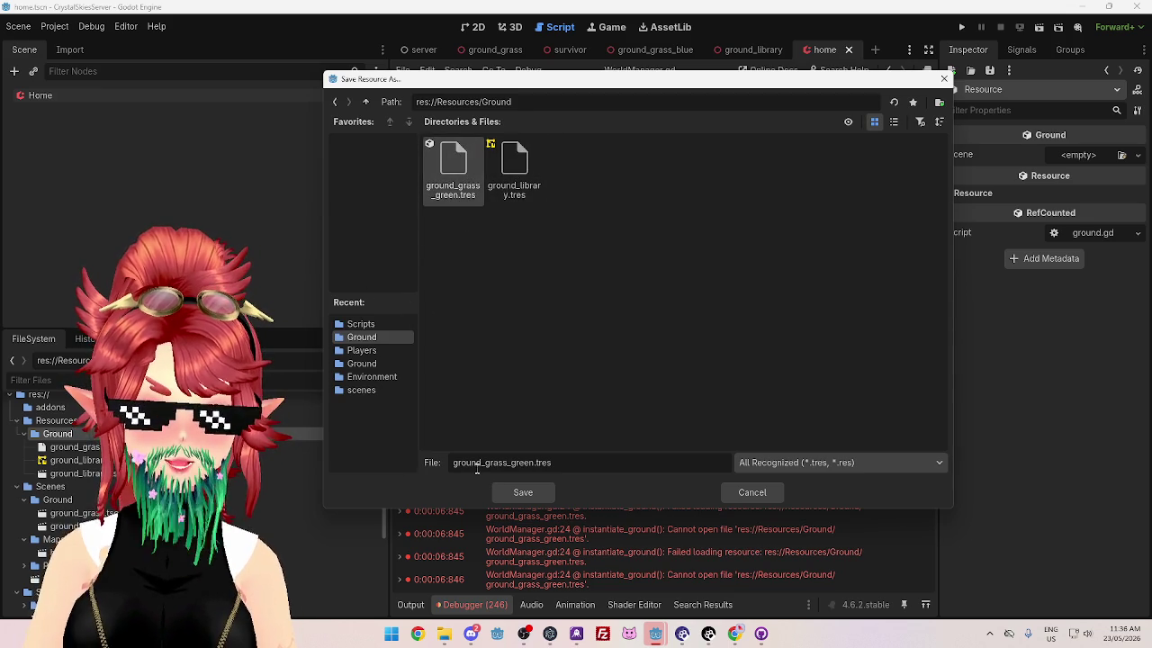
drag(511, 462, 537, 462)
text(blue)
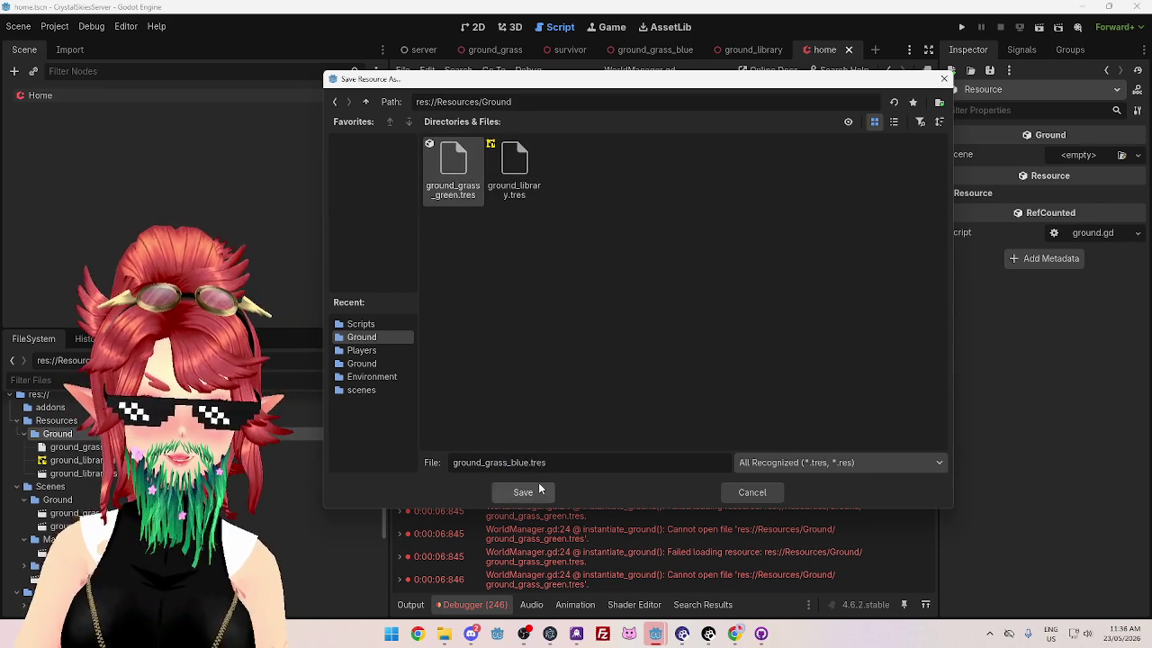
click(523, 492)
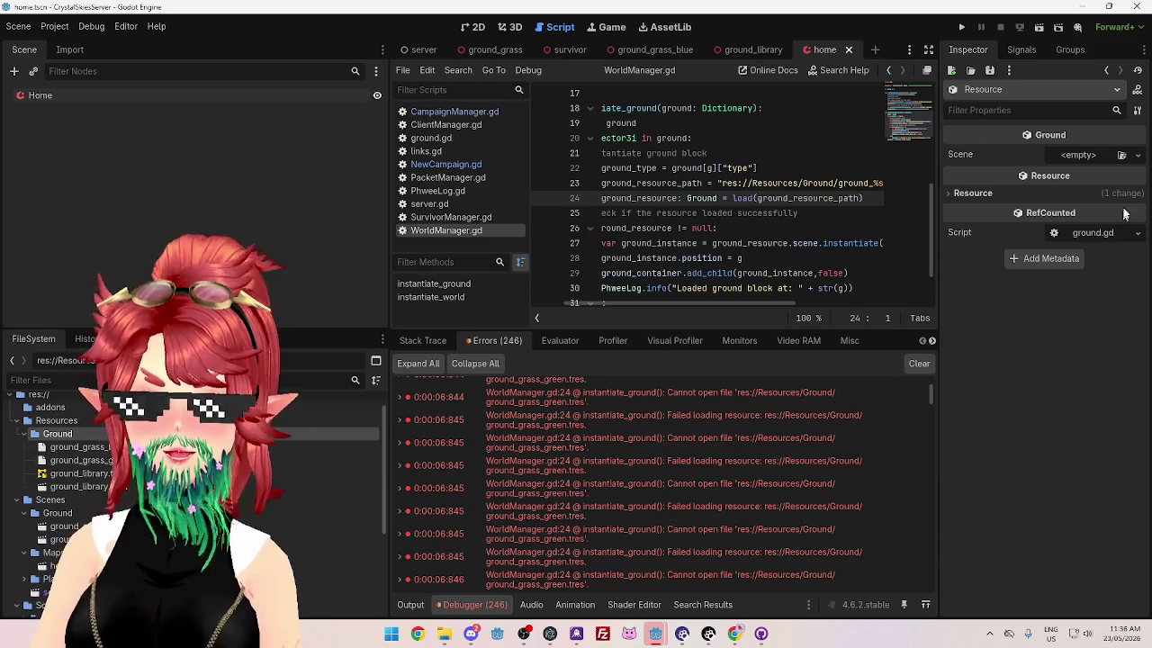
Step: Drag a ground grass scene file into the resource's Scene property
scroll(69, 484, down, 3)
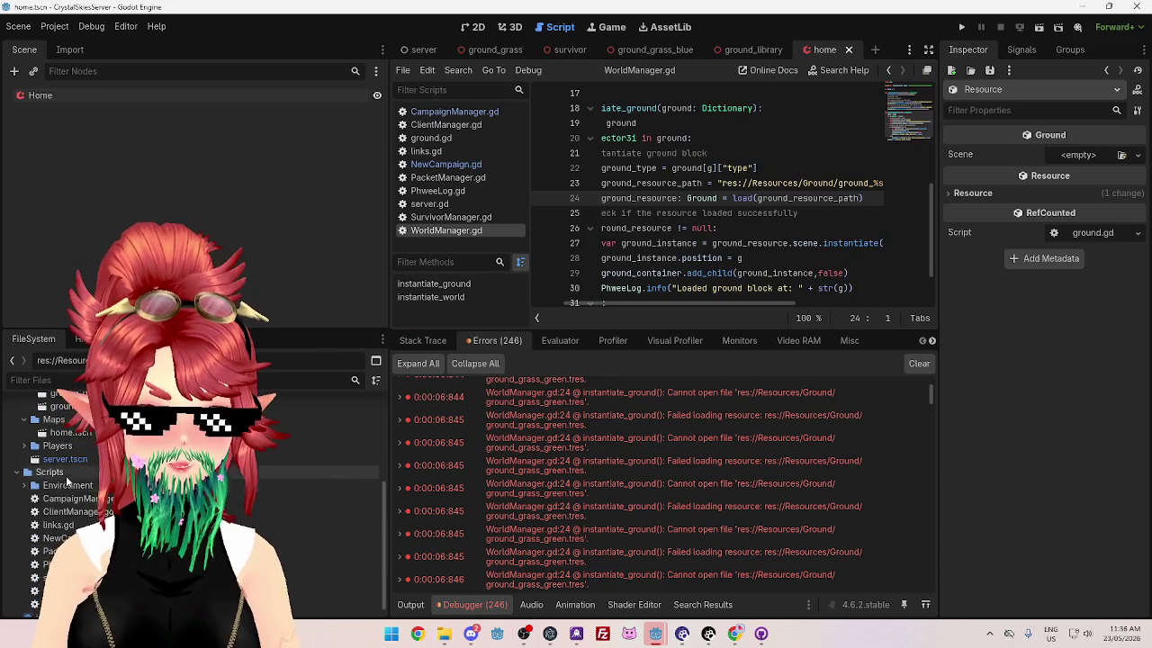
scroll(54, 487, up, 3)
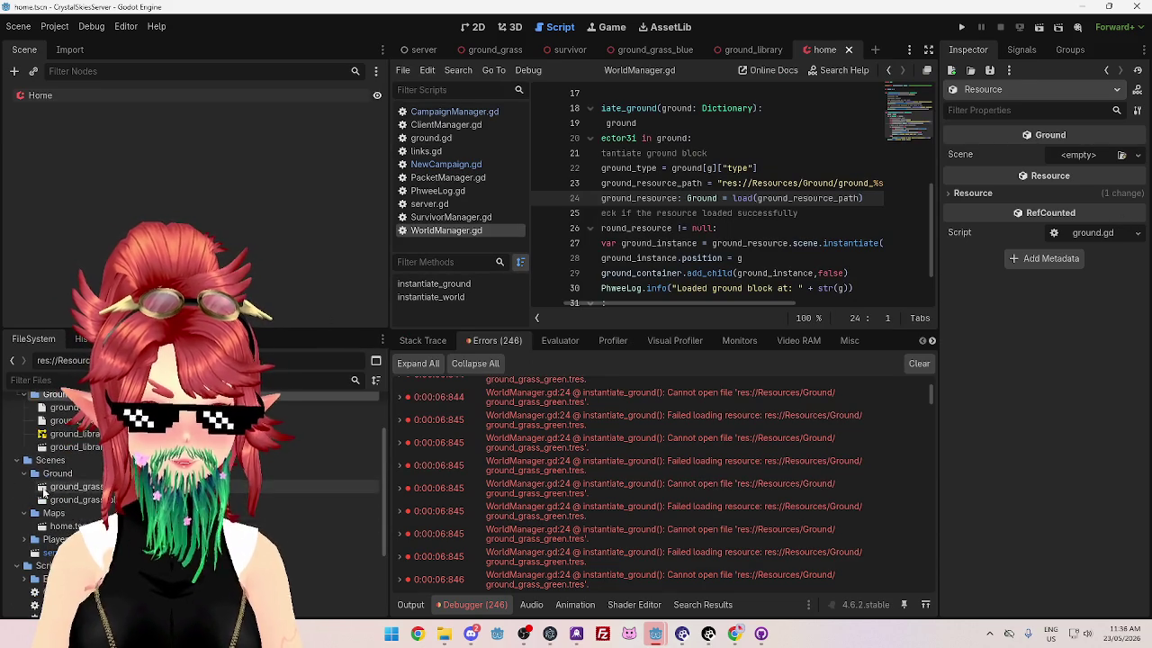
mouse_move(66, 502)
mouse_down()
mouse_move(829, 338)
mouse_move(1080, 159)
mouse_up()
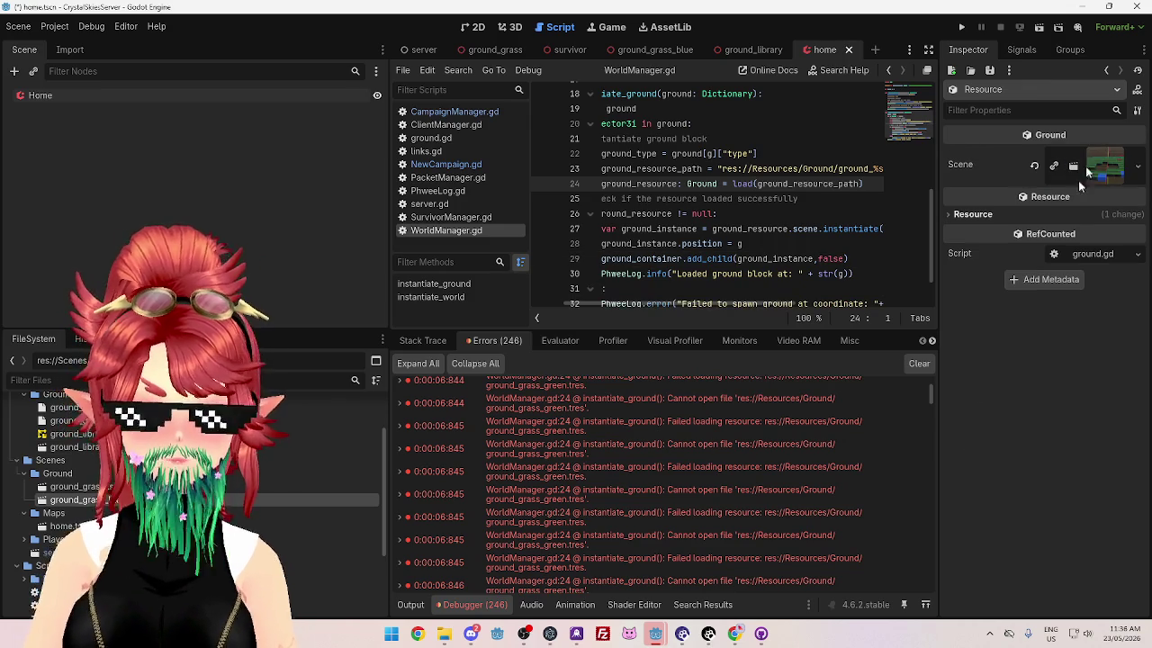
Step: Open the ground_grass_blue scene and view its blue block in 3D
double_click(234, 499)
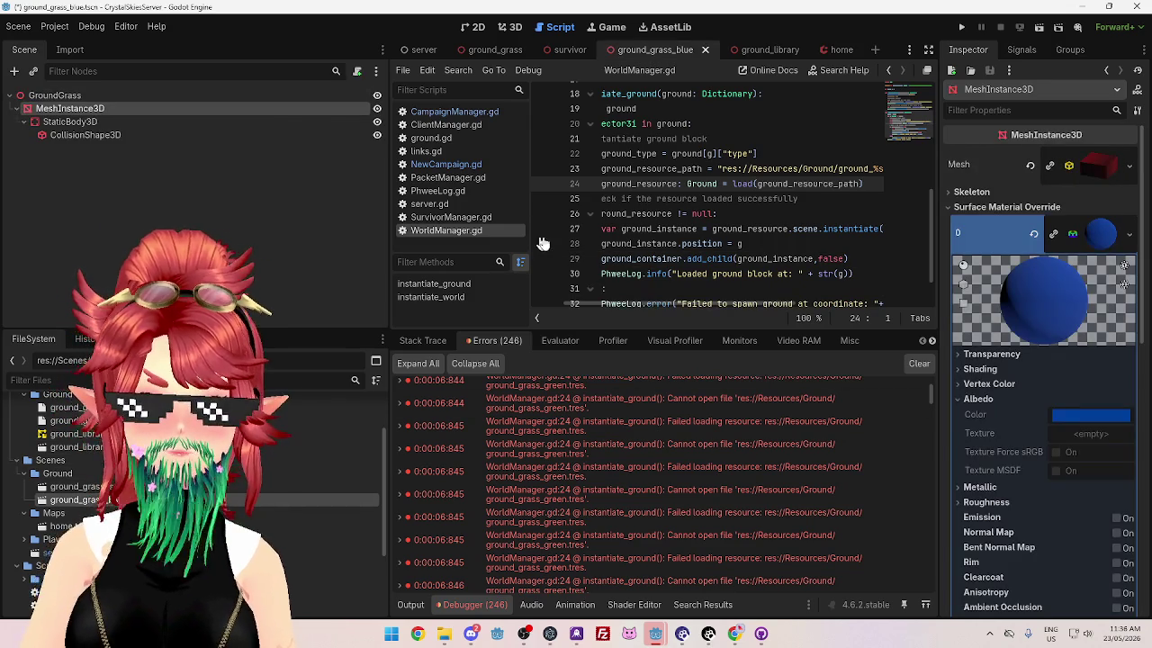
click(510, 26)
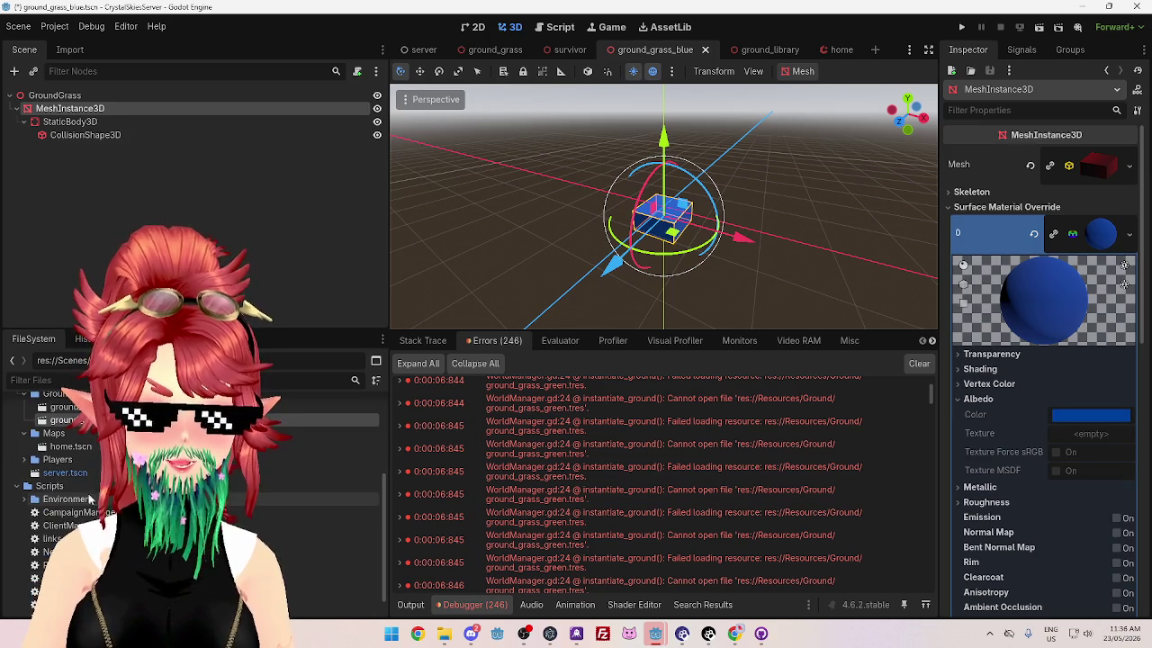
scroll(90, 468, down, 1)
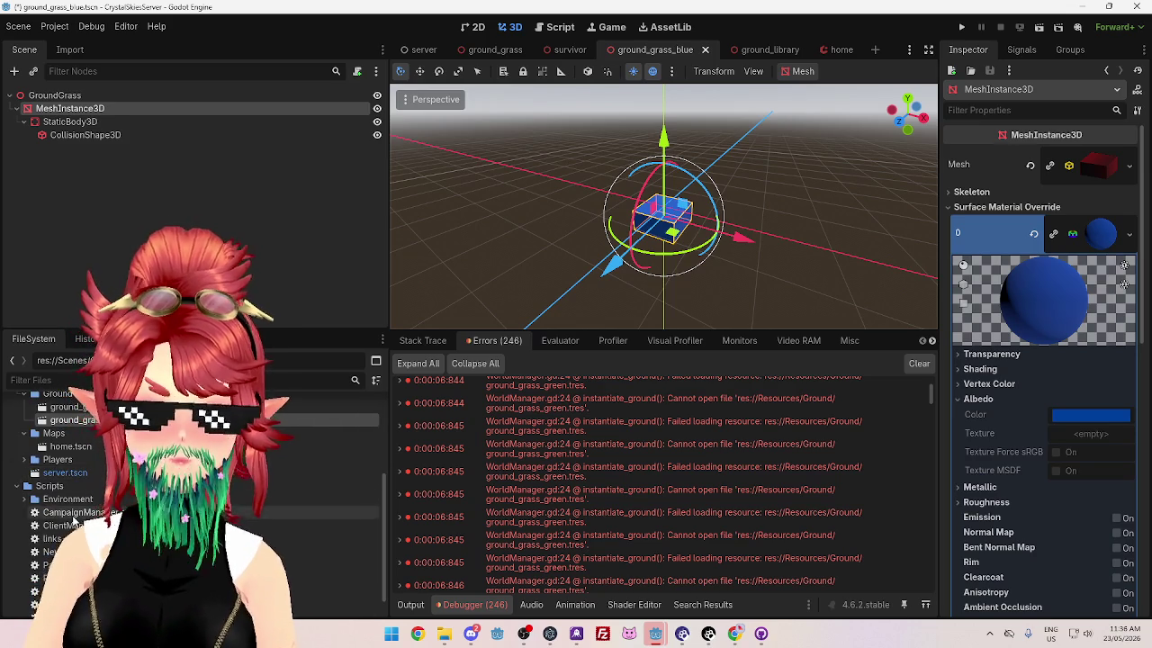
scroll(87, 461, up, 3)
Step: Open ground_grass_blue.tres in the Inspector and widen the property panel and viewport
click(74, 434)
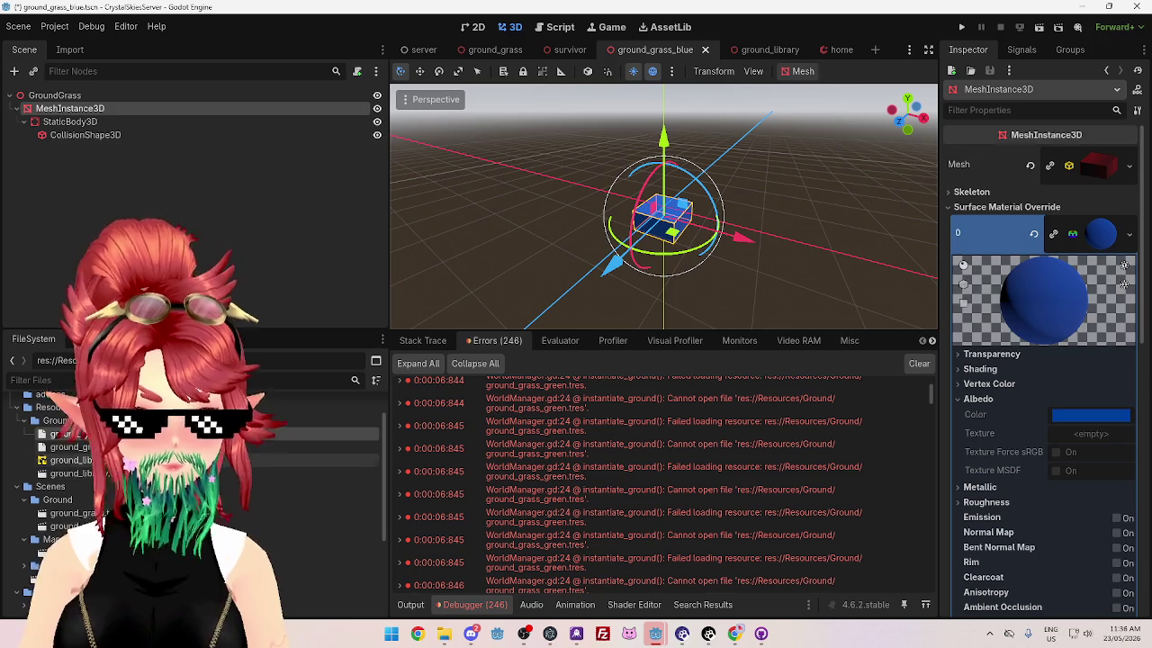
double_click(74, 434)
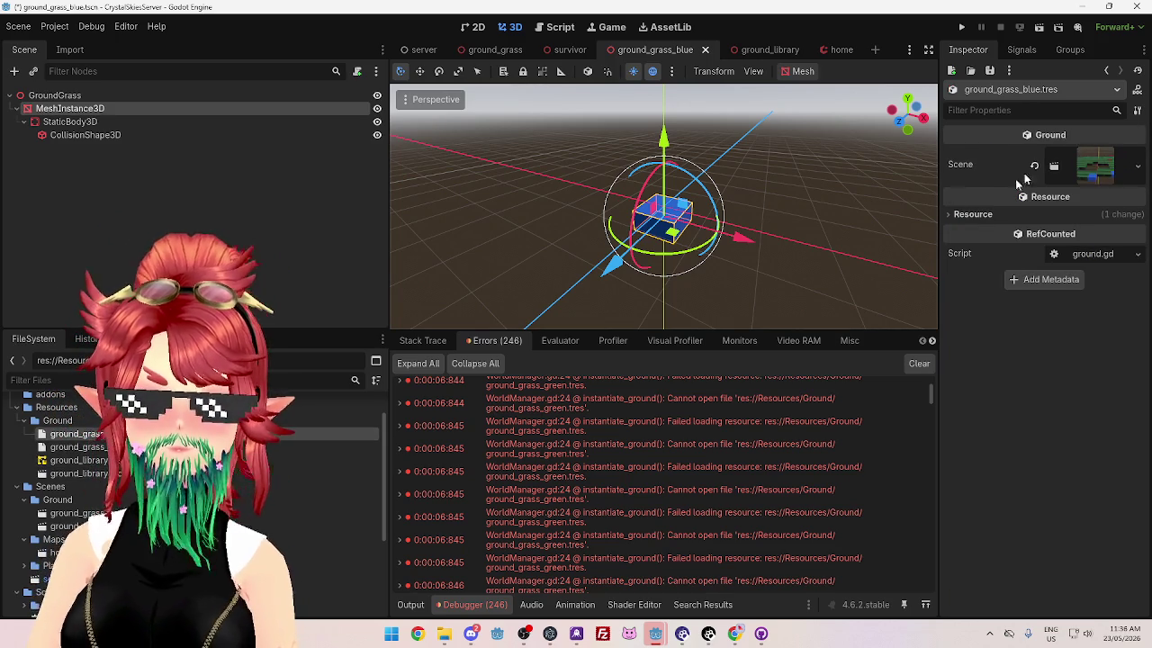
mouse_move(936, 198)
mouse_down()
mouse_move(801, 198)
mouse_move(985, 180)
mouse_move(937, 174)
mouse_up()
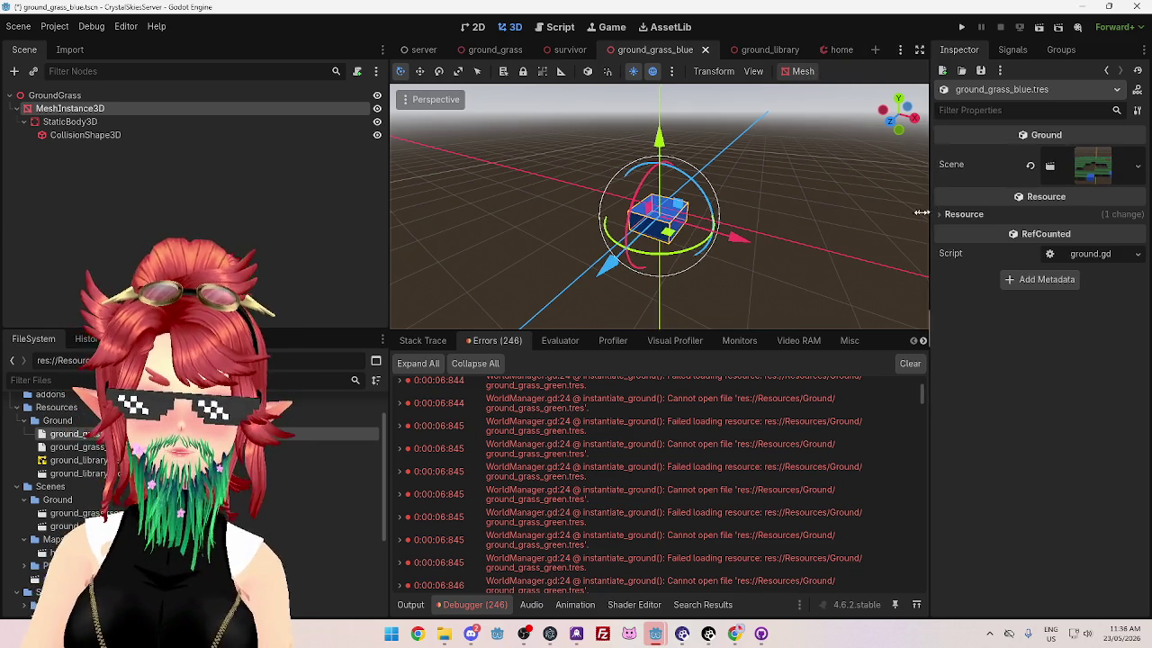
drag(934, 209, 808, 201)
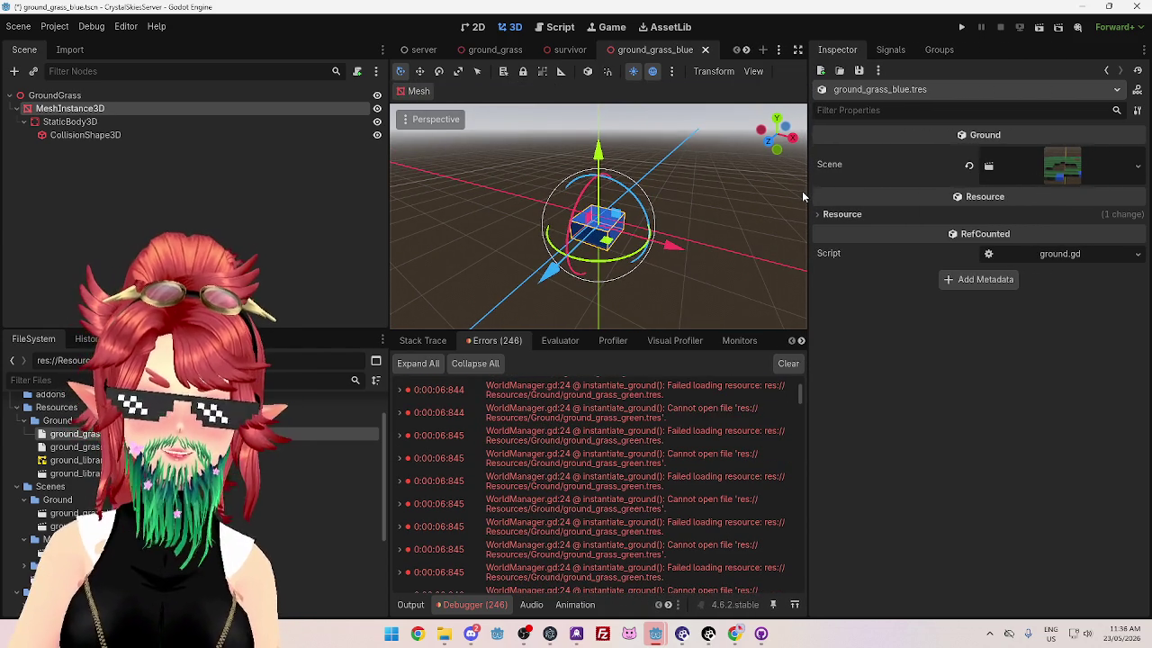
drag(804, 191, 969, 191)
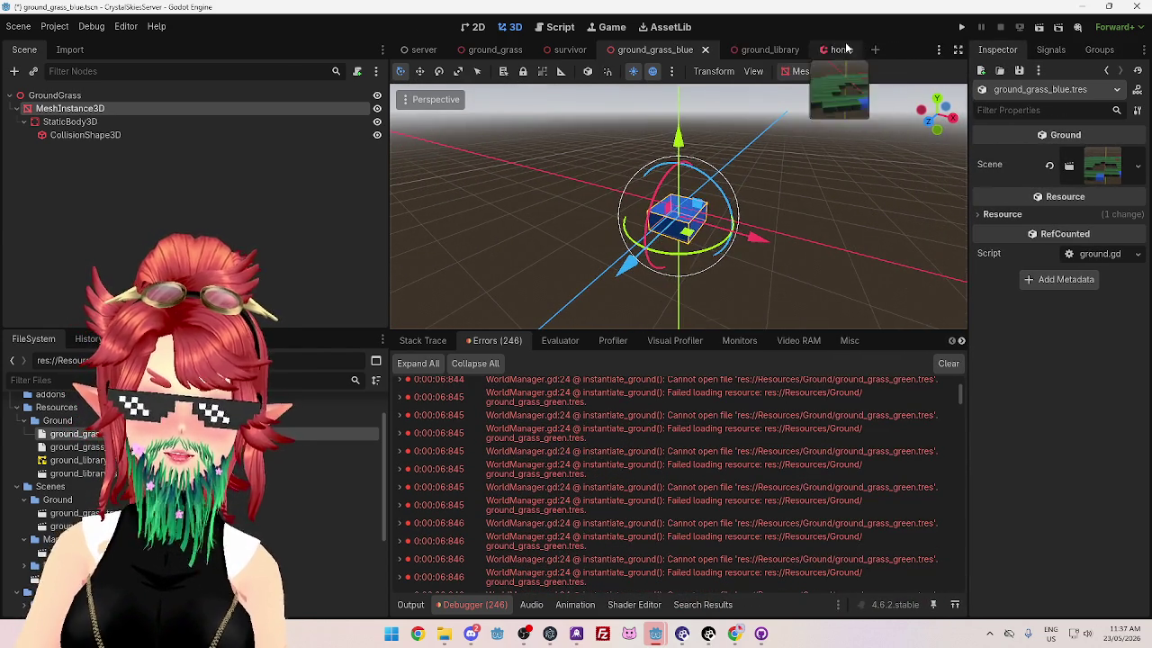
click(846, 50)
click(758, 50)
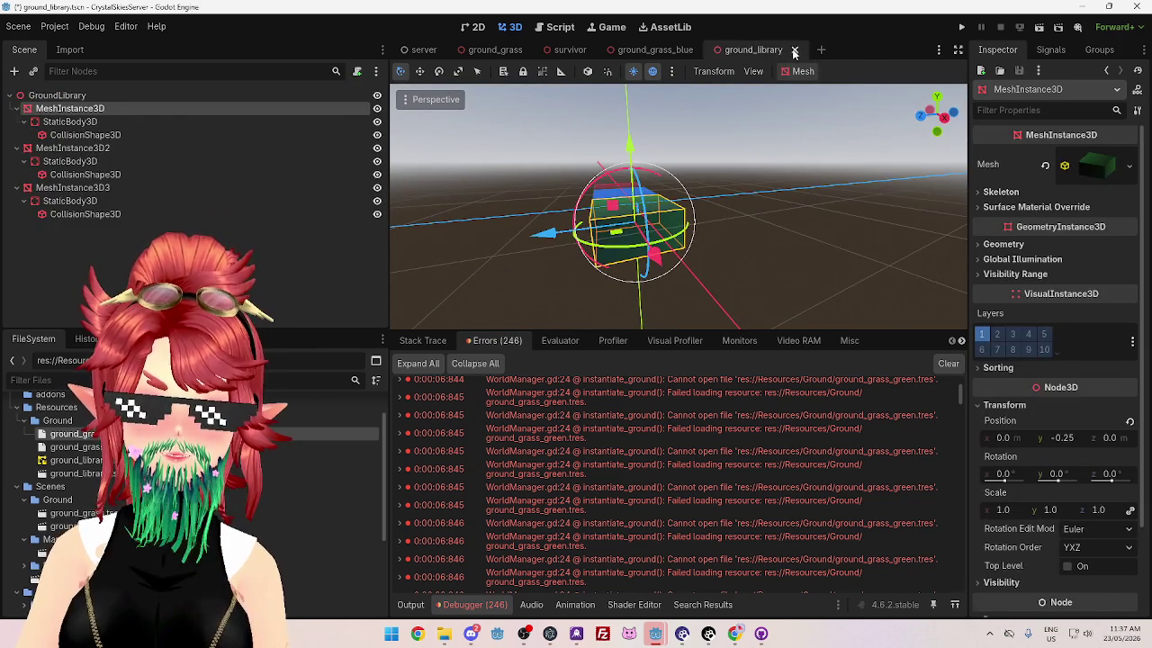
click(795, 50)
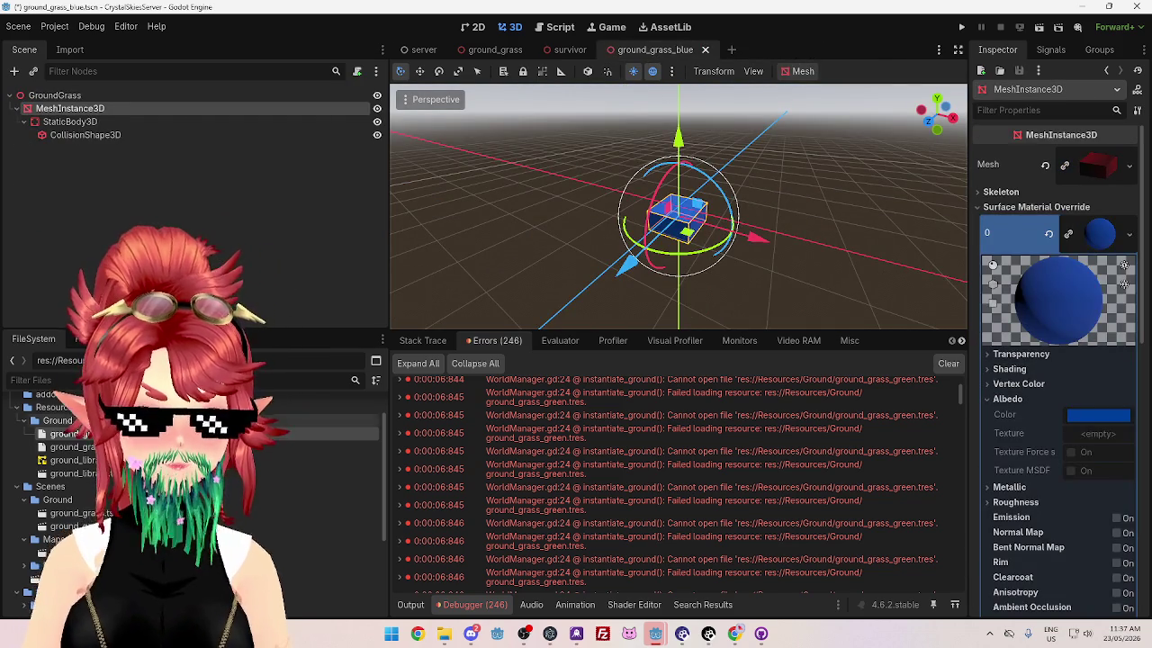
Step: Clear the resource's Scene, save ground_grass_blue.tscn, and assign it as the Scene
click(75, 434)
click(1049, 168)
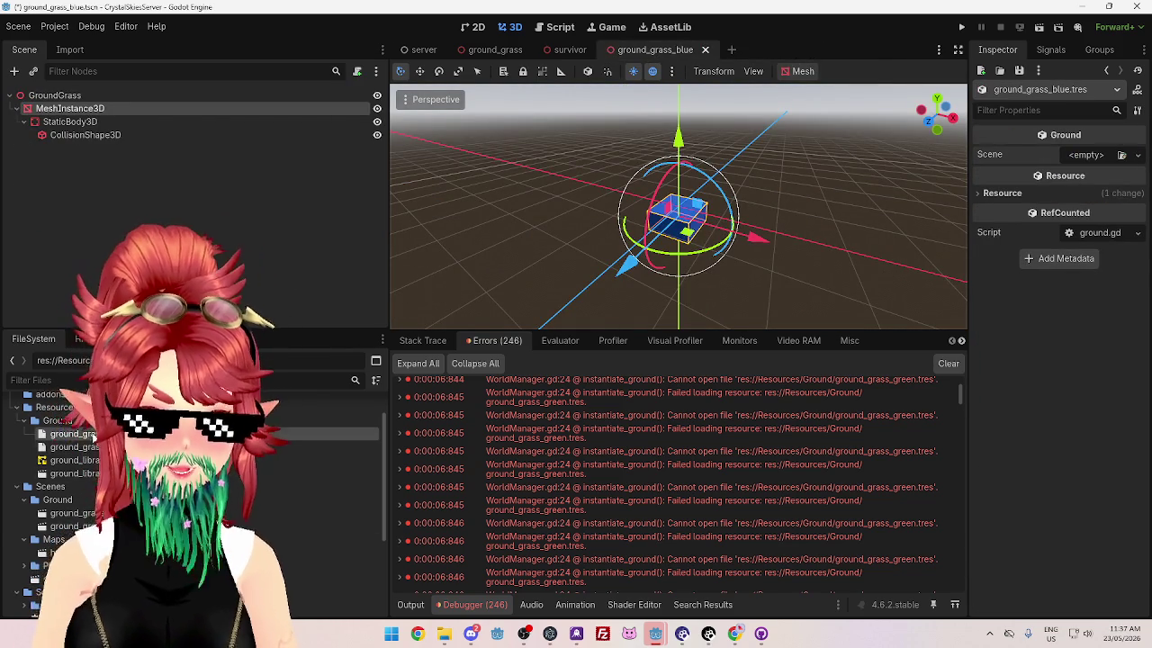
mouse_move(72, 526)
mouse_down()
mouse_move(396, 490)
mouse_move(772, 288)
mouse_move(1091, 158)
mouse_up()
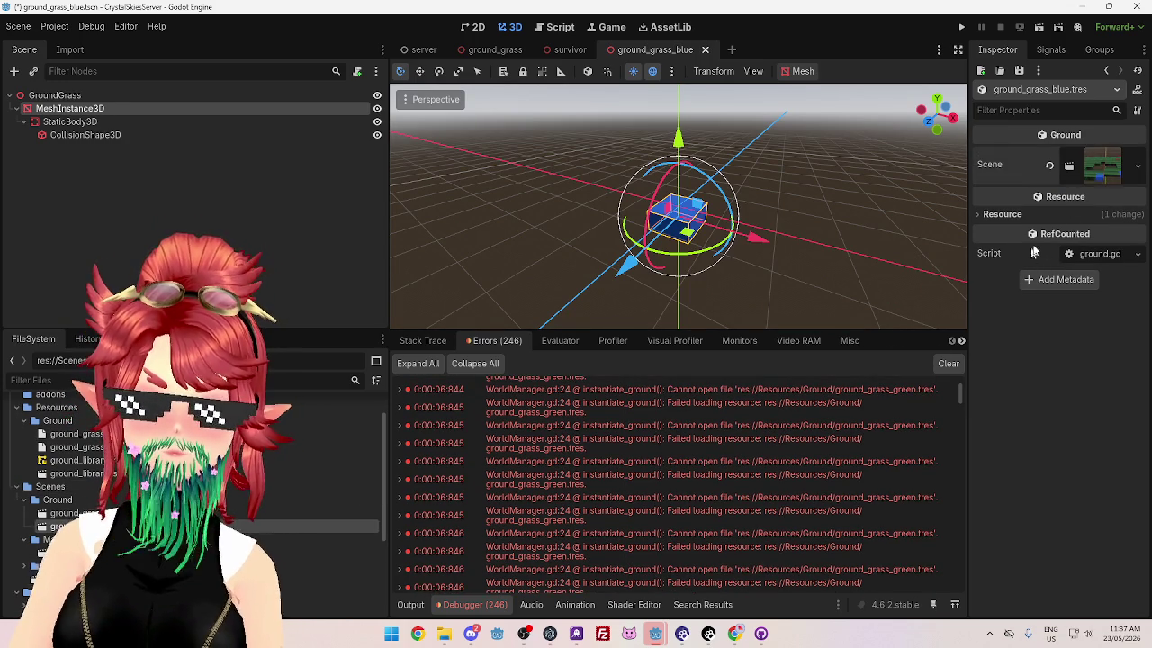
drag(970, 275, 790, 272)
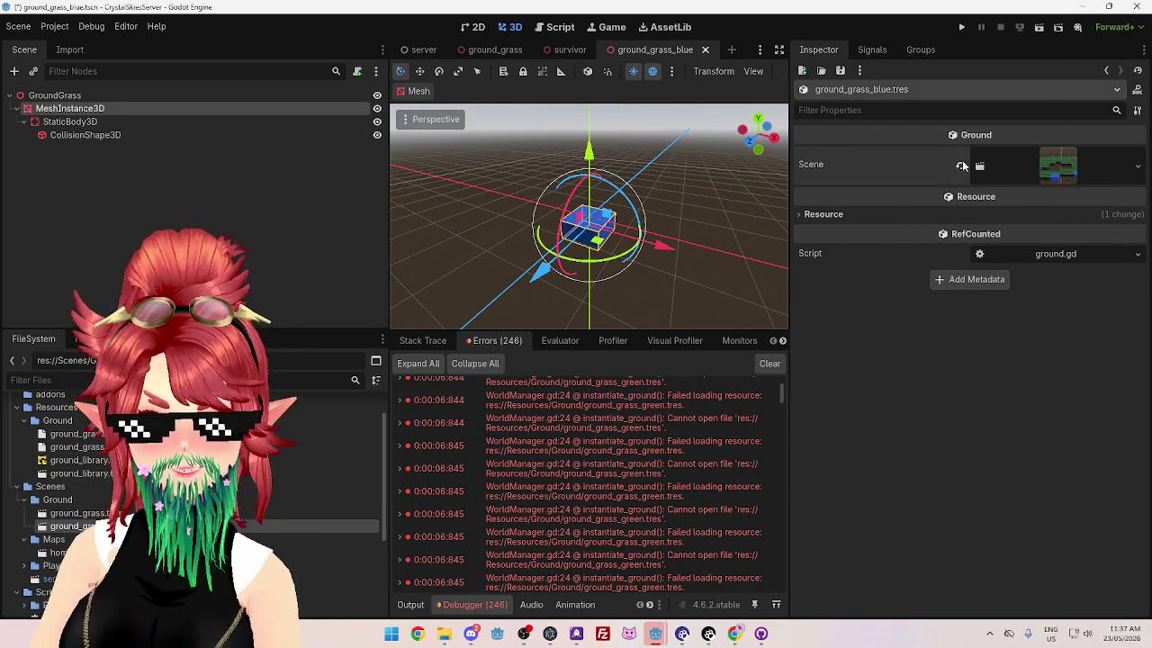
click(959, 165)
click(331, 199)
key(ctrl+s)
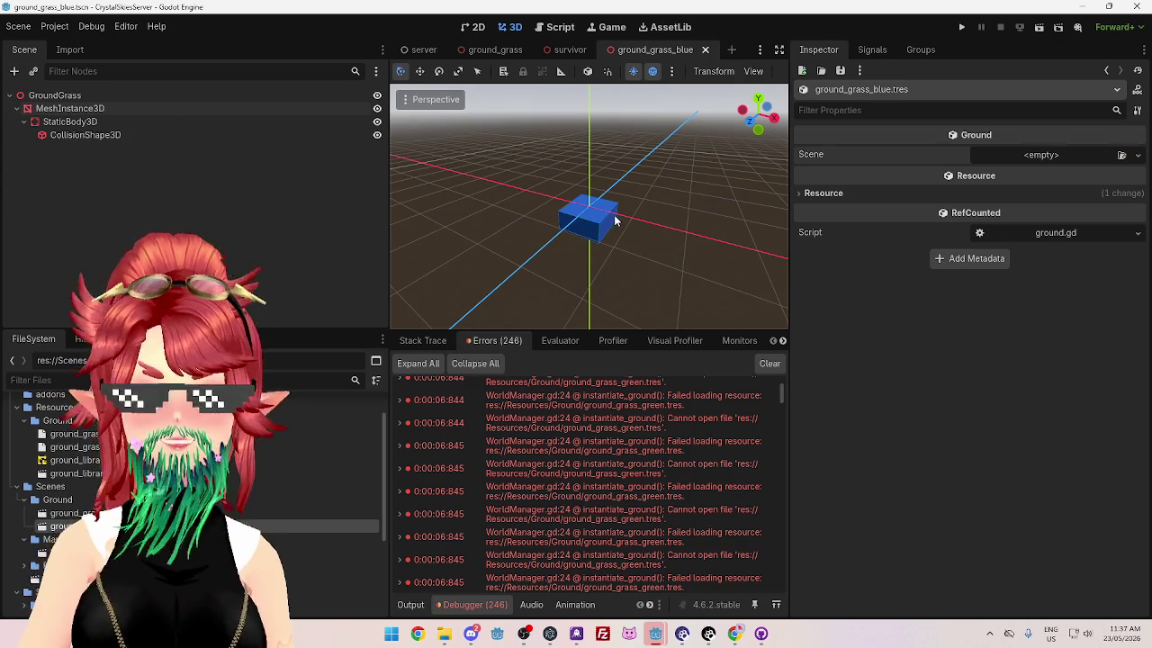
mouse_move(342, 526)
mouse_down()
mouse_move(346, 472)
mouse_move(1049, 160)
mouse_move(1035, 163)
mouse_up()
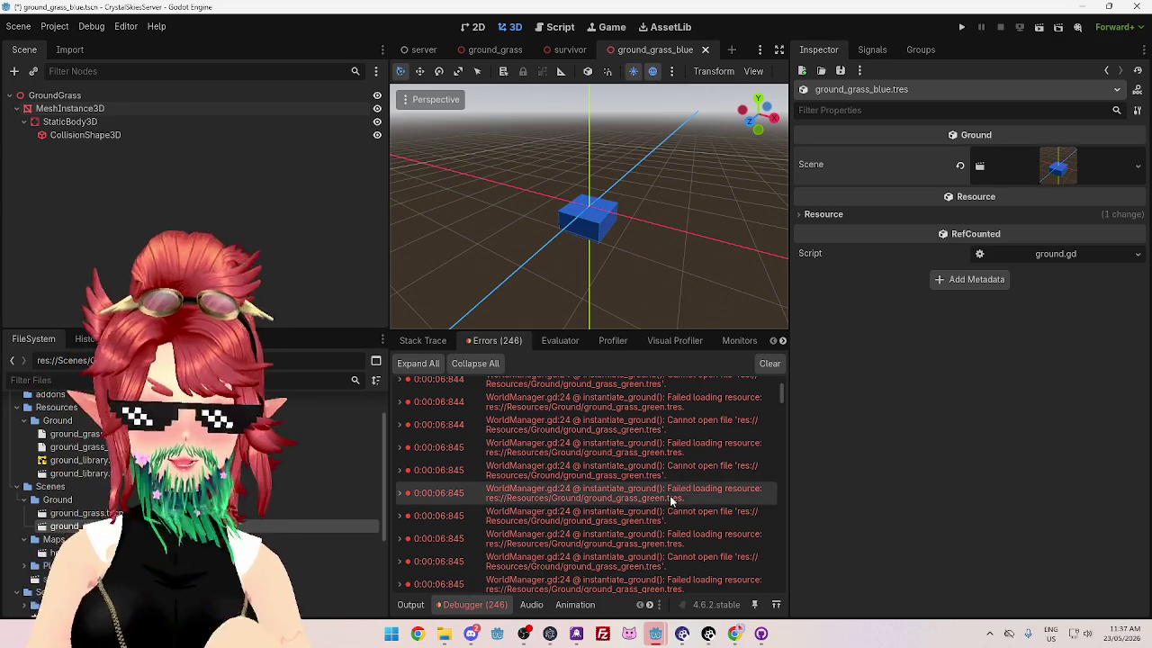
Step: Restart the client's debug session, then run the server game from its editor window
mouse_move(657, 507)
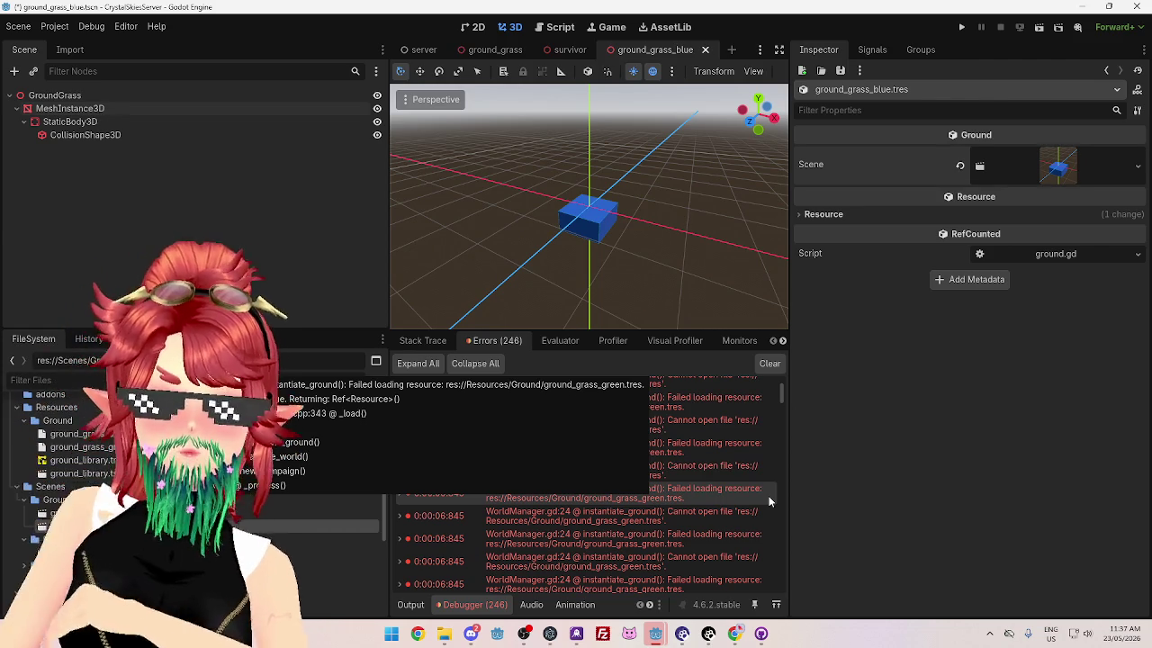
mouse_move(655, 634)
click(682, 605)
click(963, 27)
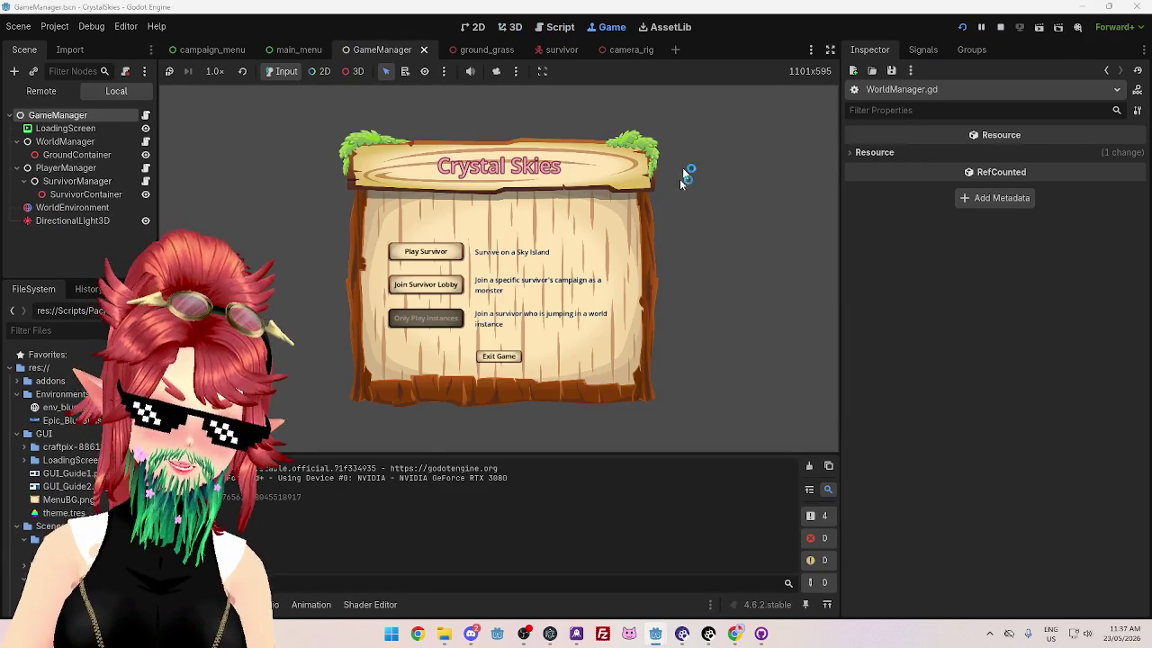
mouse_move(651, 635)
click(708, 569)
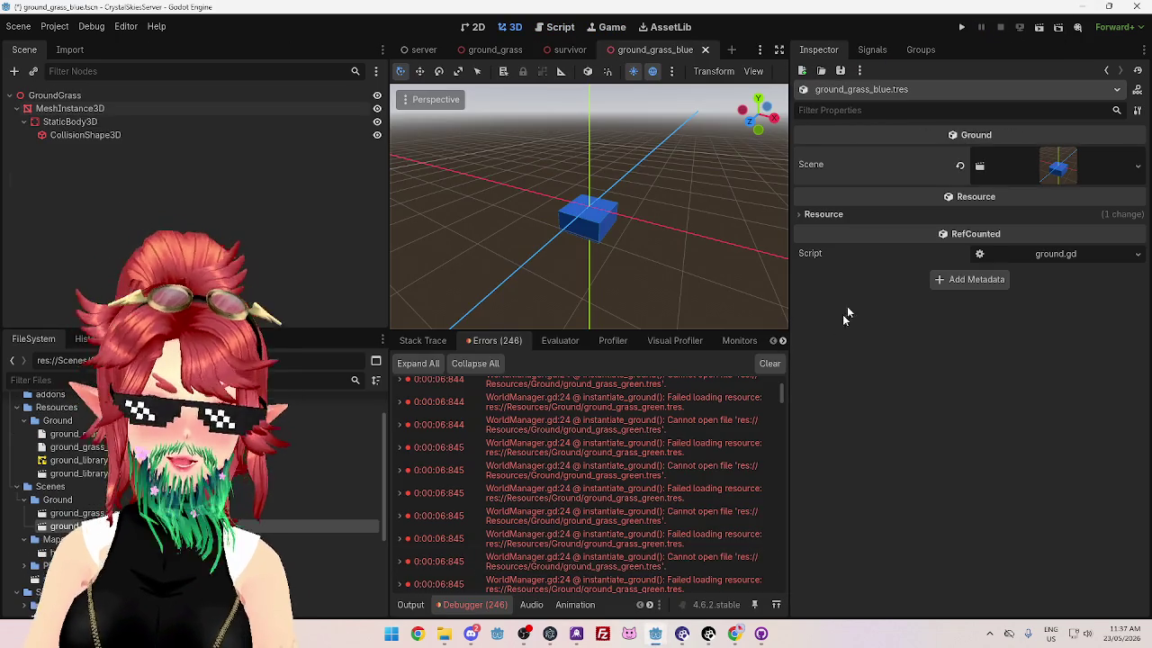
click(962, 27)
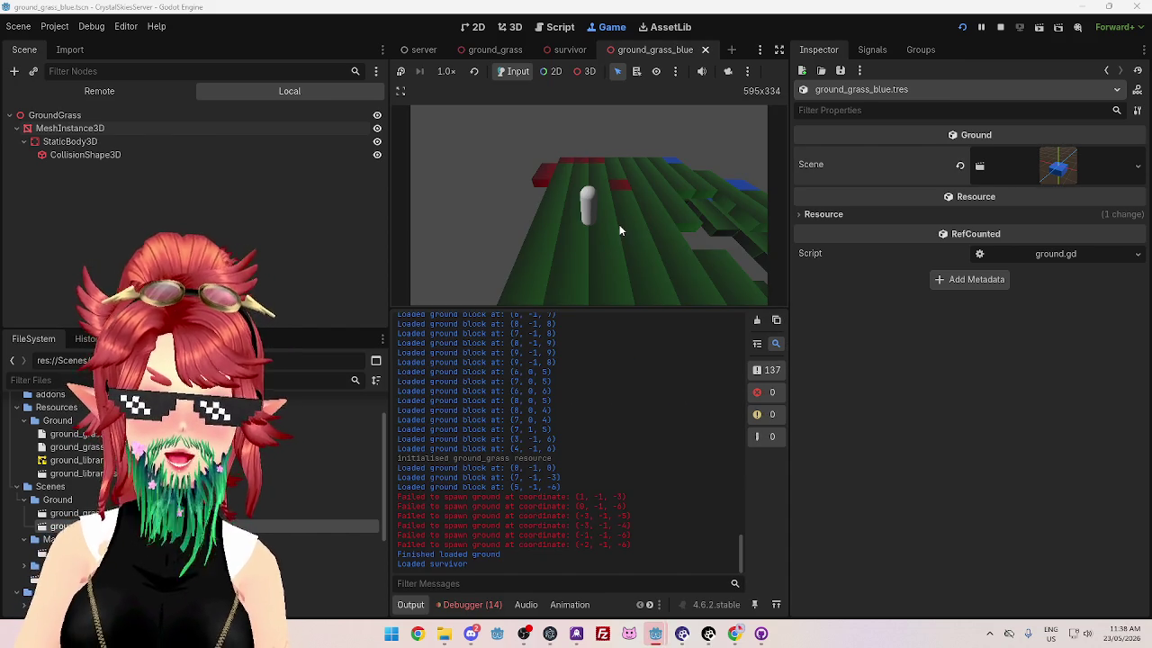
Step: Enlarge the game view, select the remote Home grid map, and toggle its visibility repeatedly
drag(789, 320, 975, 321)
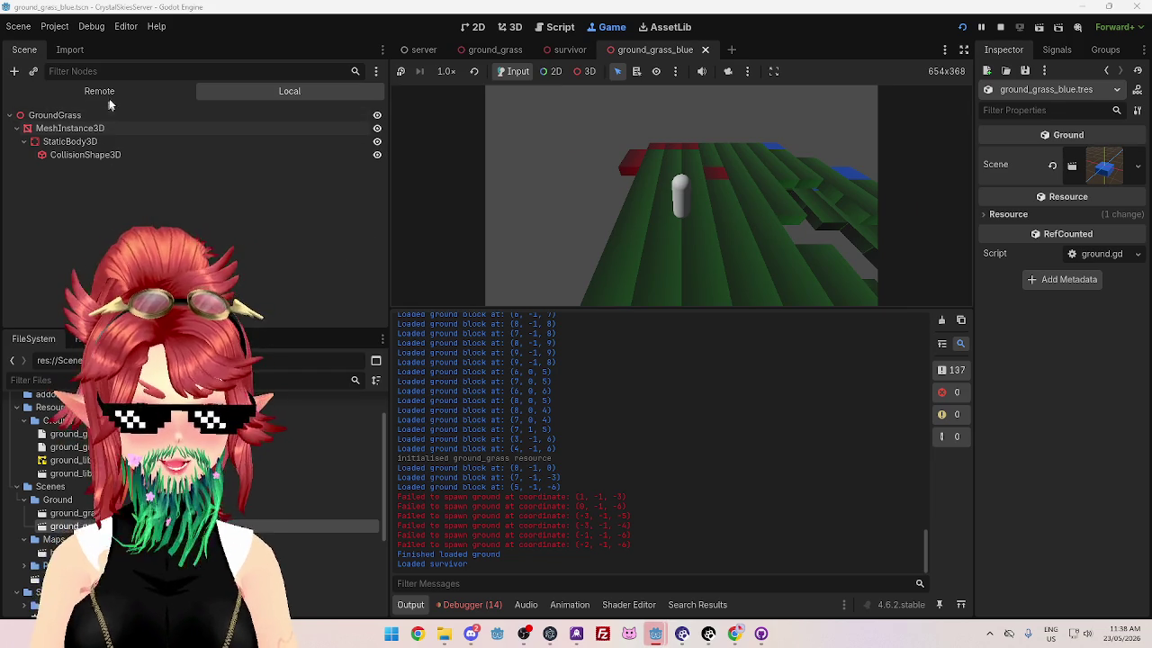
click(103, 93)
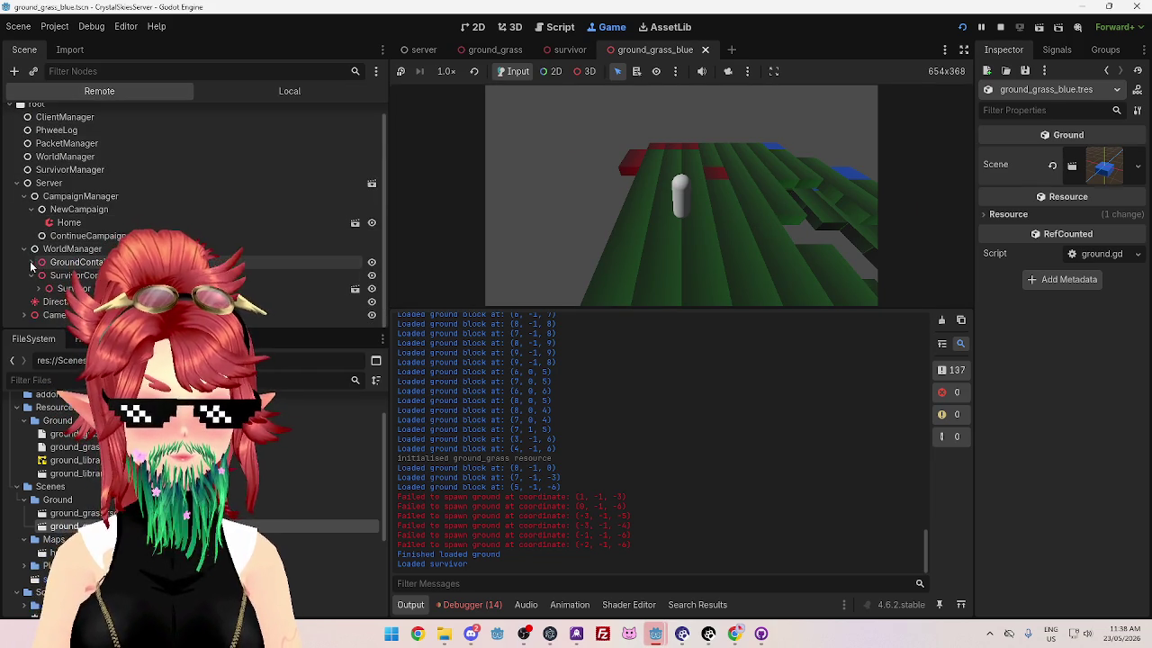
click(260, 225)
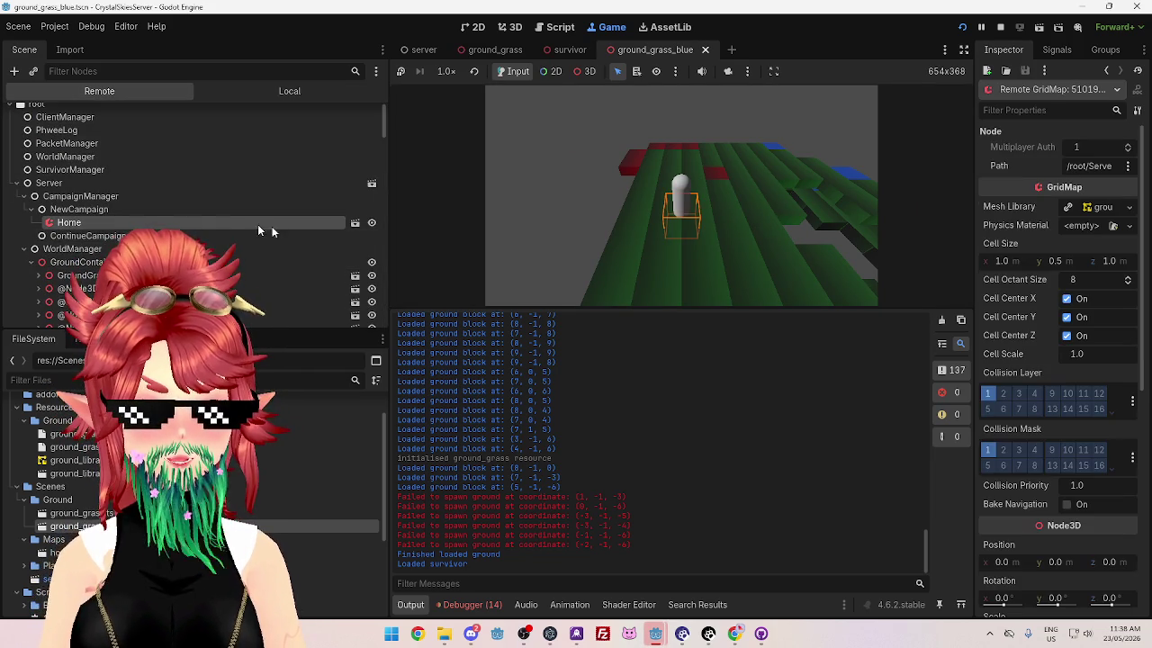
click(373, 223)
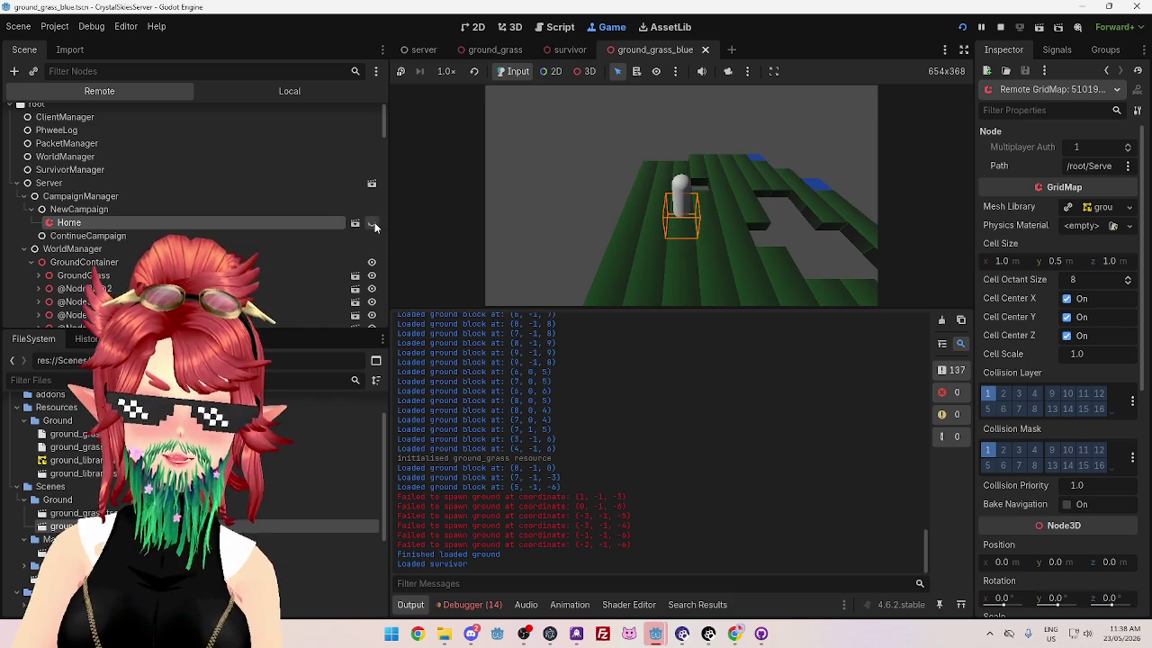
click(373, 223)
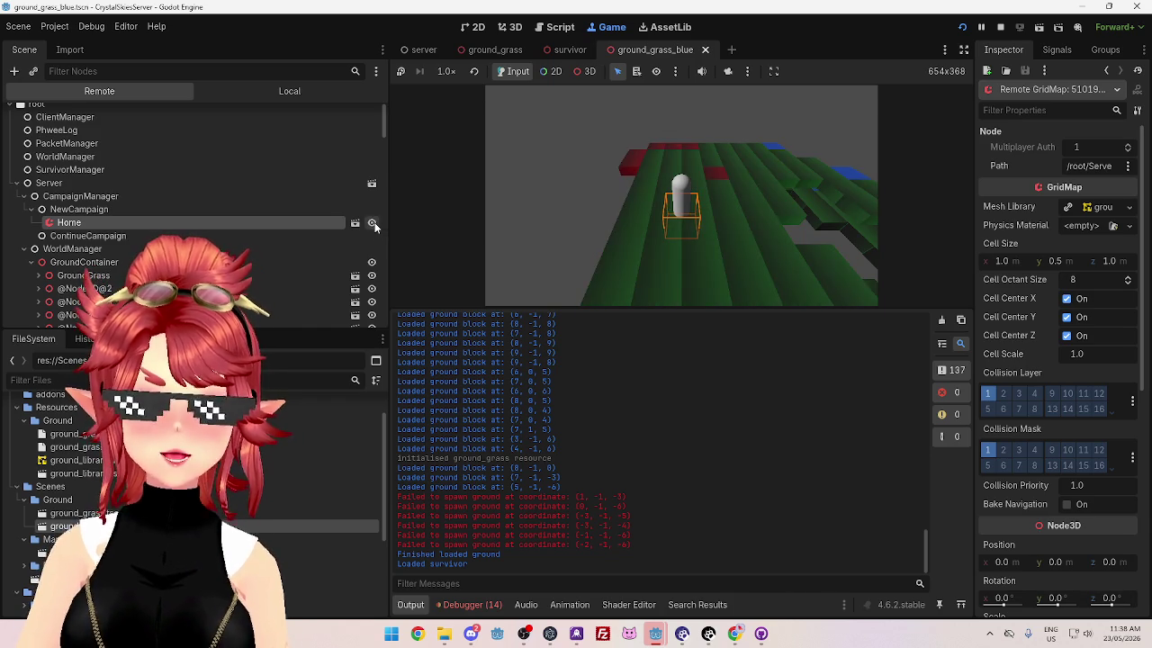
click(373, 223)
click(373, 223)
click(373, 224)
click(373, 223)
click(373, 223)
click(373, 223)
click(373, 223)
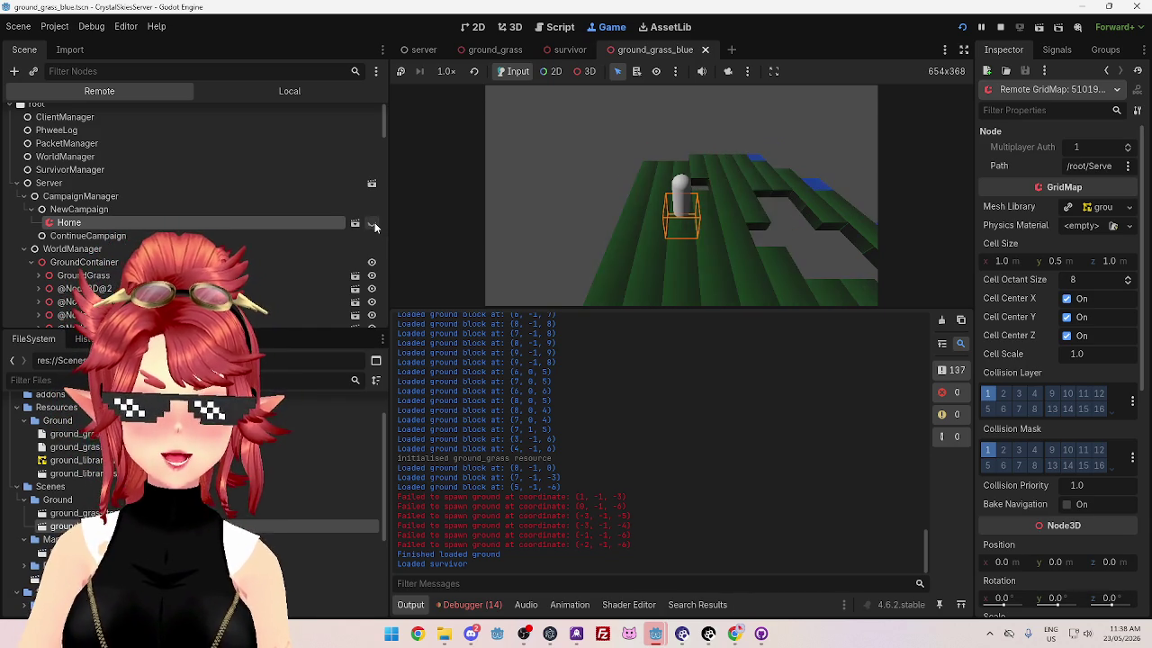
click(372, 223)
click(373, 223)
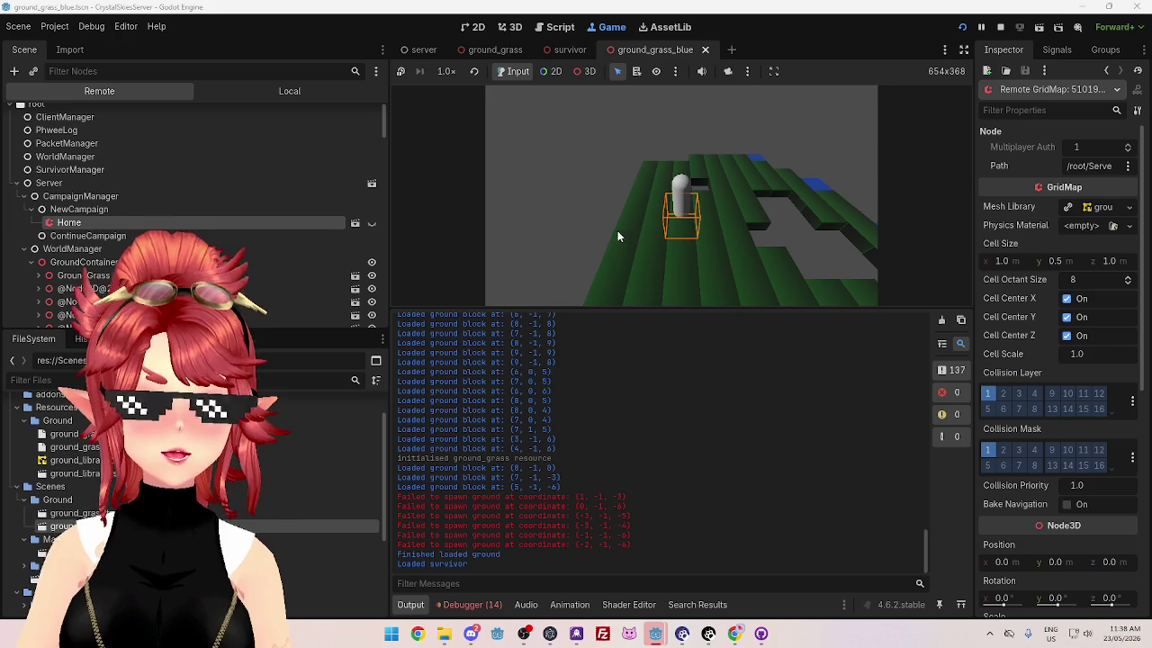
Step: Override the game camera in 3D, orbit to a low side view, and leave Home hidden
click(728, 72)
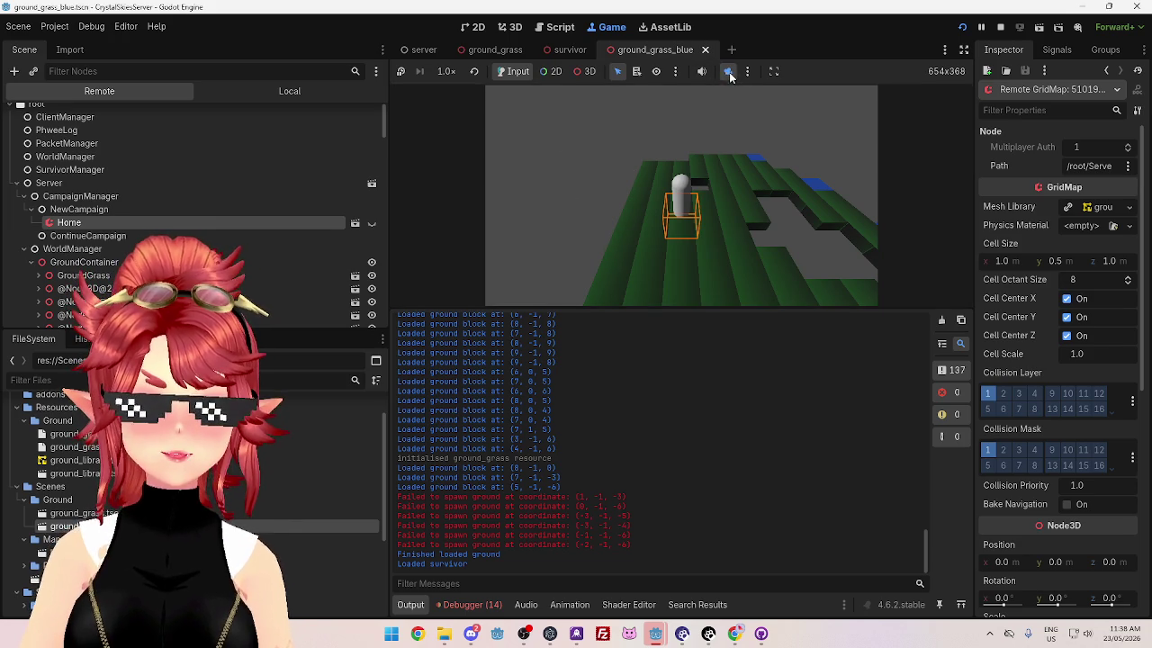
click(585, 72)
mouse_move(589, 234)
mouse_down()
mouse_move(636, 118)
mouse_move(636, 321)
mouse_move(630, 262)
mouse_move(660, 230)
mouse_move(682, 231)
mouse_move(386, 221)
mouse_move(640, 210)
mouse_move(678, 230)
mouse_move(725, 231)
mouse_move(628, 216)
mouse_move(752, 216)
mouse_move(659, 240)
mouse_move(659, 213)
mouse_move(621, 223)
mouse_up()
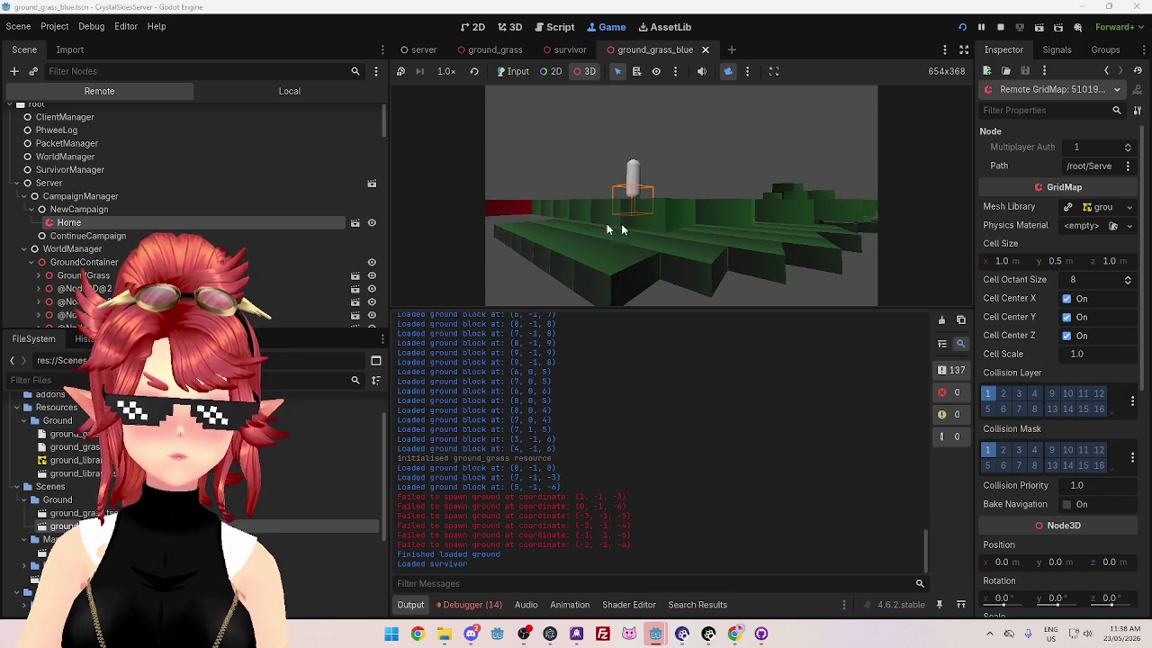
click(371, 224)
click(371, 224)
click(371, 224)
click(371, 226)
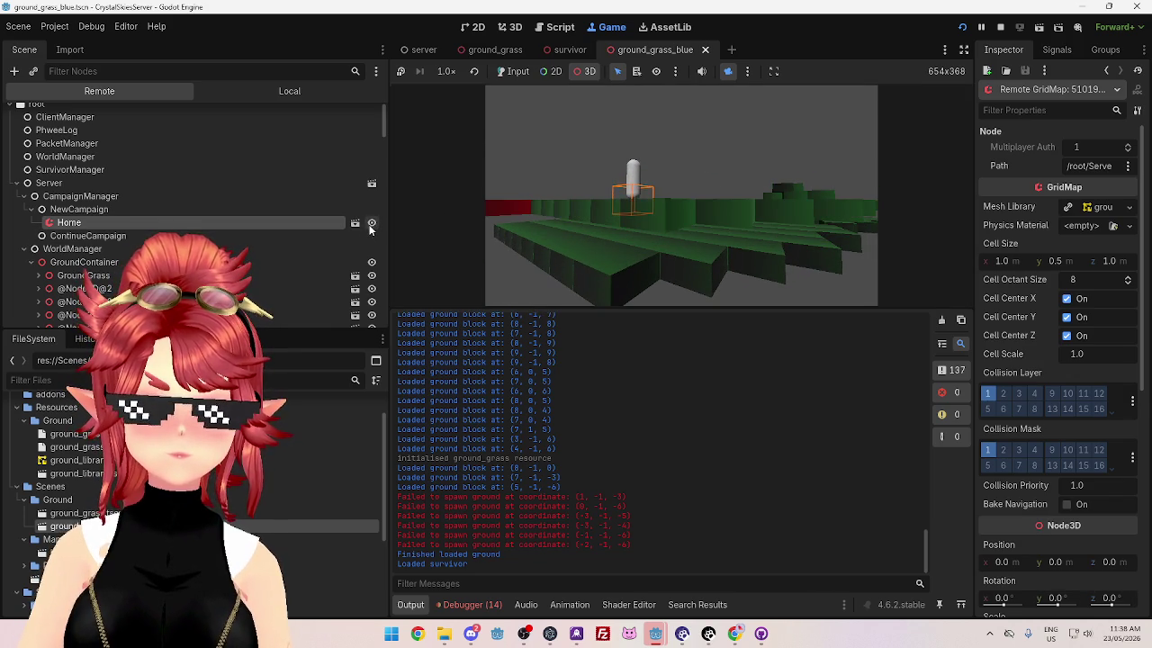
click(371, 228)
click(371, 229)
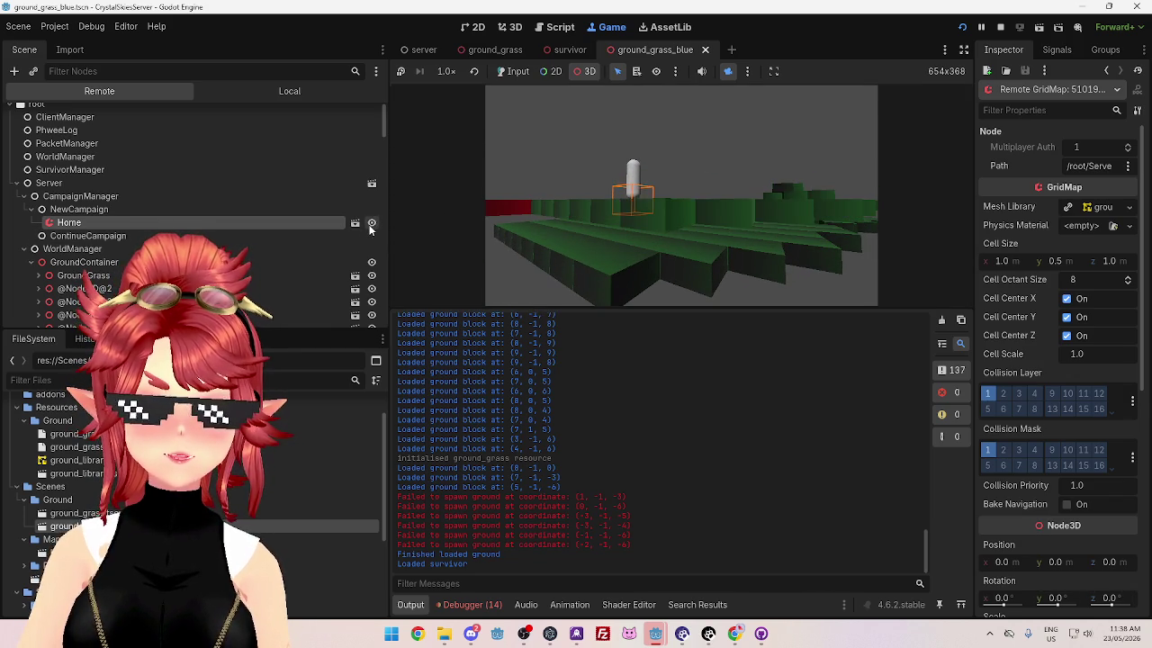
click(370, 229)
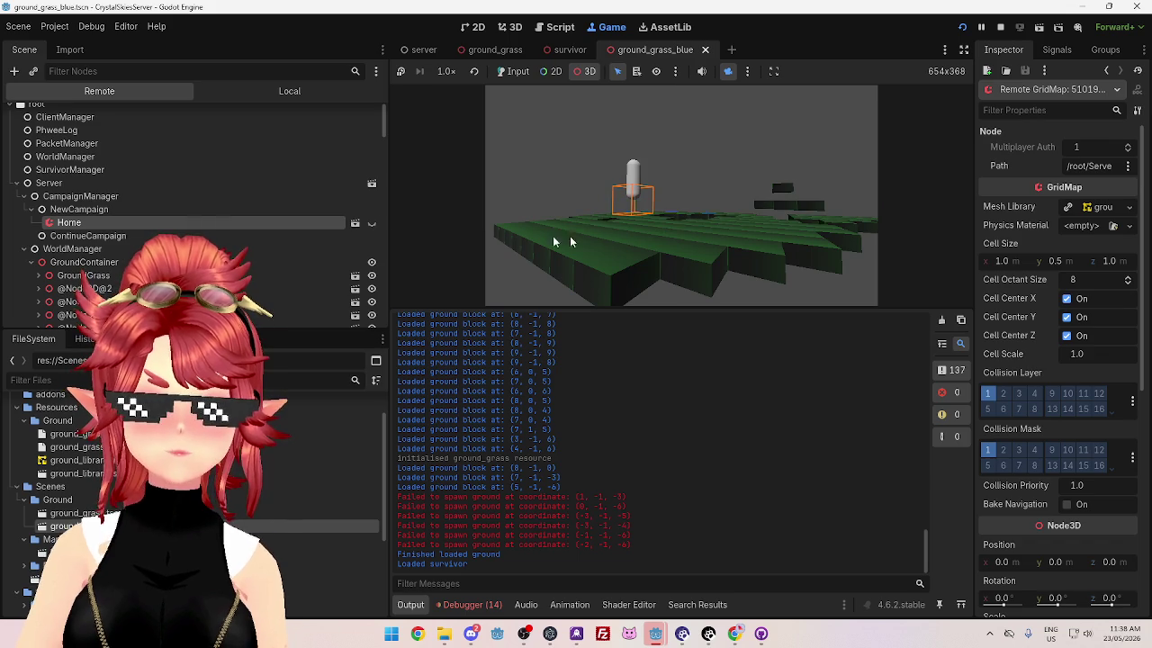
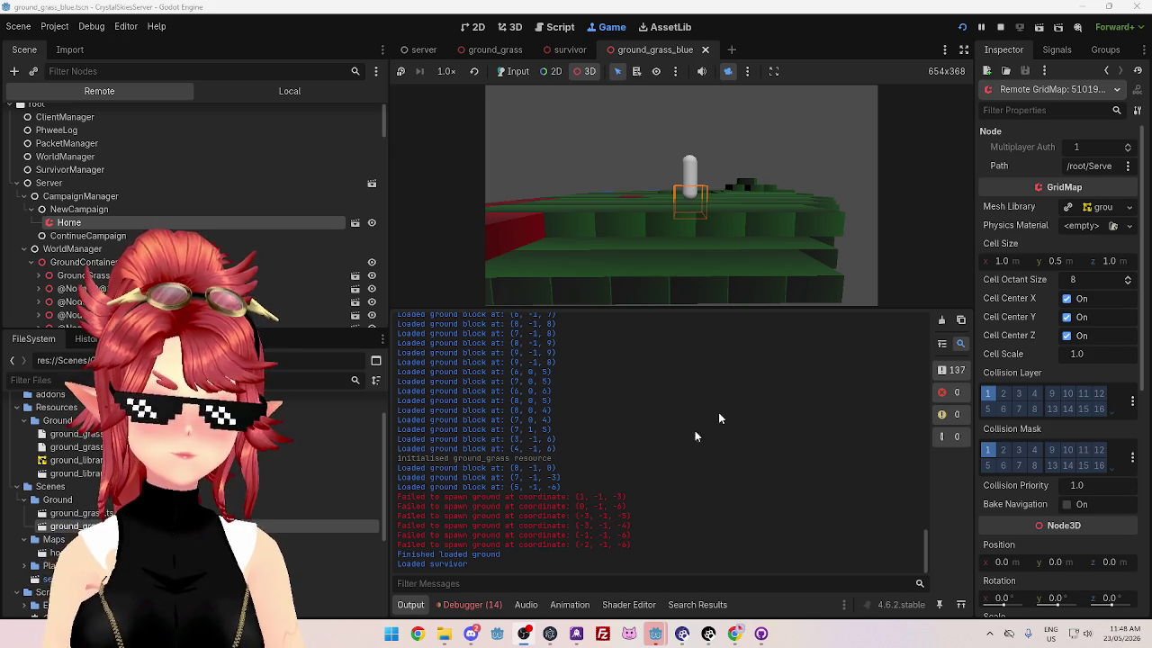
Step: Stop the running game and open WorldManager.gd with an enlarged code view
click(1001, 28)
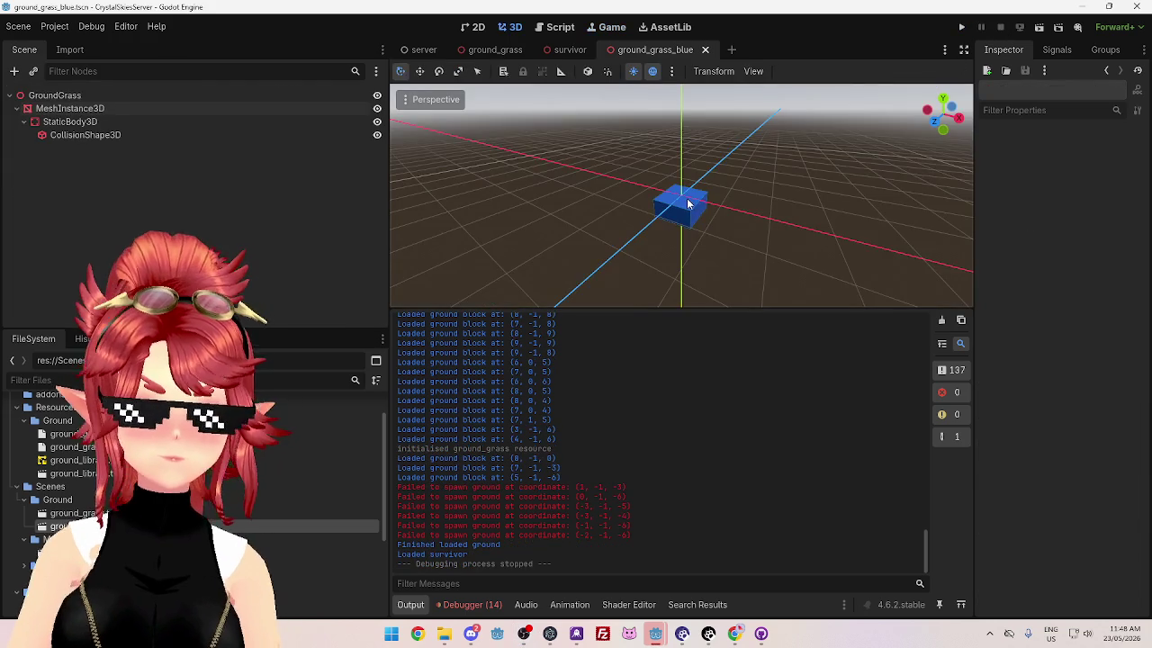
click(567, 28)
scroll(716, 164, down, 2)
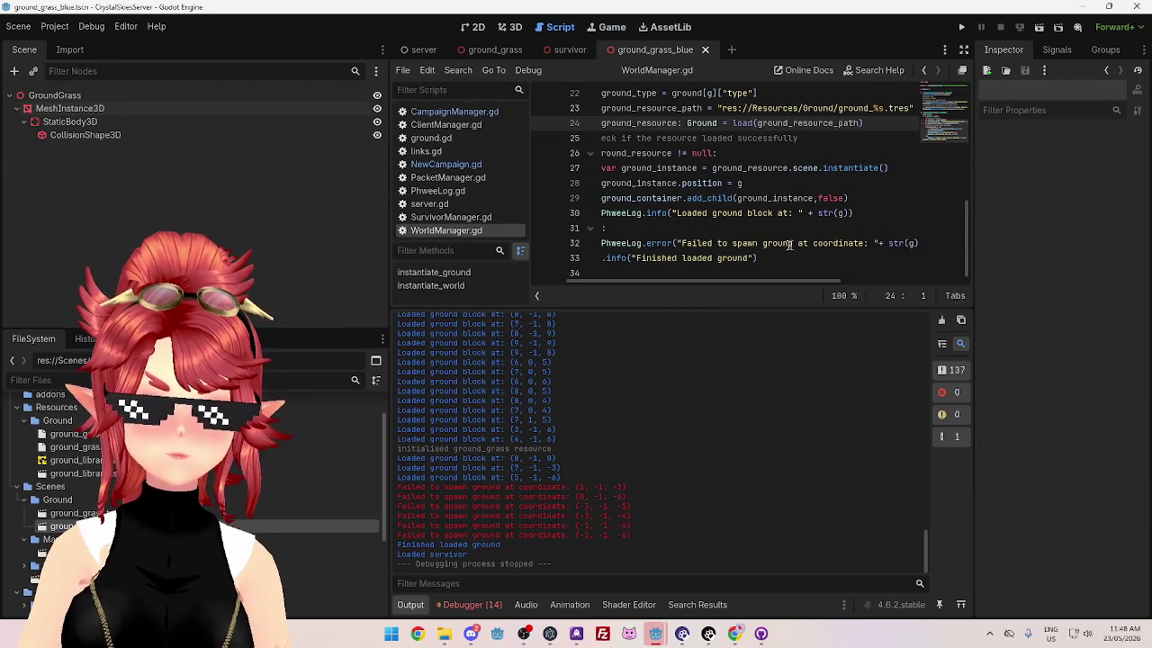
drag(817, 308, 812, 358)
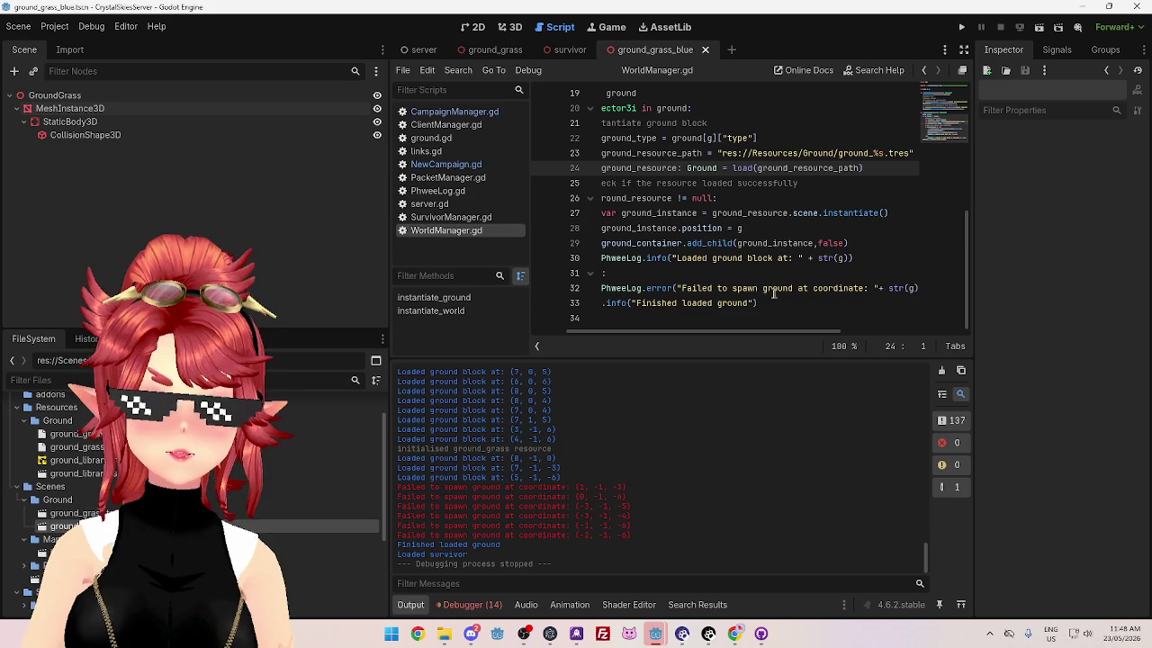
scroll(792, 336, right, 3)
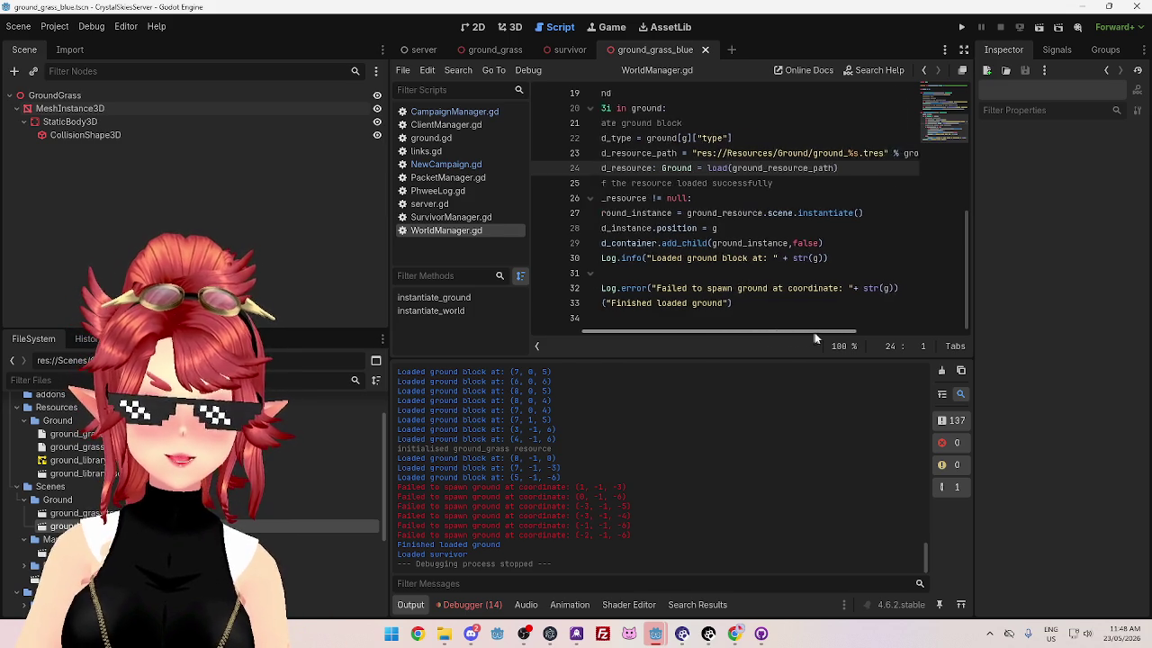
mouse_move(793, 334)
mouse_down()
mouse_move(759, 331)
mouse_move(894, 335)
mouse_move(723, 319)
mouse_move(788, 326)
mouse_move(752, 328)
mouse_up()
Step: On line 32, replace 'ground' in the spawn-failure string with " "+ground_type+" "
double_click(682, 137)
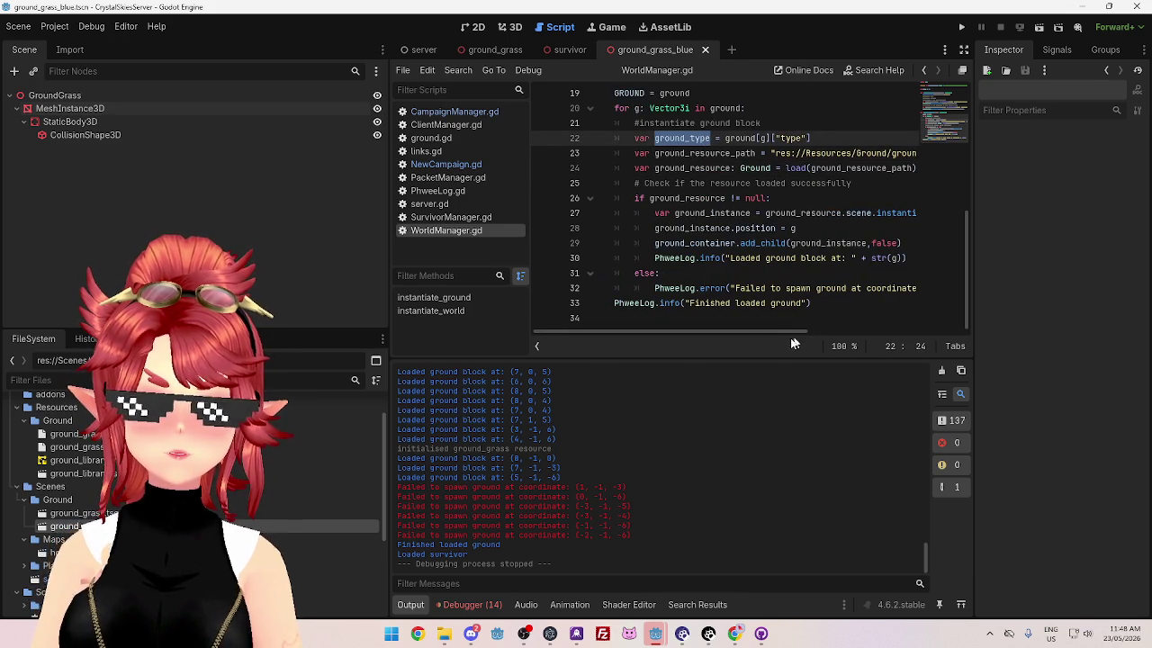
drag(758, 330, 797, 329)
click(798, 290)
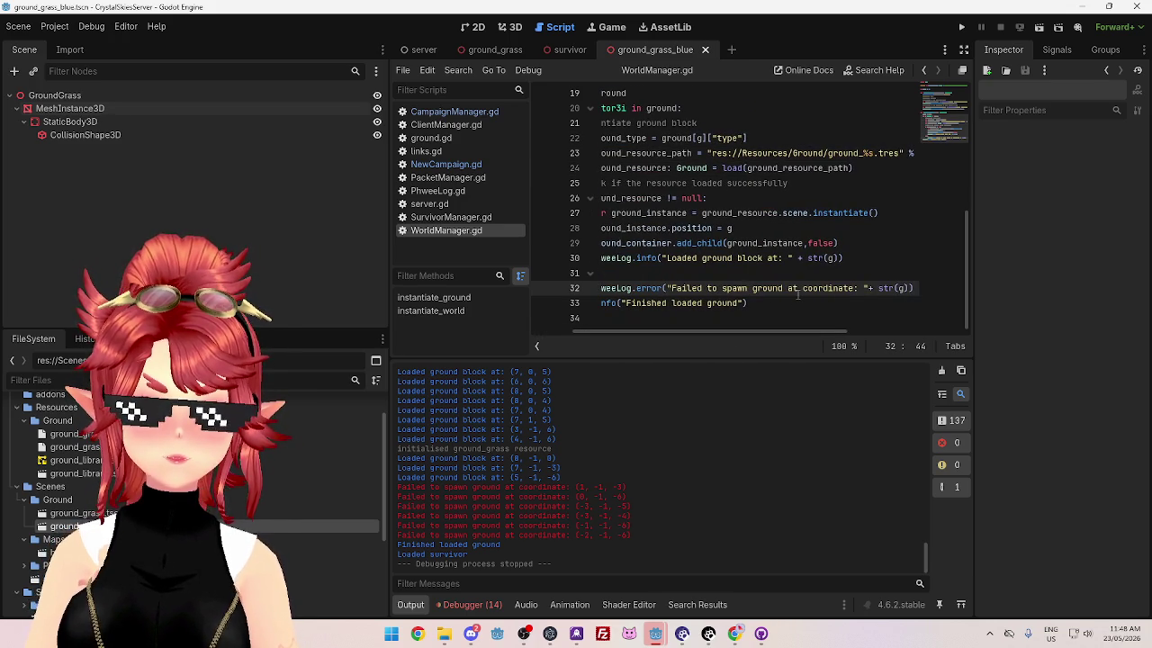
key(Right)
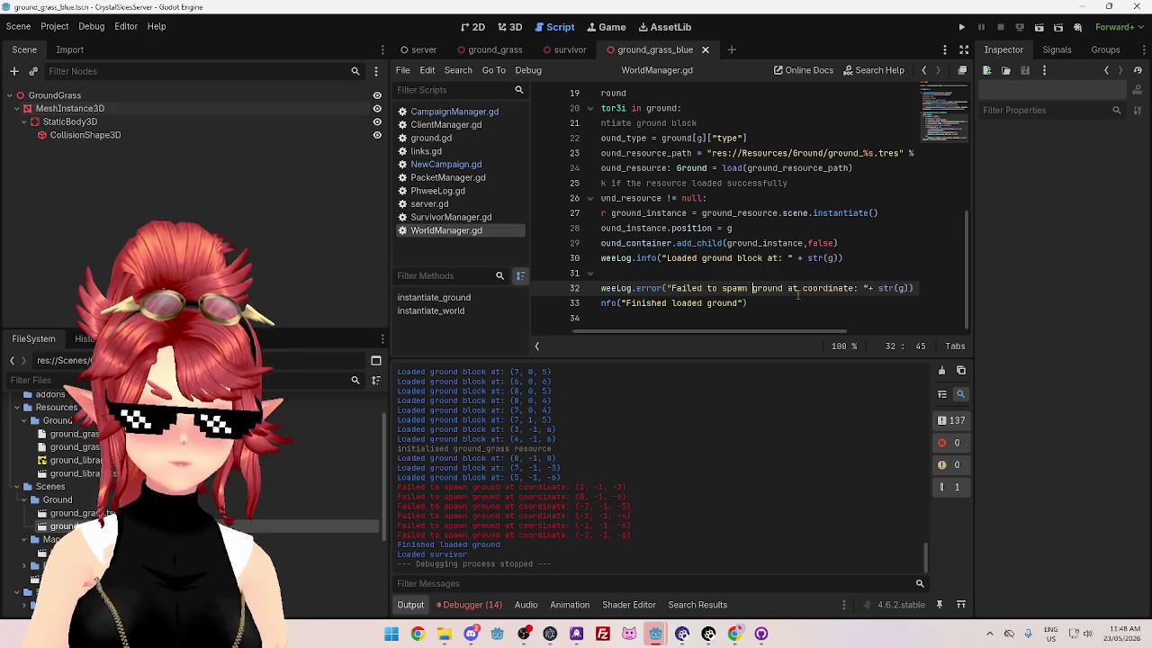
key(Delete)
key(Delete)
key(Delete)
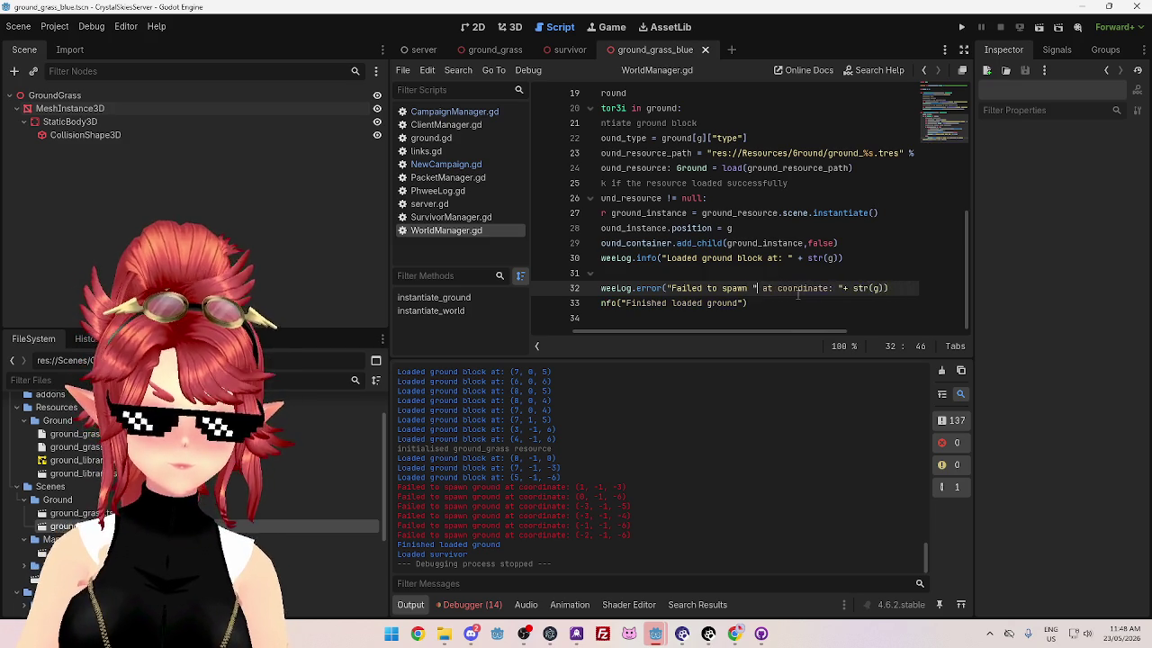
text("")
key(BackSpace)
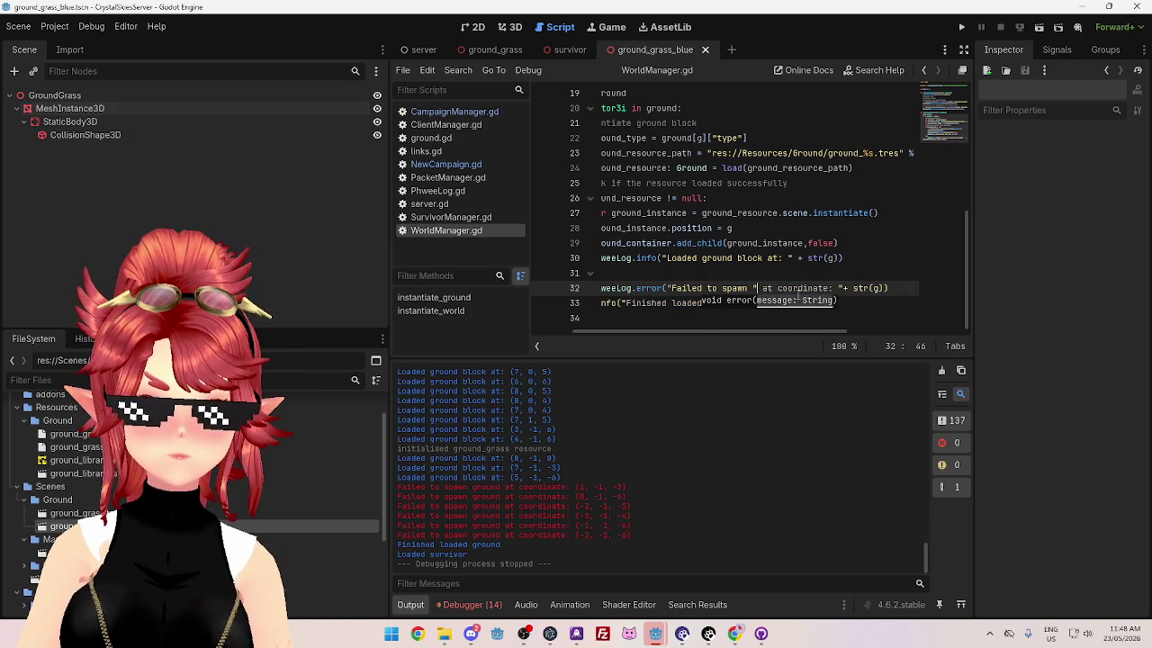
text(")
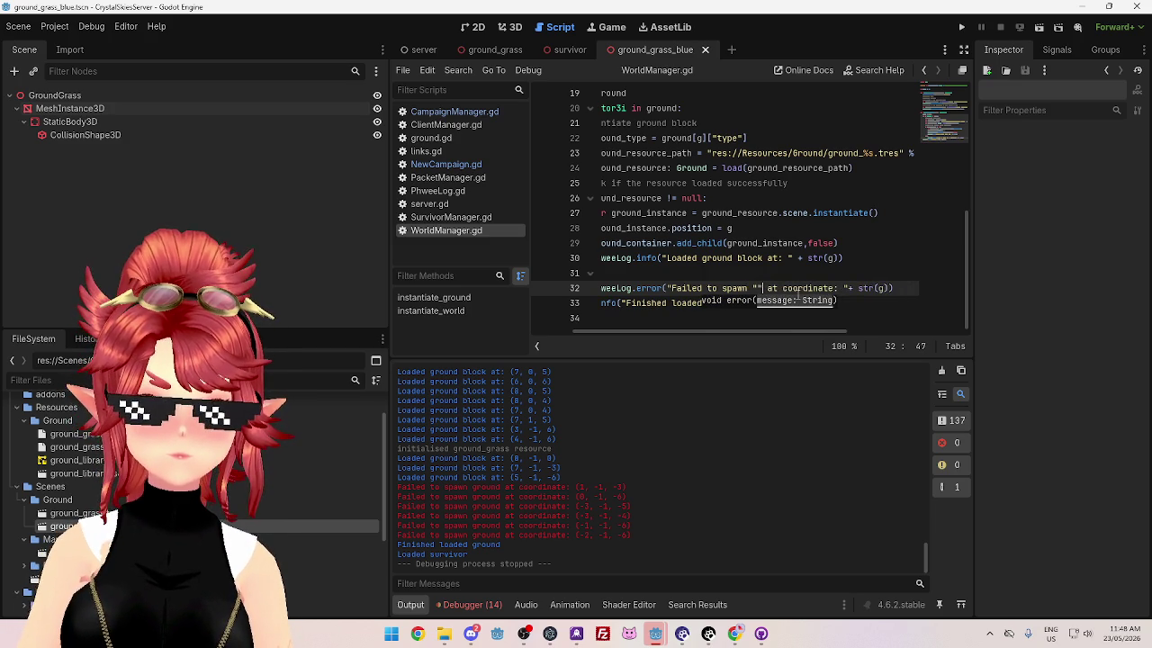
text(+ground_type+)
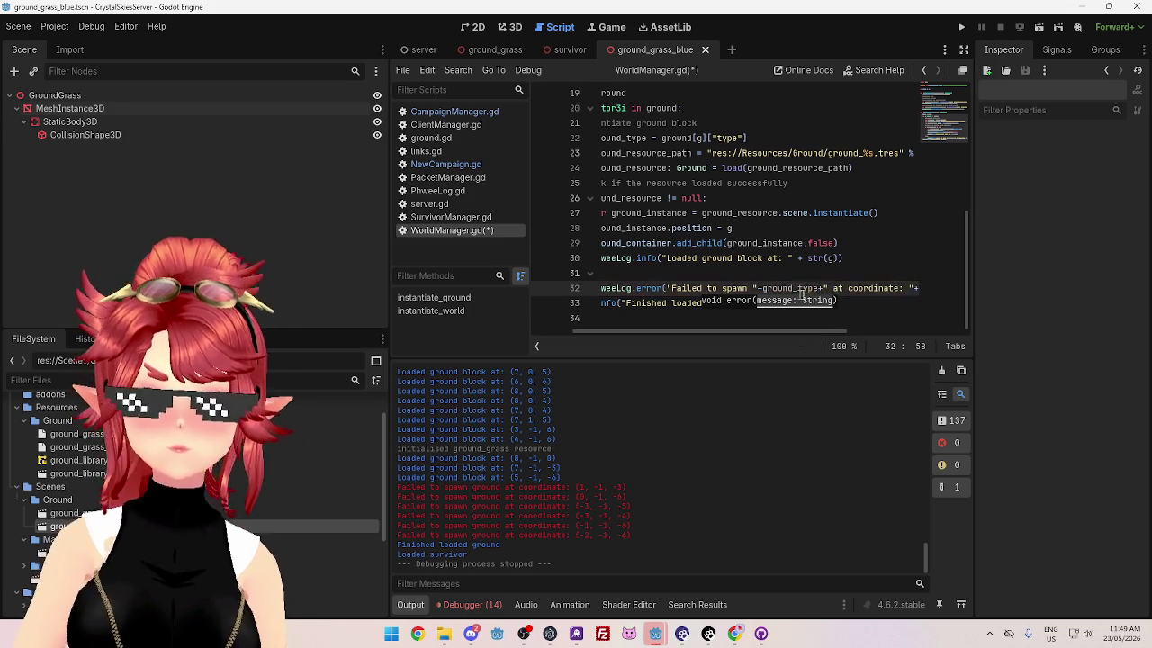
scroll(822, 331, left, 3)
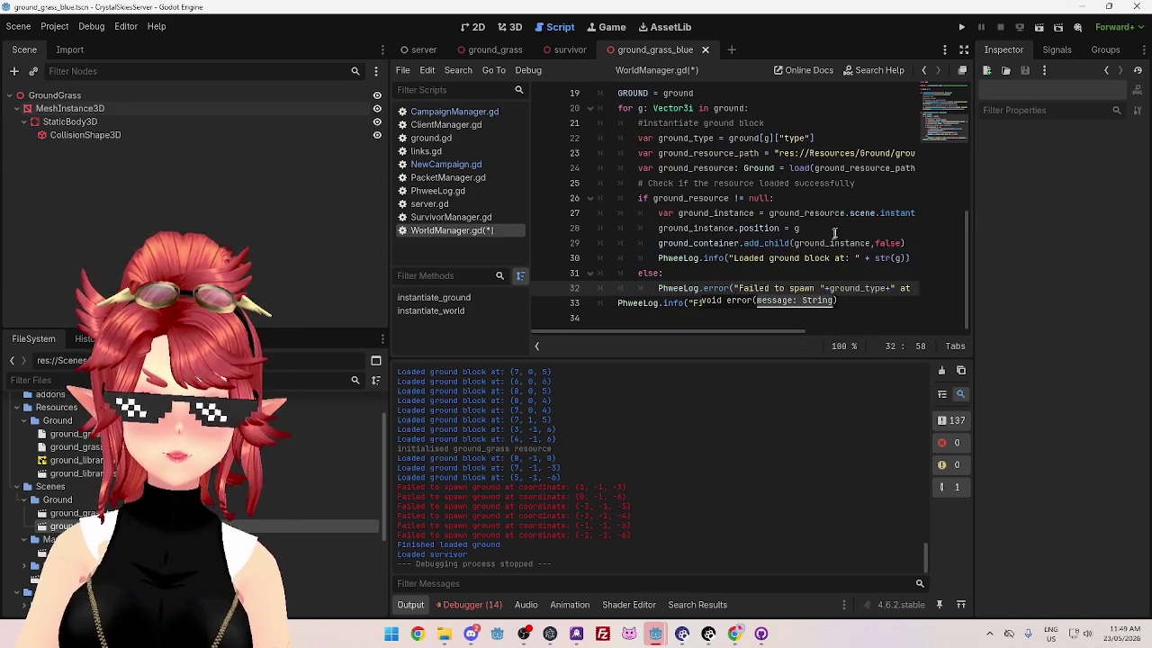
mouse_move(655, 634)
click(580, 576)
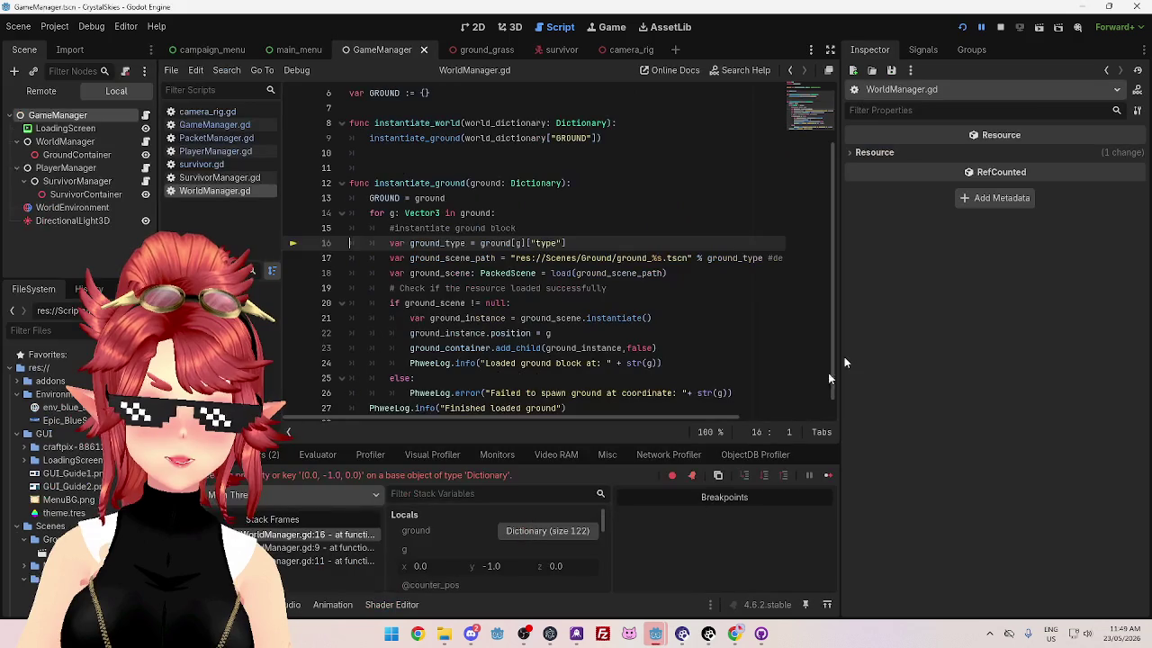
Step: Restart the game in both editor windows, then stop it once the log names grass_red failing
click(1000, 27)
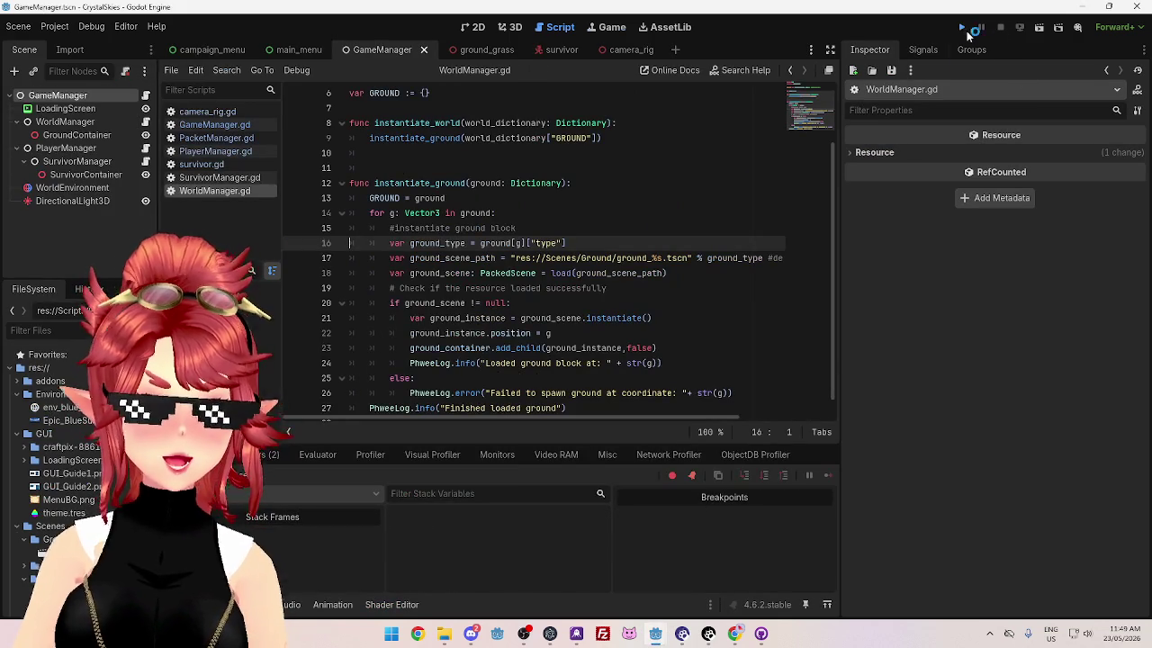
click(964, 28)
mouse_move(659, 636)
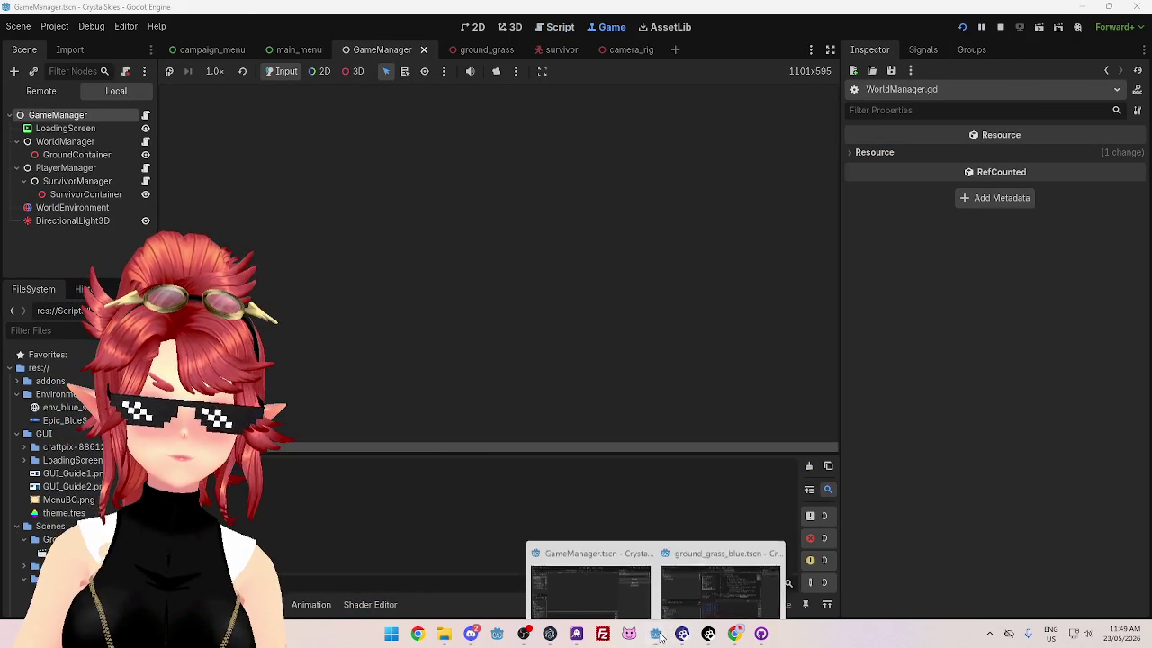
click(720, 596)
click(962, 27)
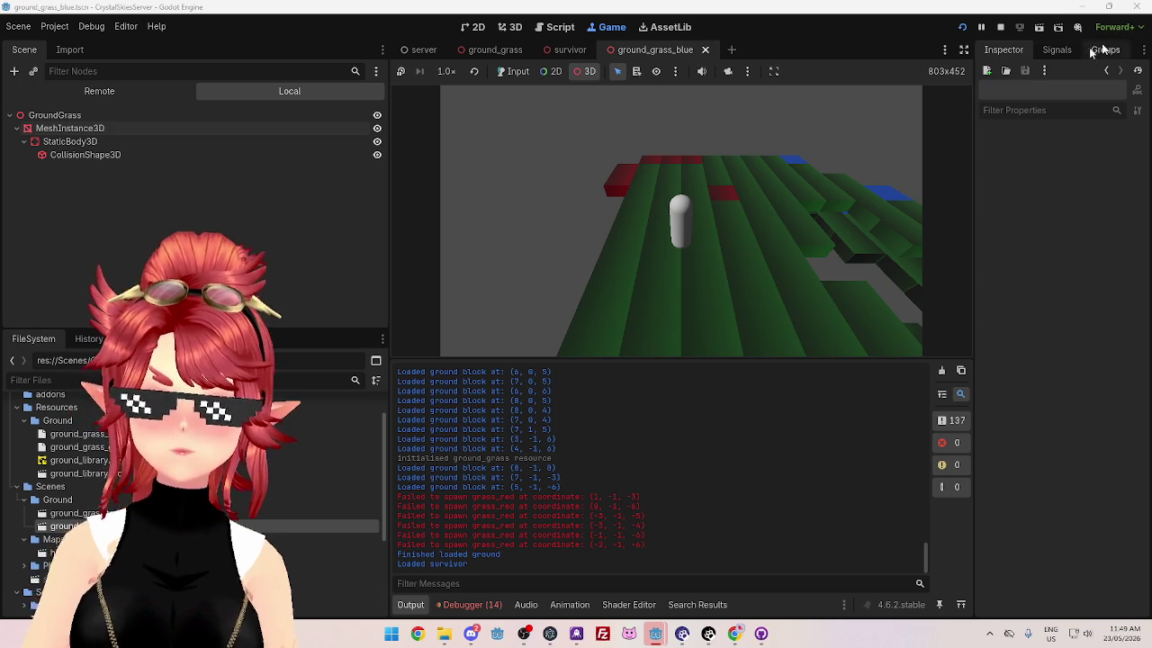
click(1000, 27)
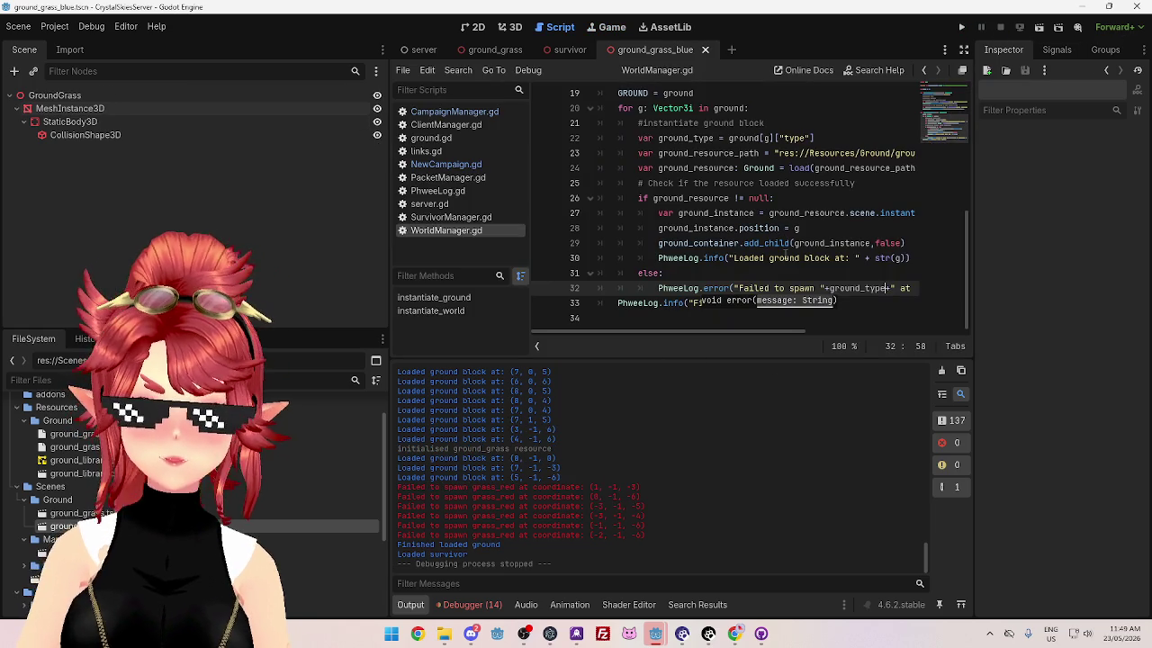
Step: Copy +ground_type+ from line 32 and paste it before 'ground' in the loaded message on line 30
click(822, 288)
drag(846, 288, 897, 288)
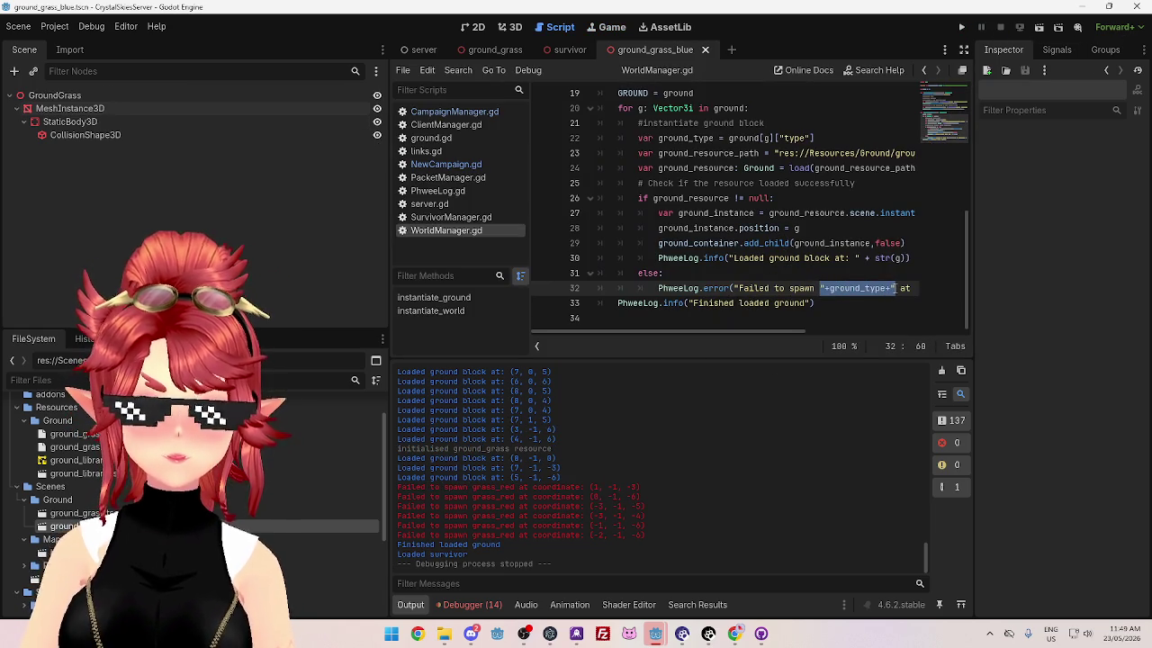
drag(770, 258, 800, 259)
key(Left)
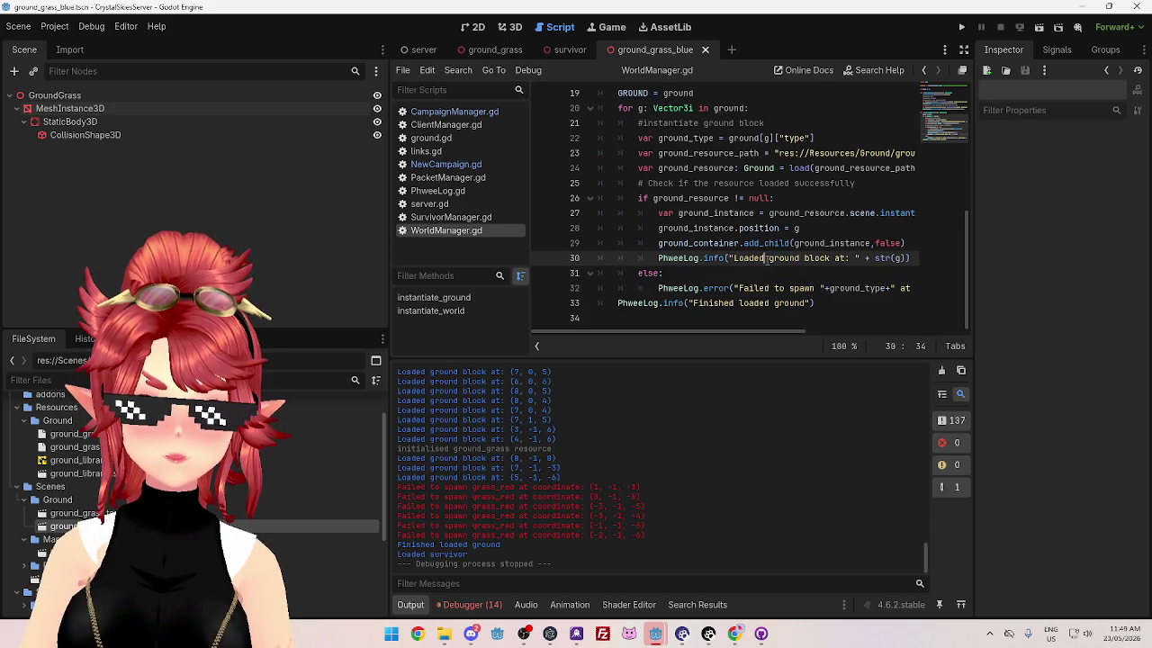
text("+ground_type+")
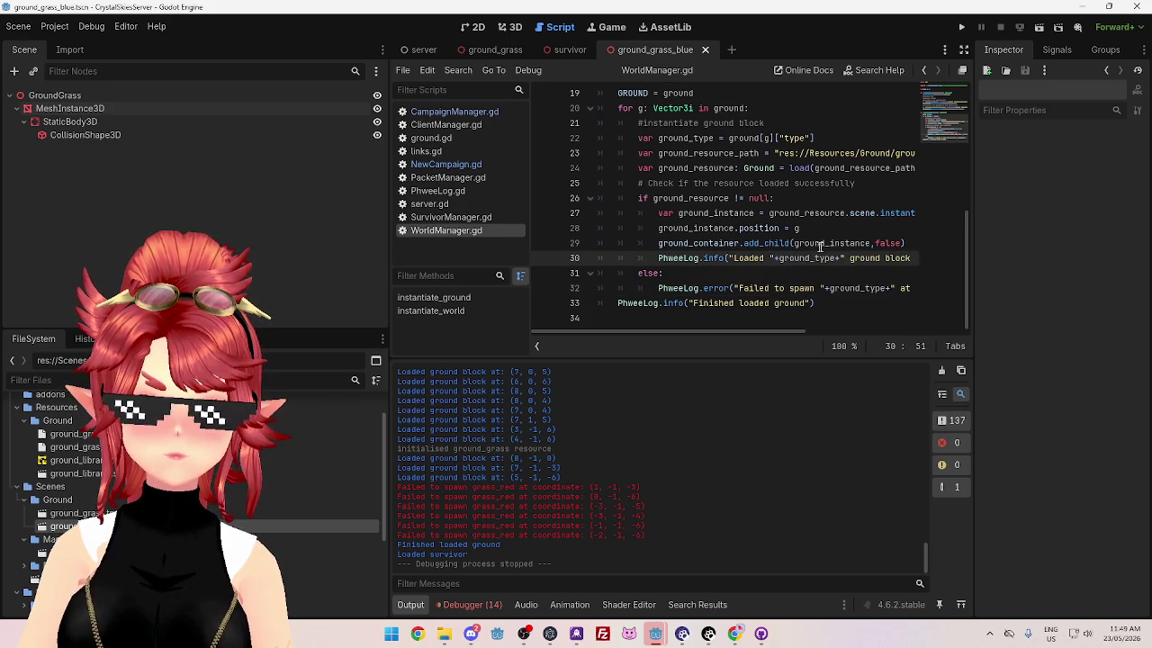
Step: Add 'ground block' to the failure message on line 32 and save WorldManager.gd
scroll(800, 331, right, 2)
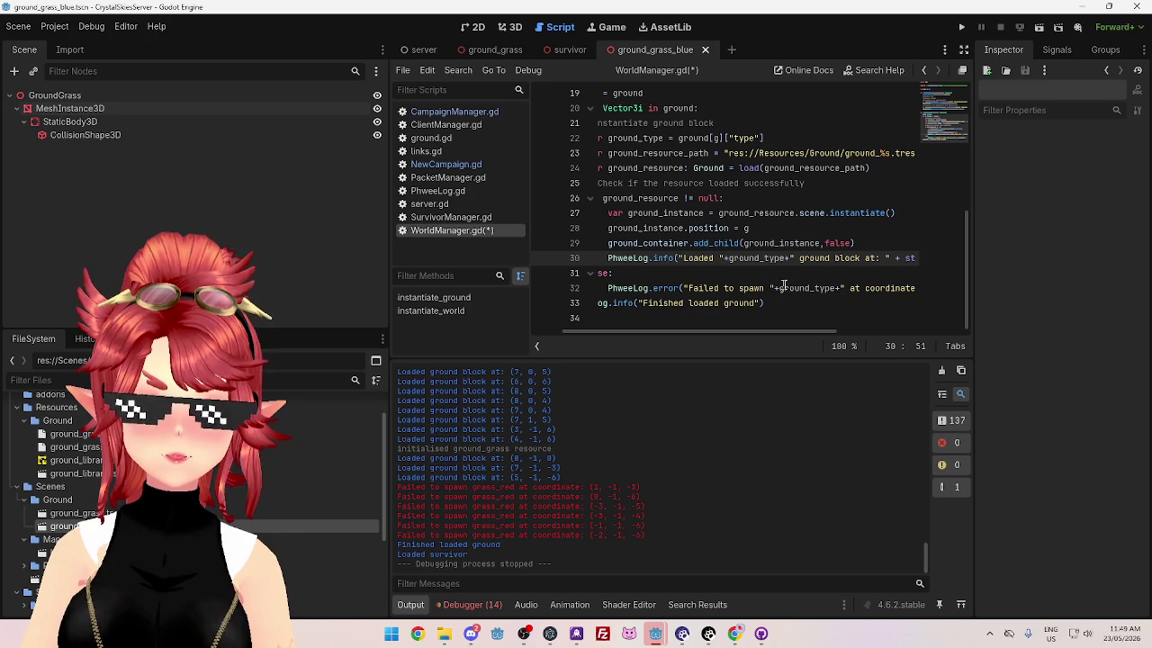
click(849, 288)
text(ground )
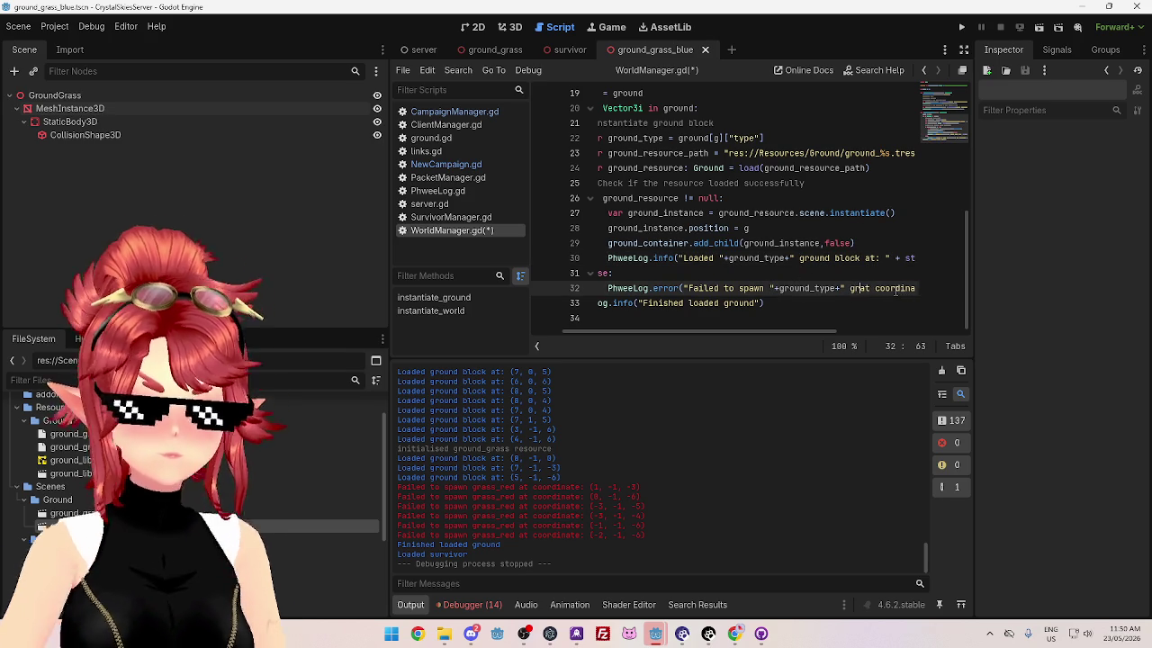
text(block)
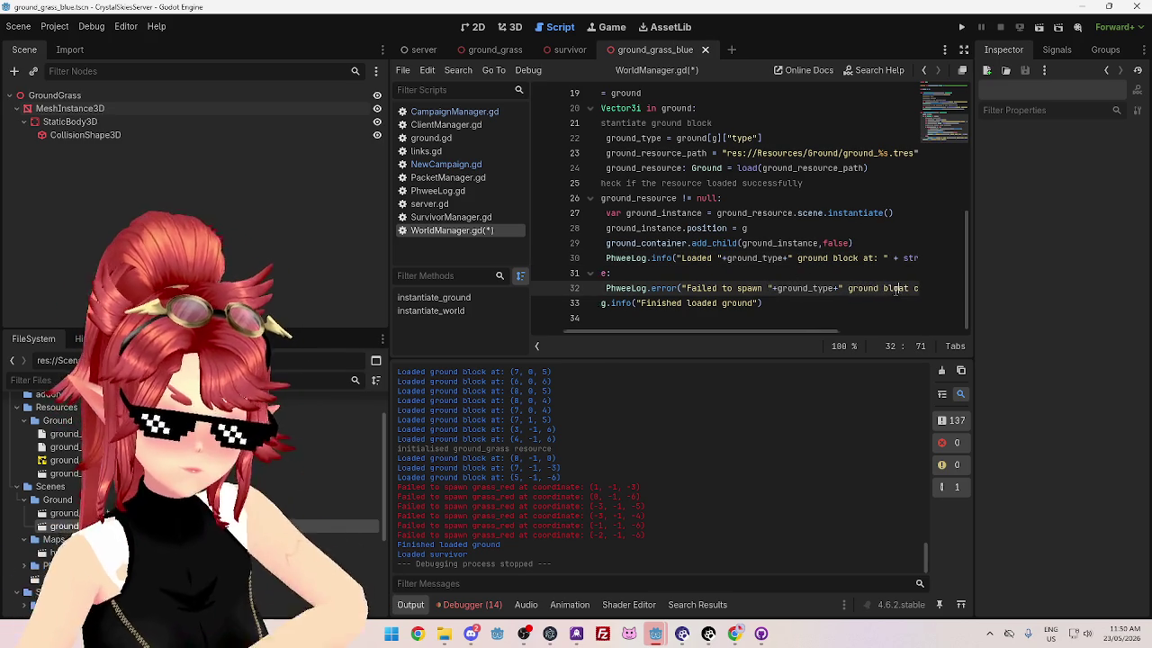
click(840, 257)
key(ctrl+s)
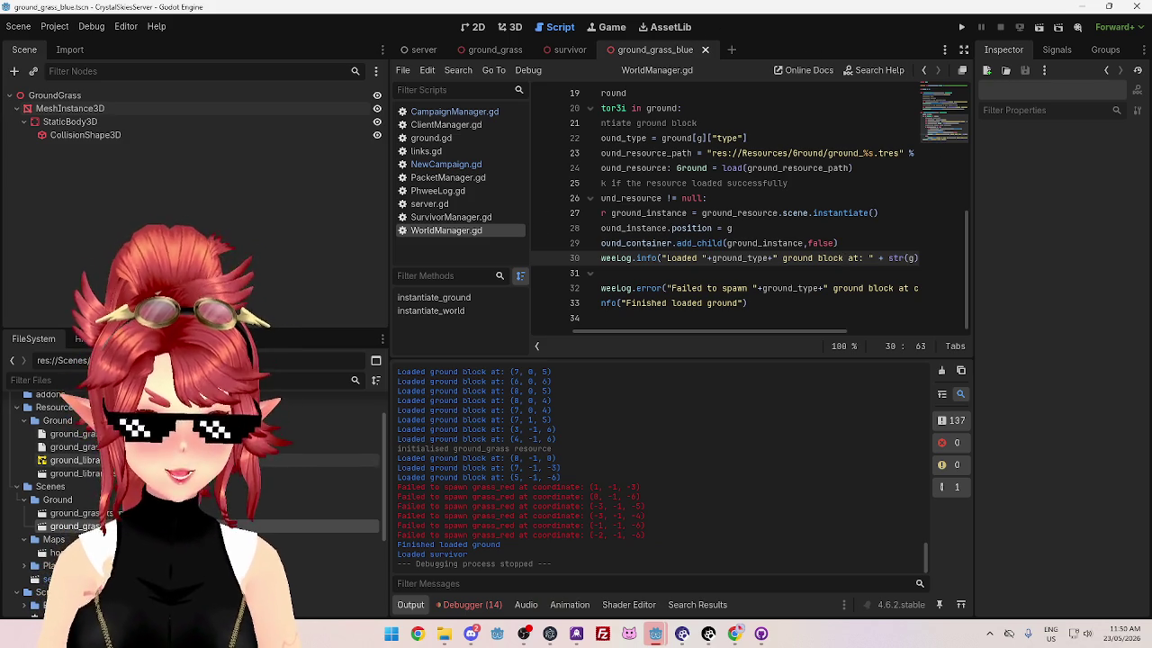
scroll(342, 486, down, 3)
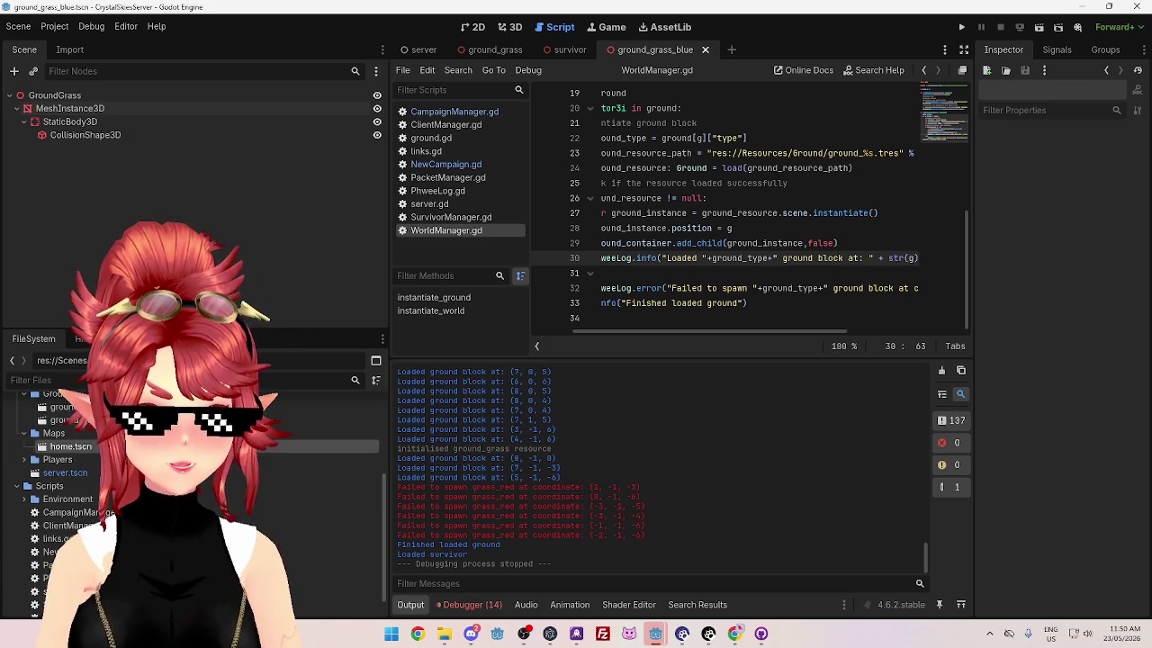
Step: Open home.tscn in the 3D view and orbit around its green, blue and red GridMap tiles
double_click(342, 447)
click(505, 26)
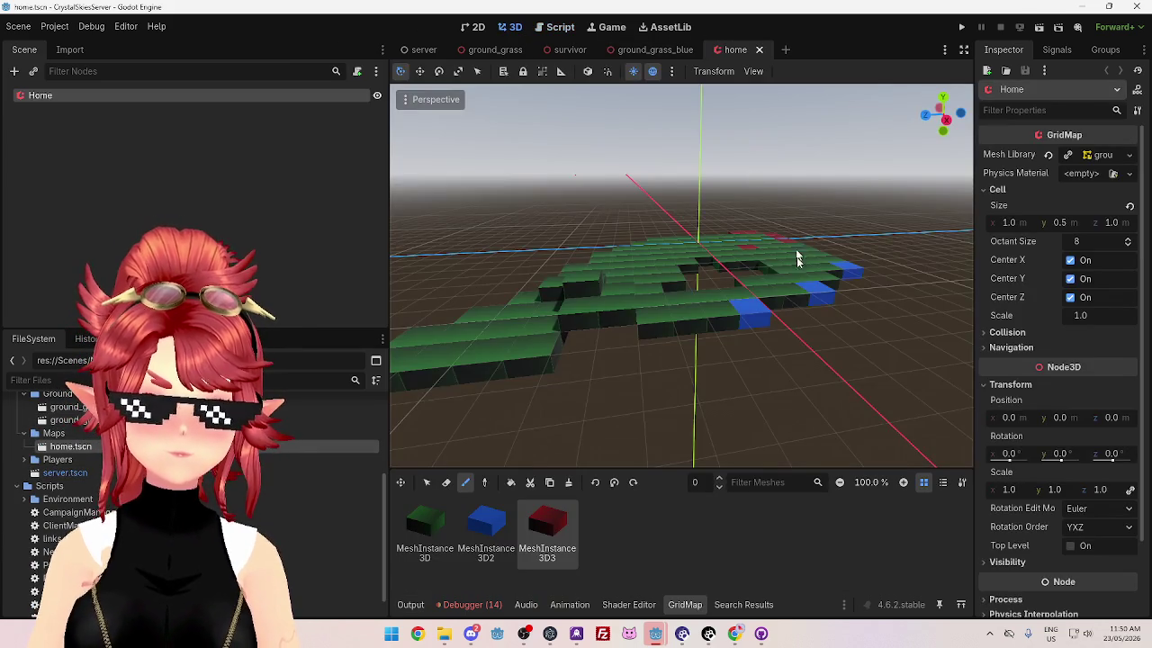
scroll(737, 304, up, 5)
scroll(772, 329, down, 7)
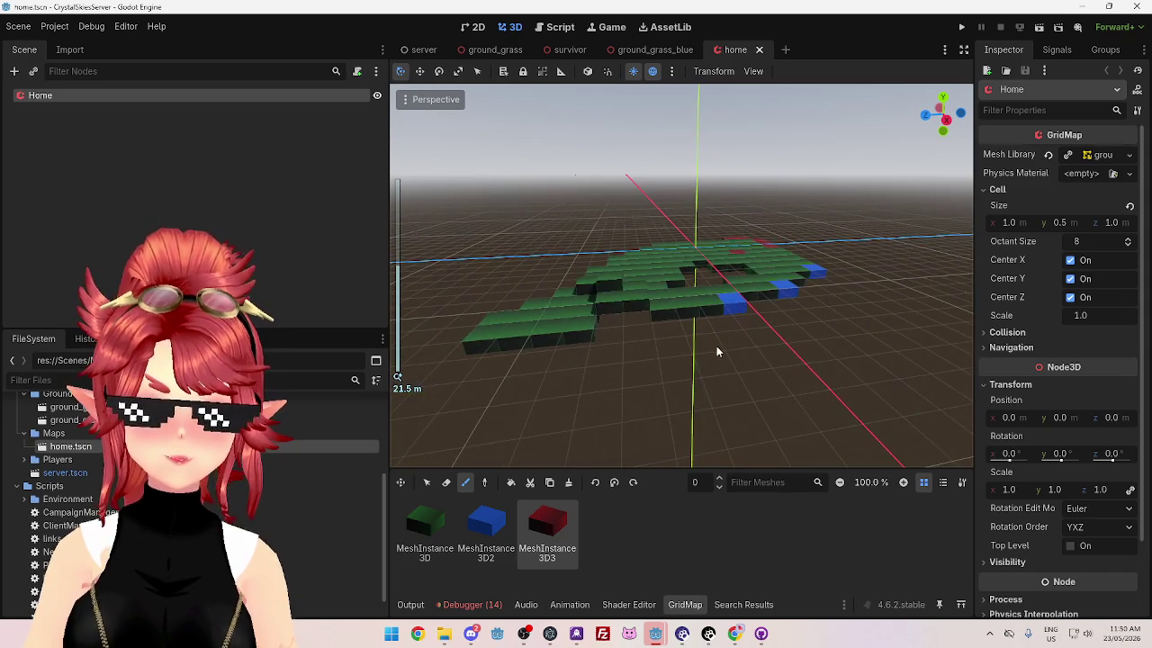
scroll(773, 358, up, 4)
scroll(772, 358, down, 4)
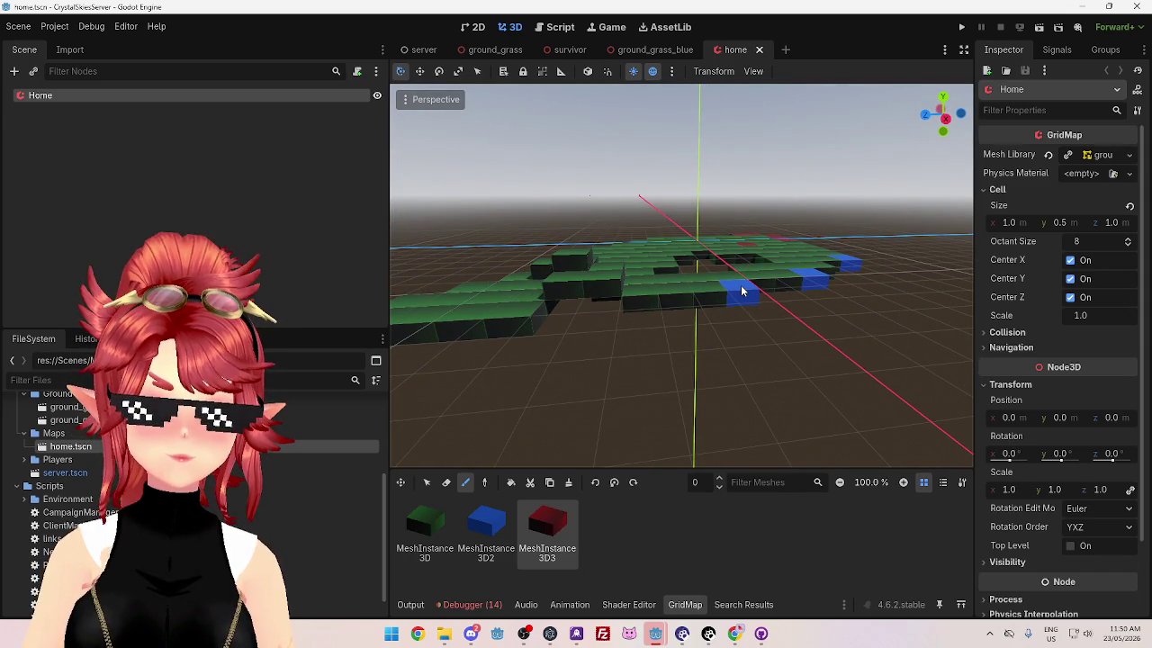
mouse_move(693, 301)
mouse_down()
mouse_move(663, 290)
mouse_move(665, 337)
mouse_move(709, 274)
mouse_up()
scroll(725, 272, up, 6)
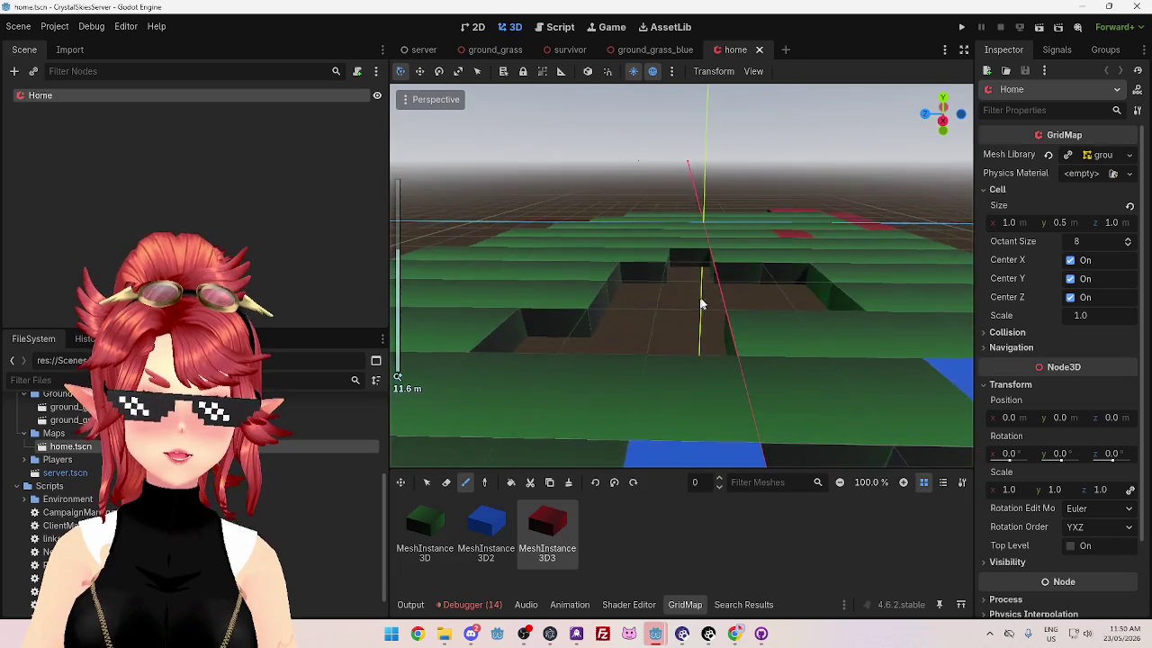
scroll(741, 282, down, 2)
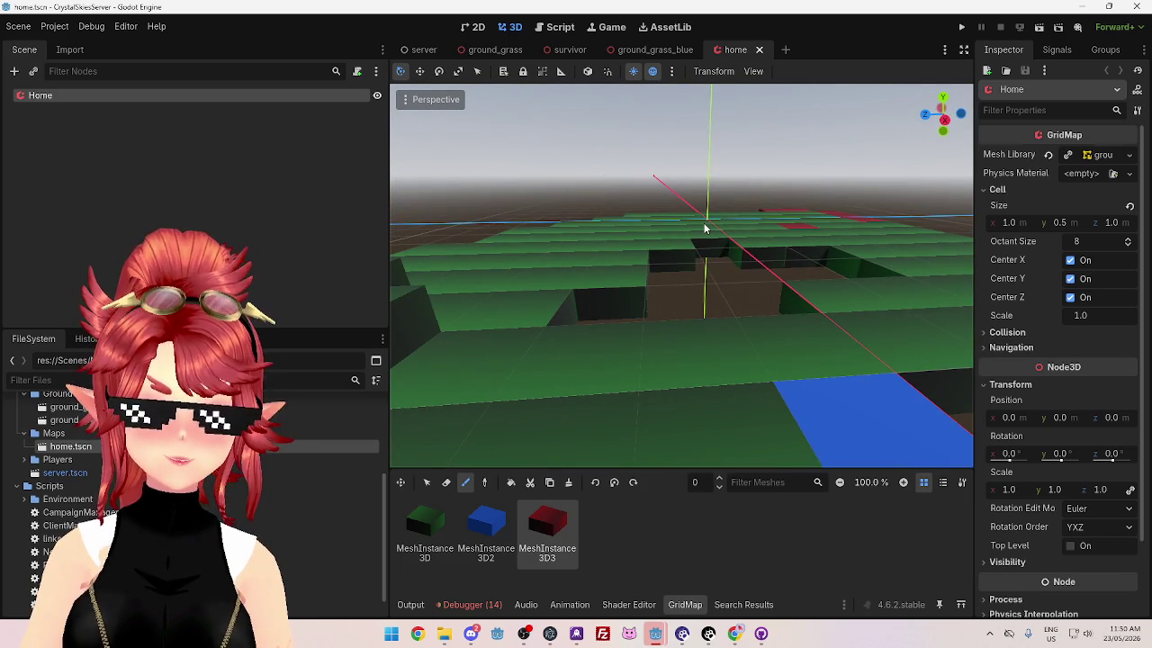
mouse_move(694, 226)
mouse_down()
mouse_move(756, 226)
mouse_move(745, 211)
mouse_up()
mouse_move(746, 256)
mouse_down()
mouse_move(535, 262)
mouse_move(651, 290)
mouse_move(545, 319)
mouse_move(694, 305)
mouse_move(792, 276)
mouse_move(682, 324)
mouse_move(653, 273)
mouse_move(730, 343)
mouse_up()
mouse_move(681, 300)
mouse_down()
mouse_move(723, 337)
mouse_move(656, 347)
mouse_move(633, 334)
mouse_move(608, 354)
mouse_up()
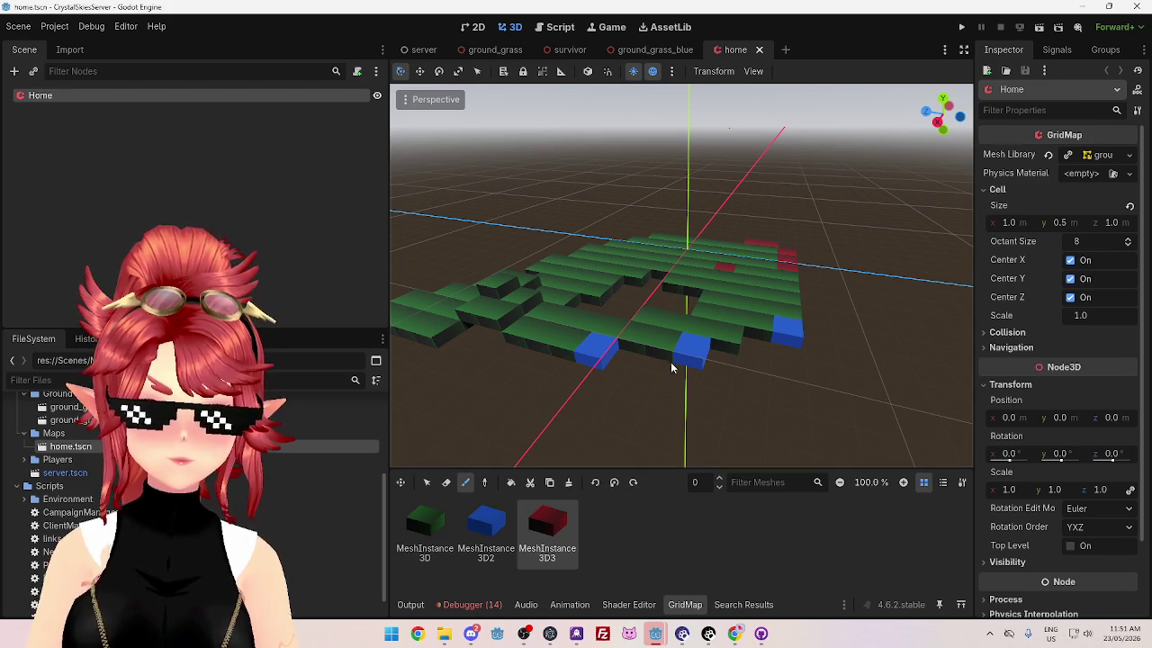
Step: Erase a cell near the blue block and a swath of green ground cells on floor -1
click(443, 485)
click(677, 363)
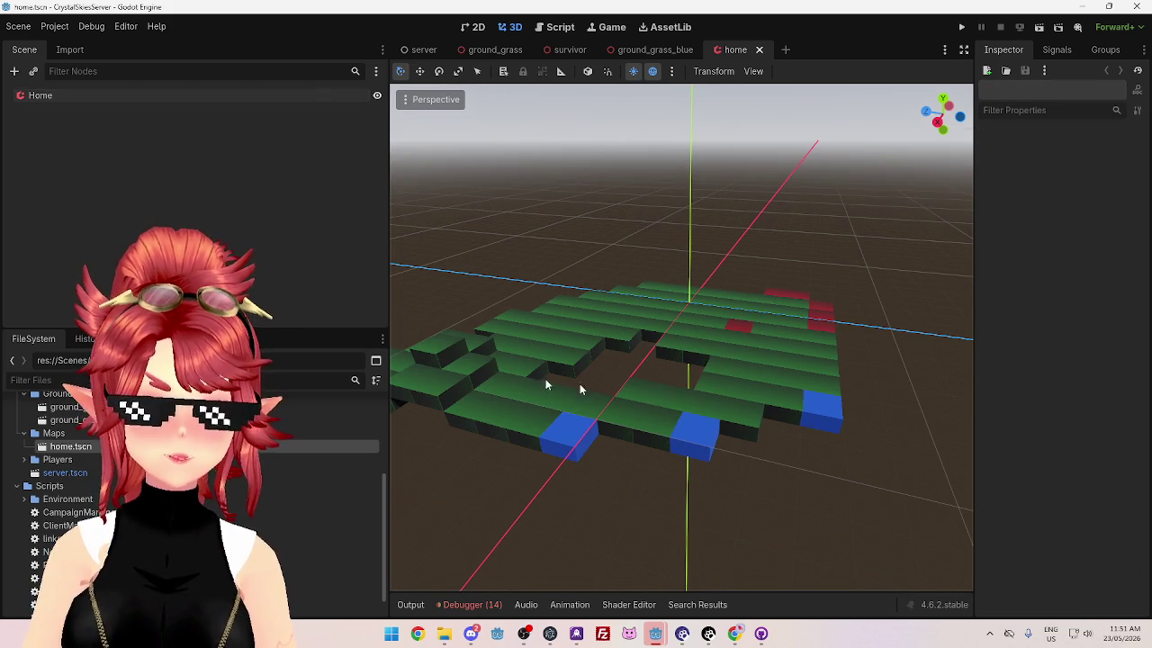
click(70, 96)
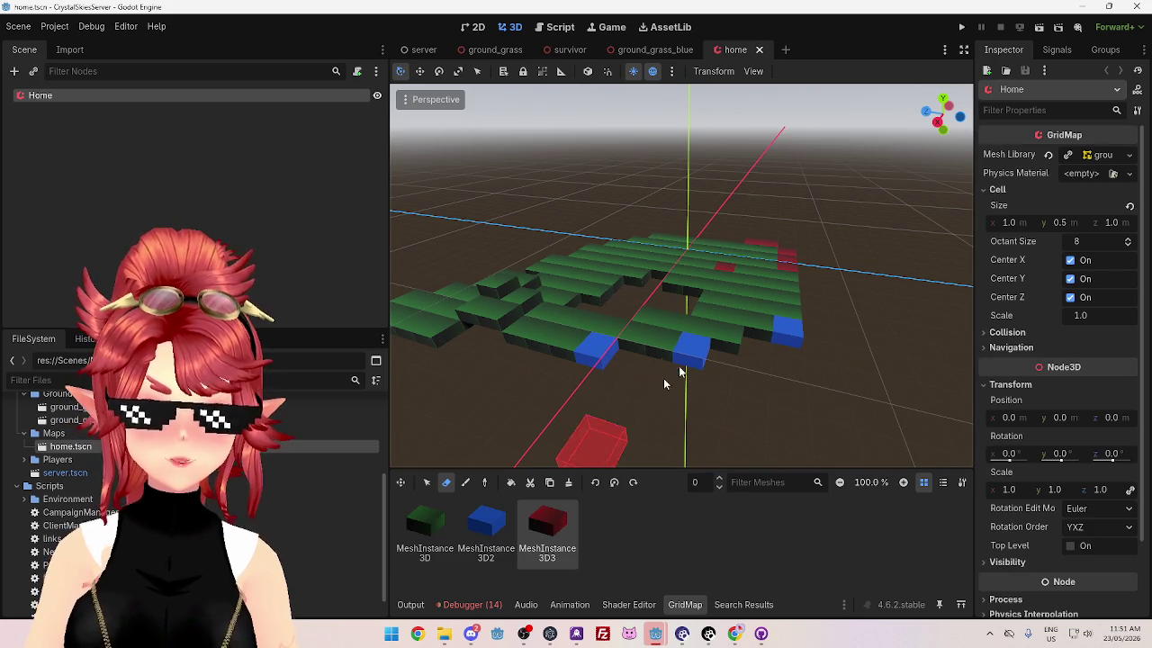
click(710, 338)
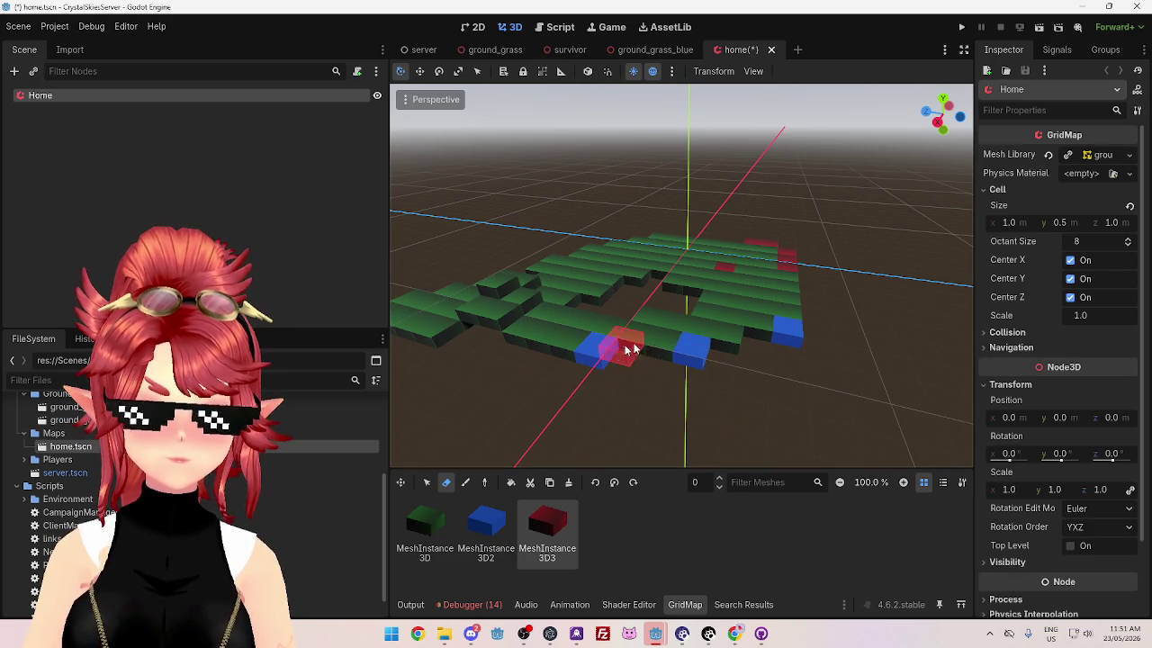
click(720, 493)
mouse_move(727, 312)
mouse_down()
mouse_move(761, 293)
mouse_move(738, 297)
mouse_move(633, 251)
mouse_move(527, 330)
mouse_move(443, 327)
mouse_move(416, 305)
mouse_up()
mouse_move(517, 290)
mouse_down()
mouse_move(648, 275)
mouse_move(644, 247)
mouse_move(792, 261)
mouse_move(619, 360)
mouse_move(643, 346)
mouse_move(792, 331)
mouse_move(789, 257)
mouse_move(674, 258)
mouse_move(592, 310)
mouse_move(596, 281)
mouse_move(540, 263)
mouse_move(520, 305)
mouse_up()
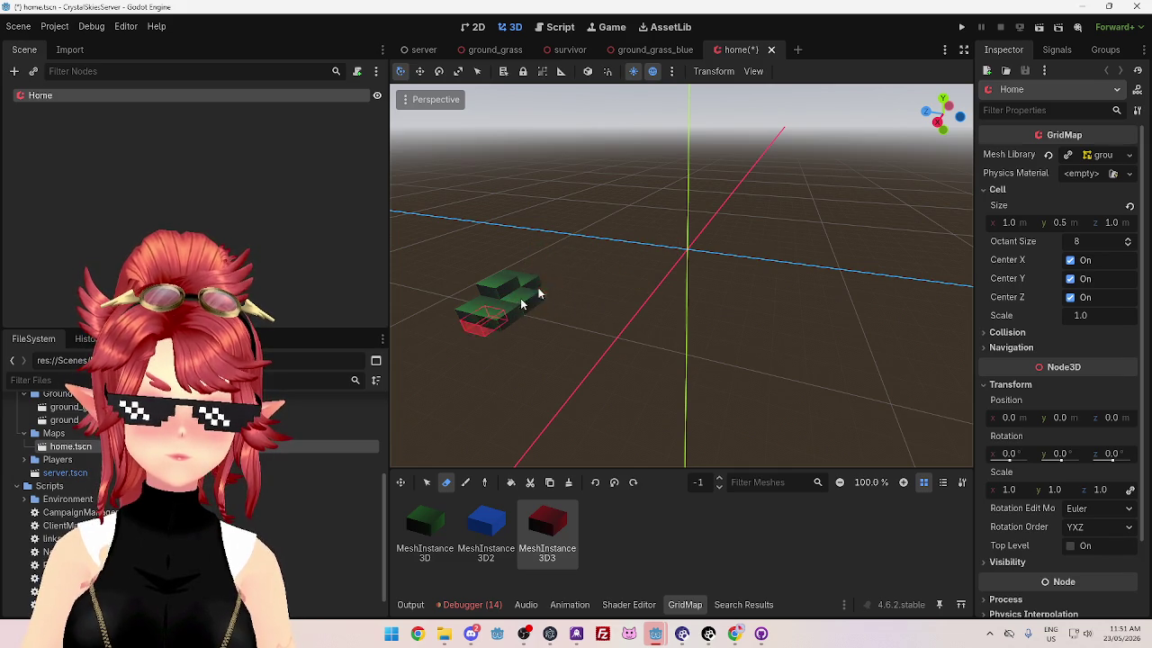
click(721, 479)
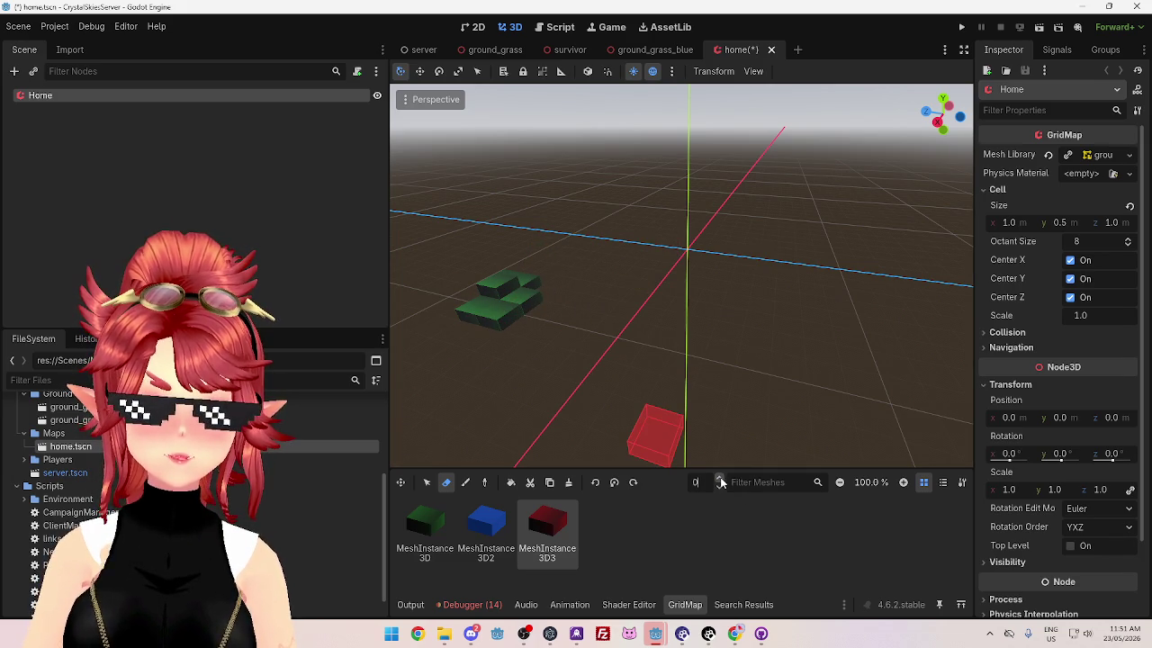
Step: Repaint green ground cells along the cluster's edges on floor 0
click(465, 483)
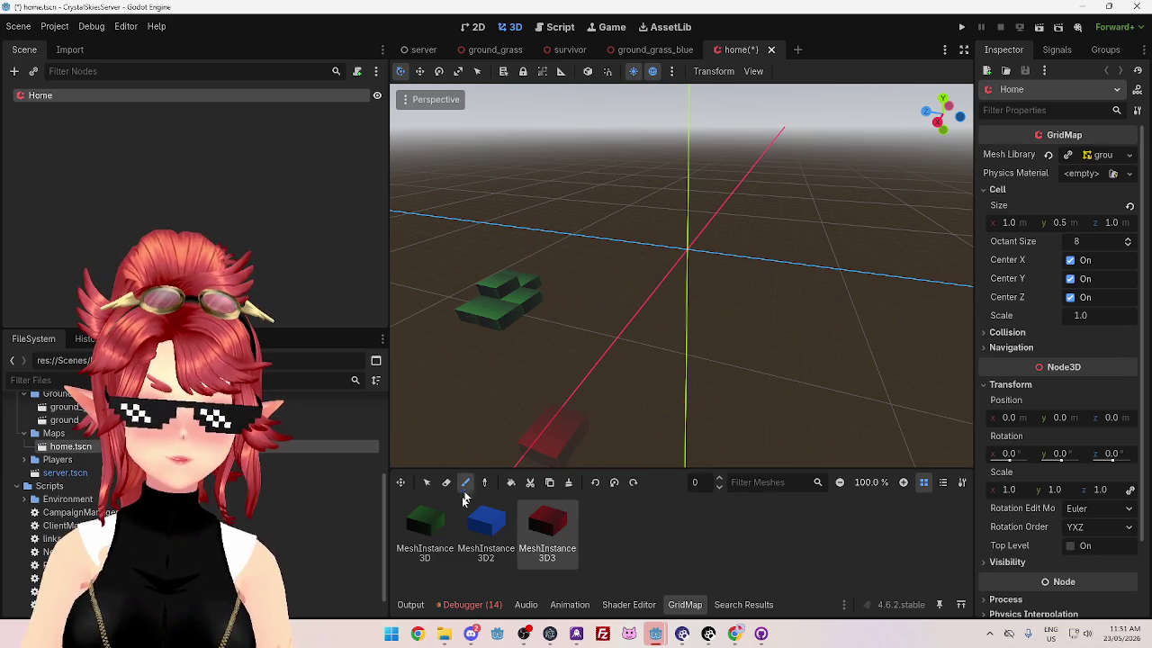
click(425, 524)
mouse_move(686, 256)
mouse_down()
mouse_move(657, 261)
mouse_move(691, 284)
mouse_move(573, 306)
mouse_move(574, 286)
mouse_up()
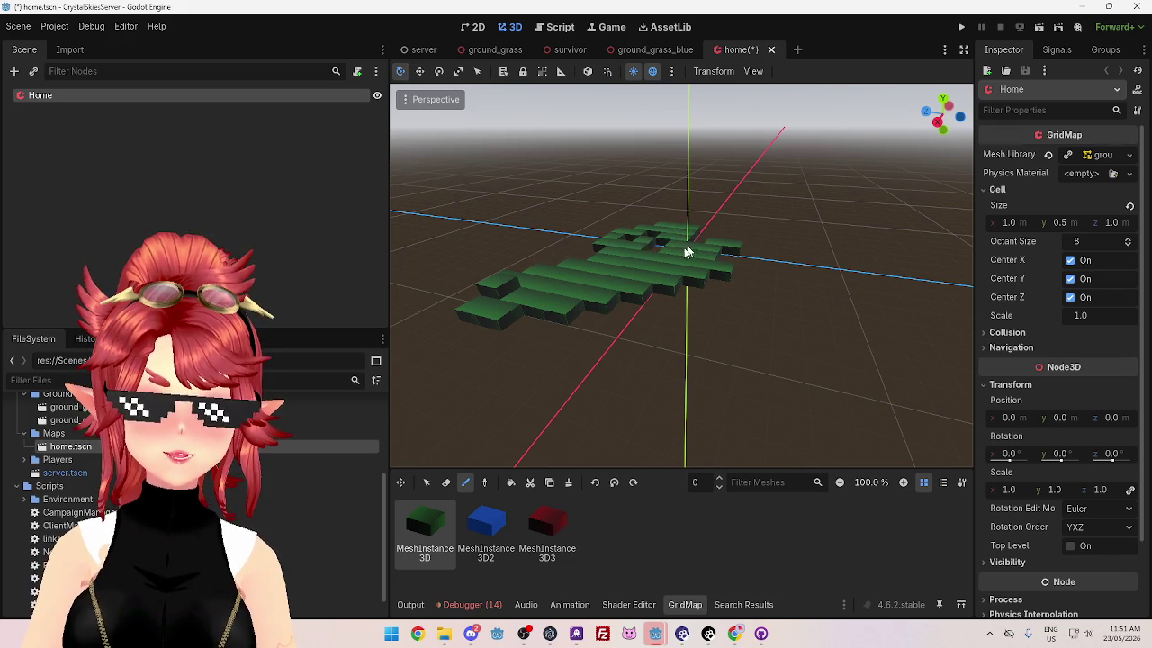
drag(746, 253, 643, 300)
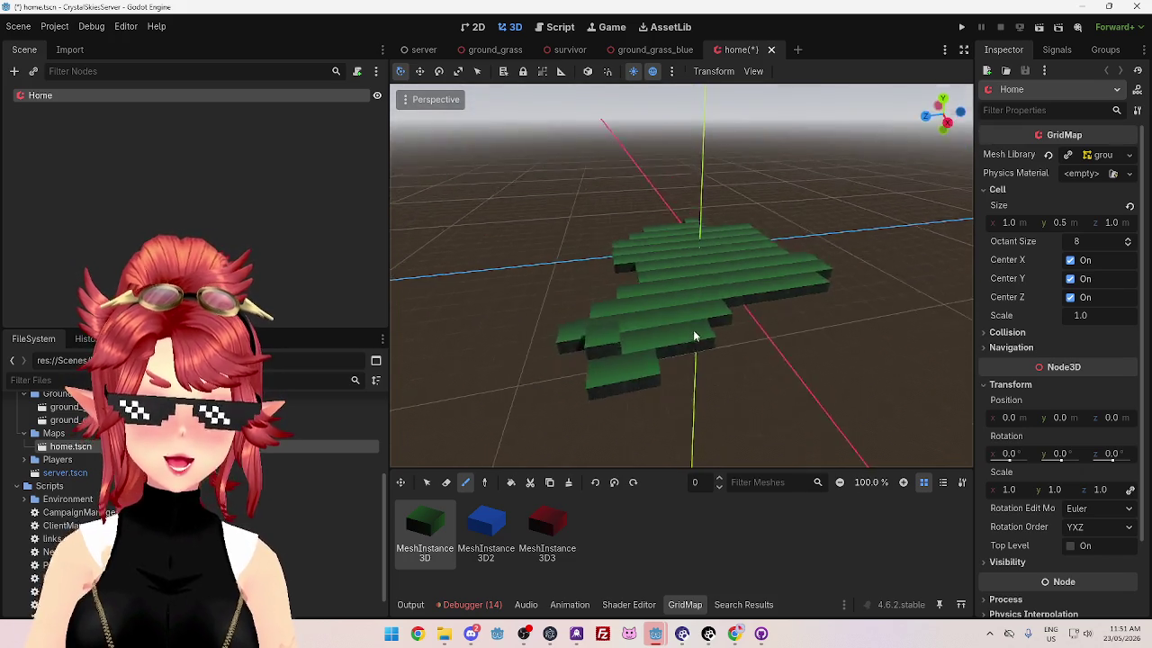
scroll(693, 332, down, 2)
scroll(693, 332, up, 5)
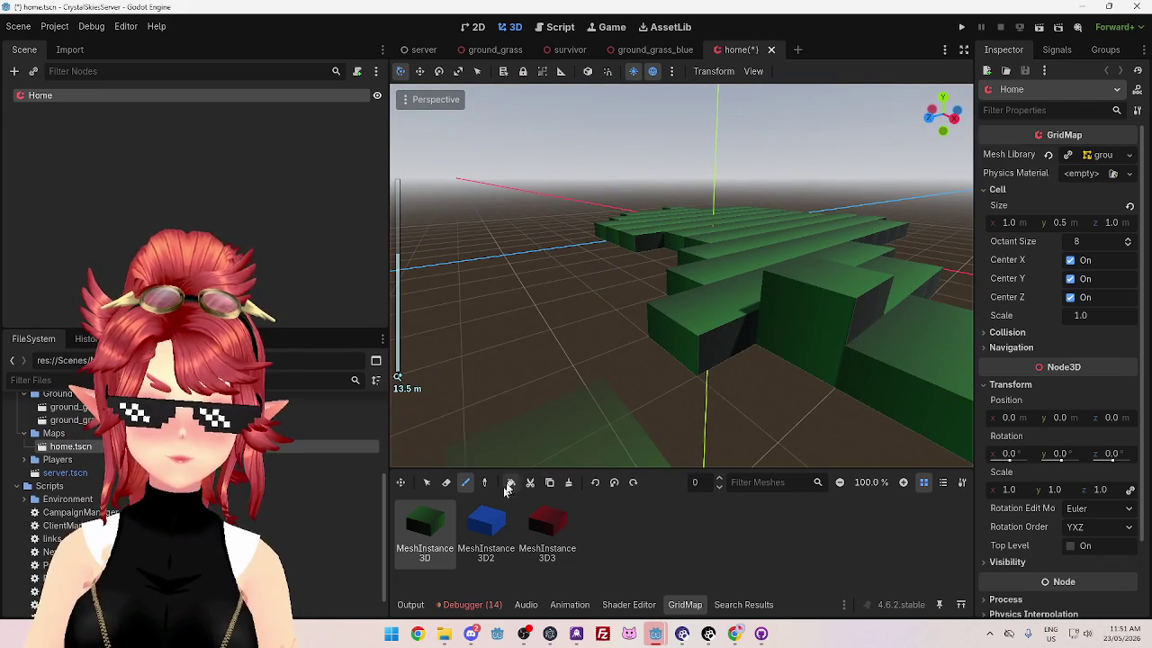
Step: Paint a strip of blue ground blocks on floor 1
click(720, 480)
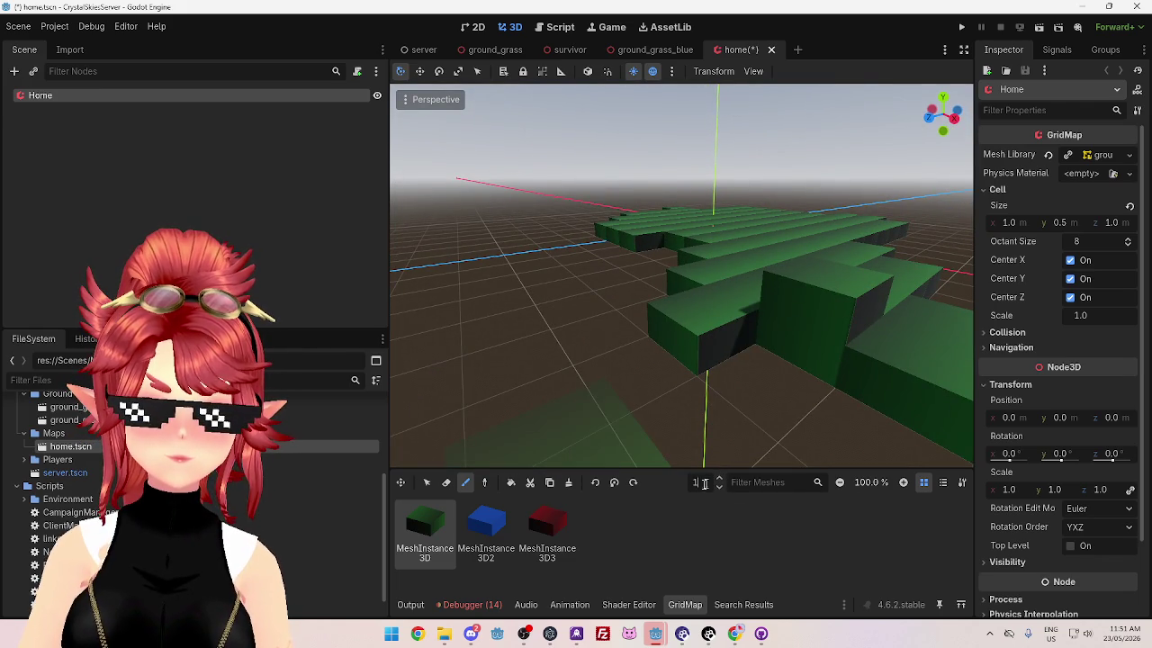
click(445, 483)
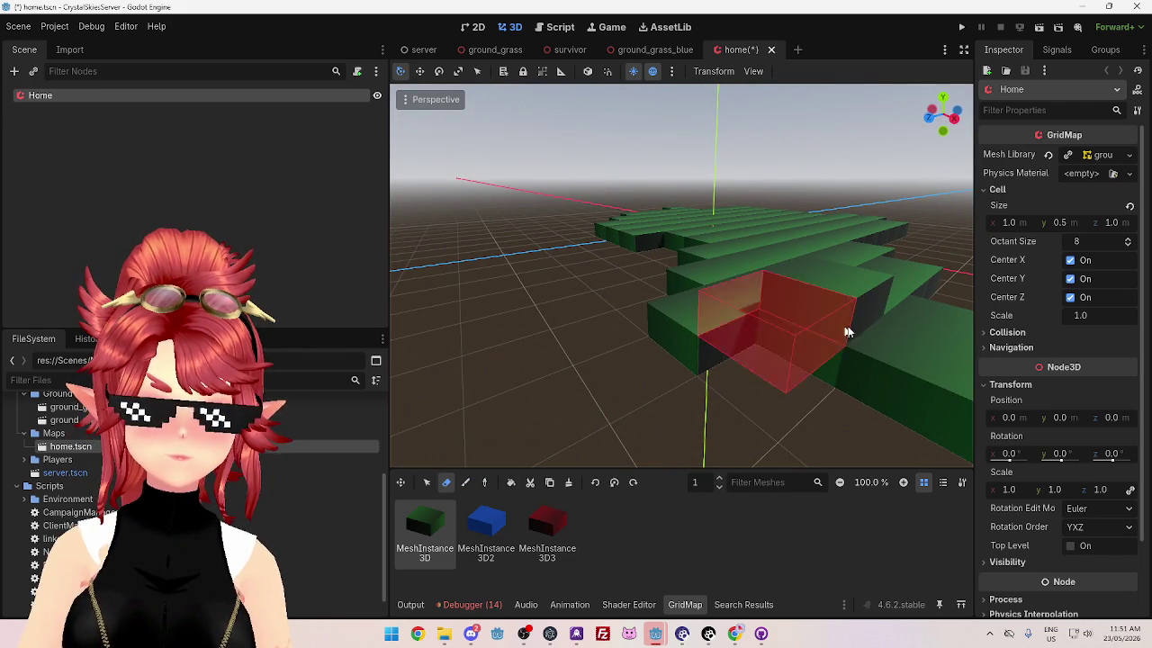
mouse_move(833, 313)
mouse_down()
mouse_move(823, 372)
mouse_move(755, 351)
mouse_up()
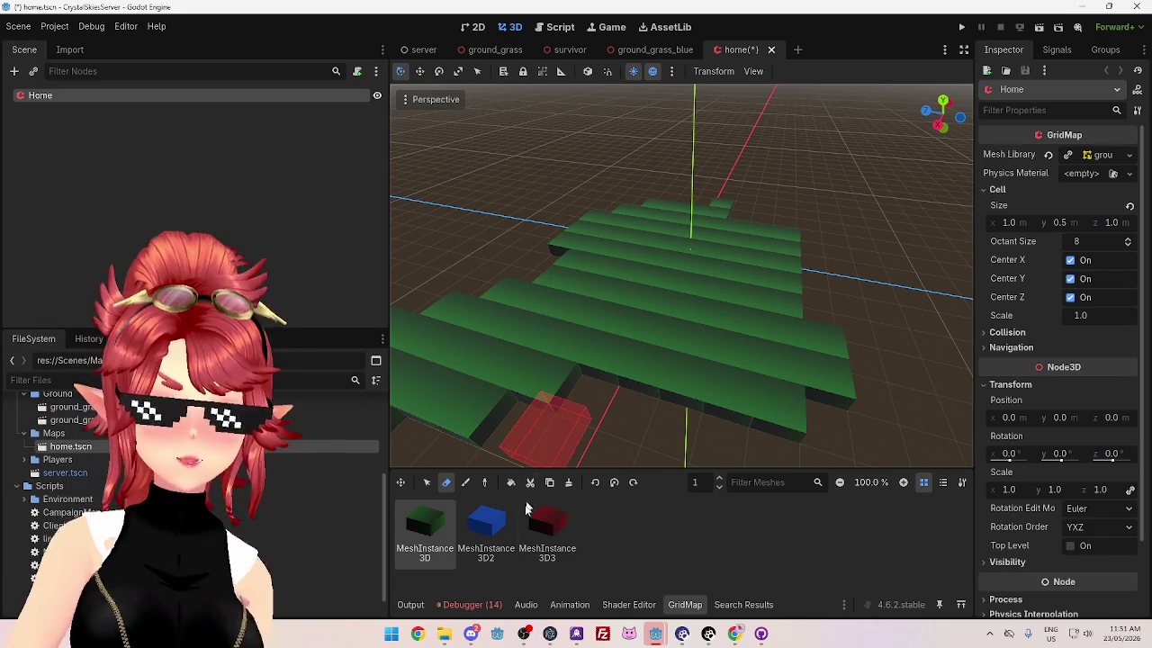
click(490, 528)
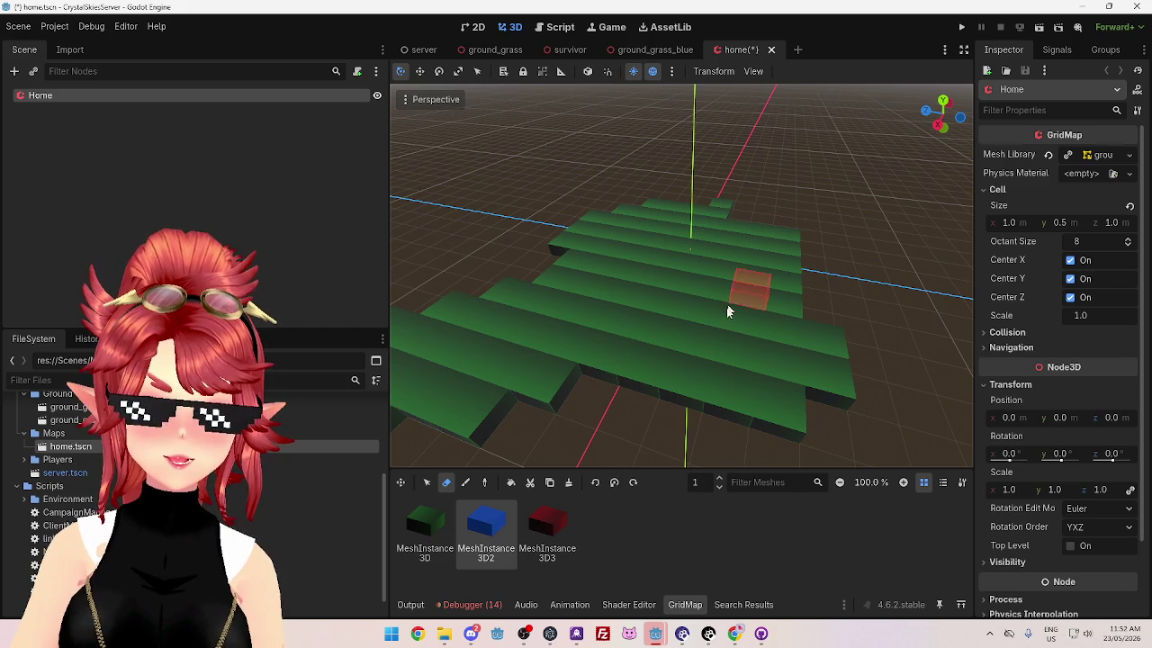
click(465, 483)
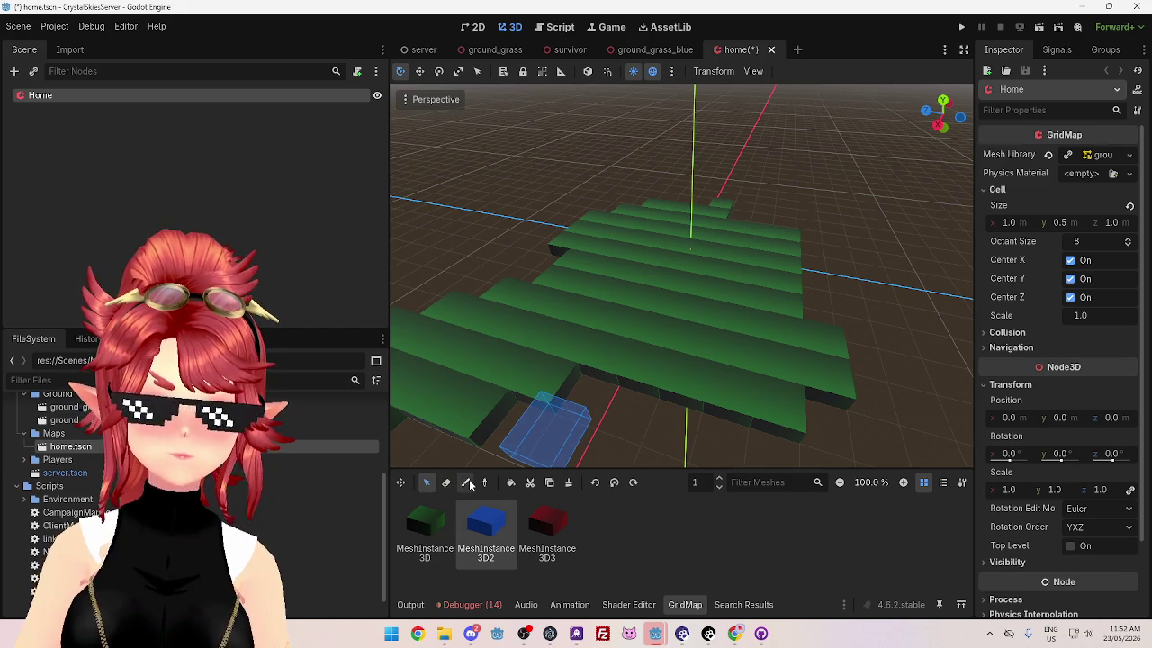
mouse_move(748, 294)
mouse_down()
mouse_move(707, 311)
mouse_move(798, 303)
mouse_up()
mouse_move(774, 262)
mouse_down()
mouse_move(842, 268)
mouse_move(770, 186)
mouse_up()
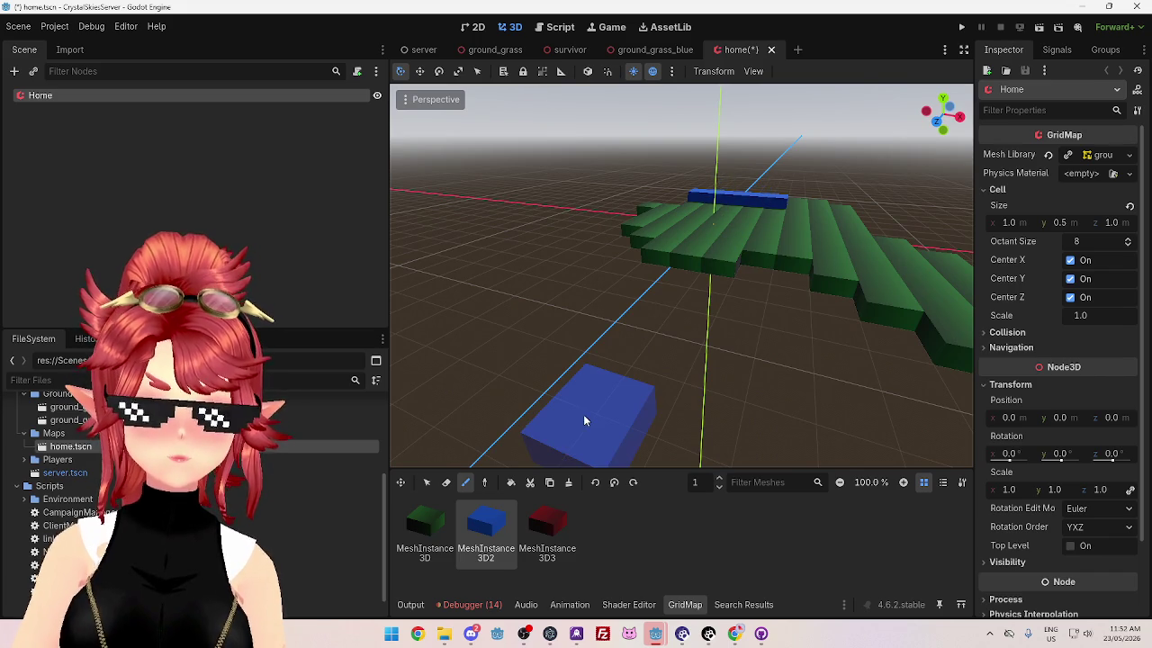
Step: Paint red ground blocks beside the blue strip and save home.tscn
click(548, 529)
mouse_move(633, 419)
mouse_down()
mouse_move(677, 397)
mouse_move(796, 271)
mouse_up()
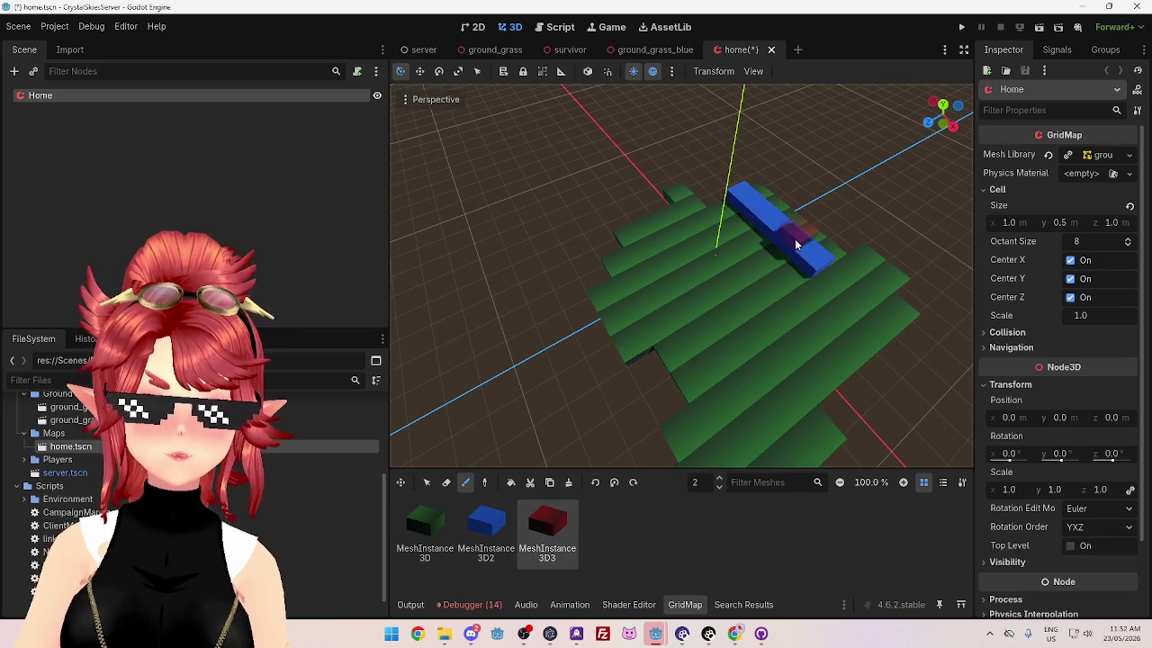
mouse_move(726, 348)
mouse_down()
mouse_move(821, 295)
mouse_move(792, 246)
mouse_move(827, 322)
mouse_move(771, 234)
mouse_up()
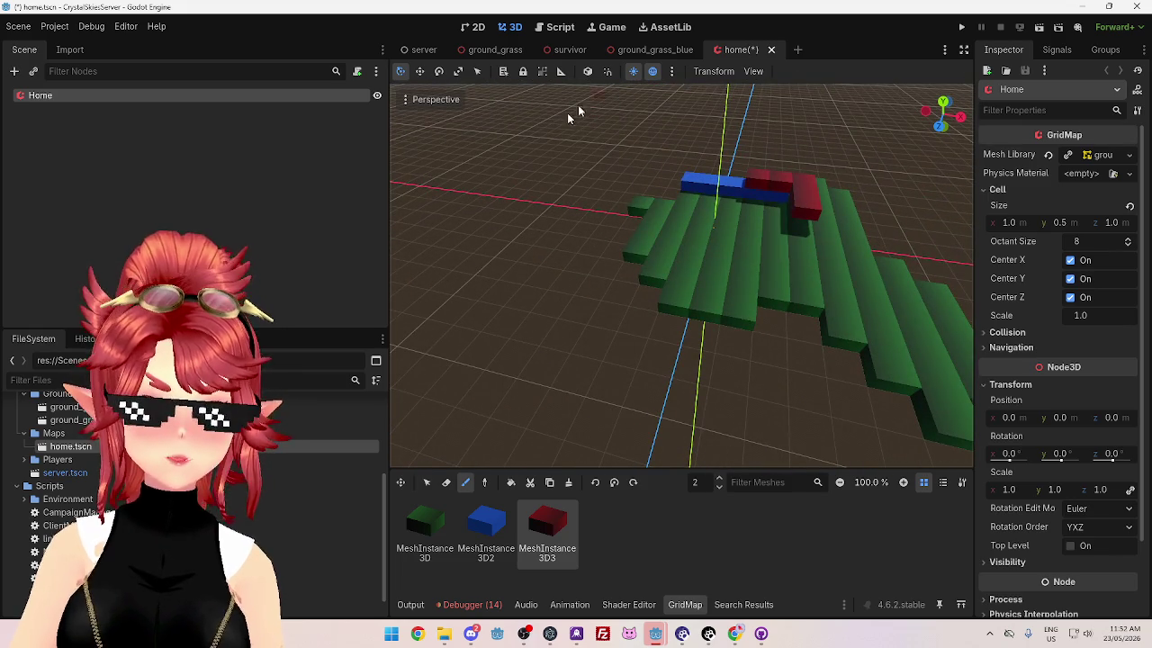
key(ctrl+s)
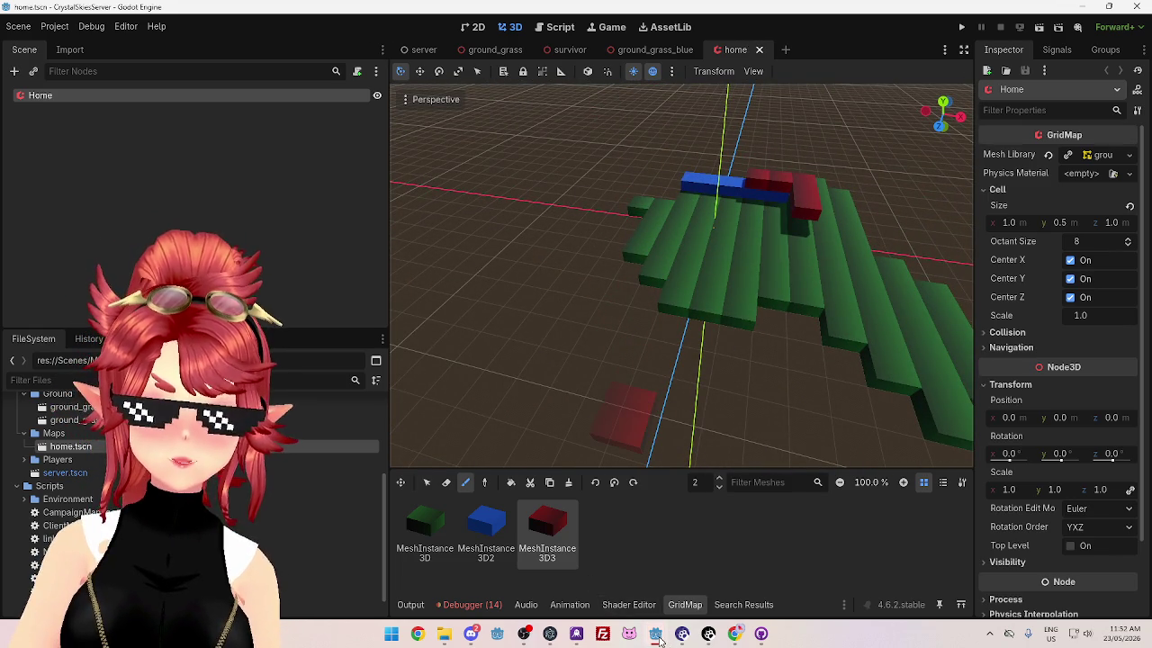
Step: Rename the grass ground scene file to ground_grass_green
mouse_move(660, 637)
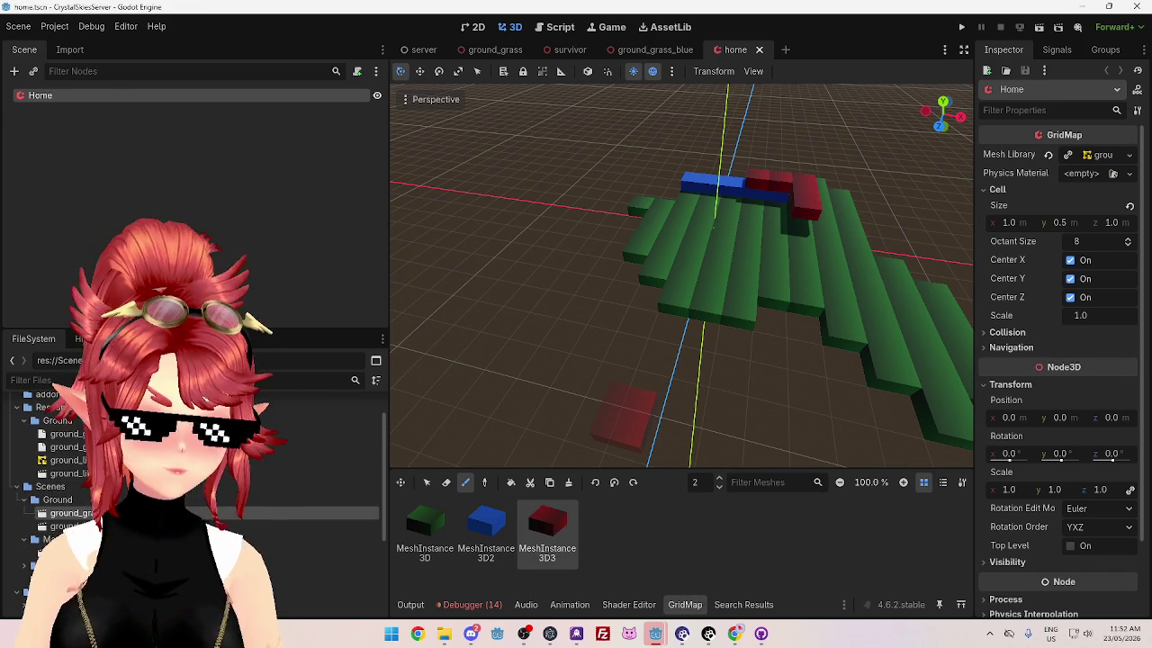
key(F2)
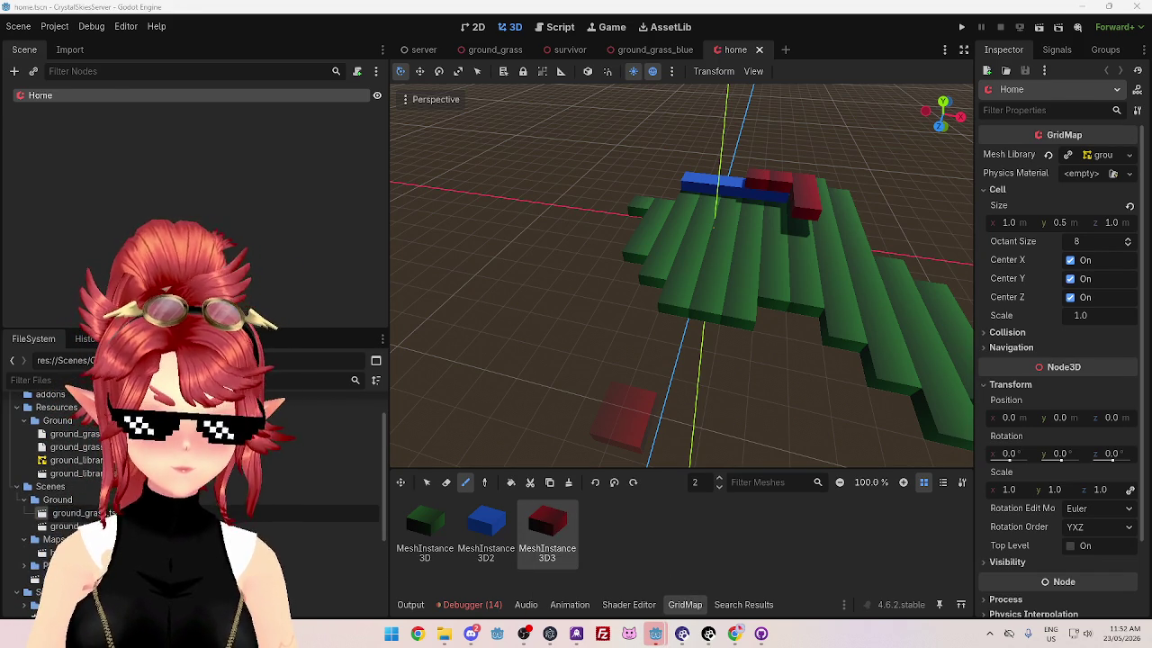
key(Return)
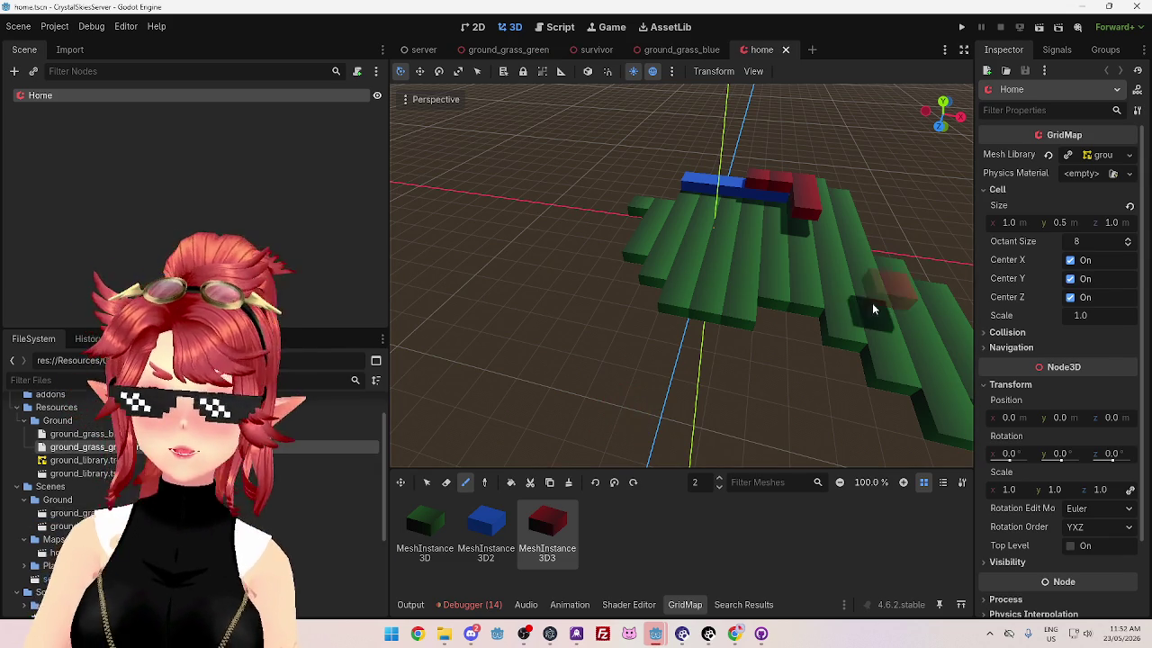
Step: Widen the Inspector and duplicate ground_grass_green.tscn with Ctrl+D
drag(978, 213, 846, 220)
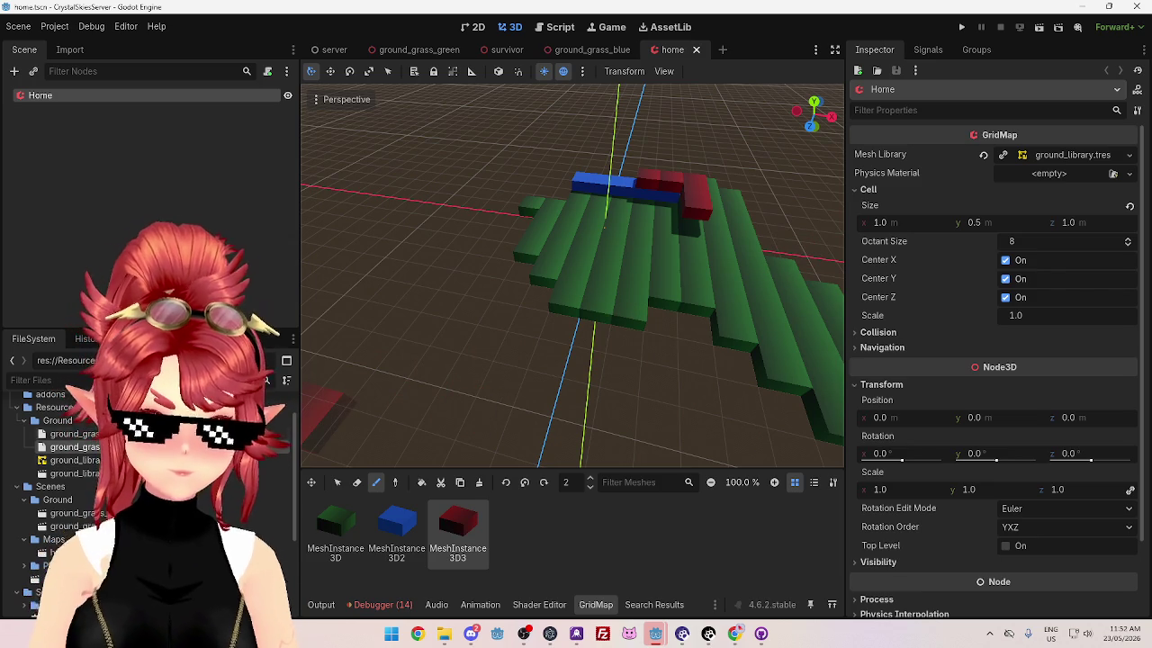
click(77, 526)
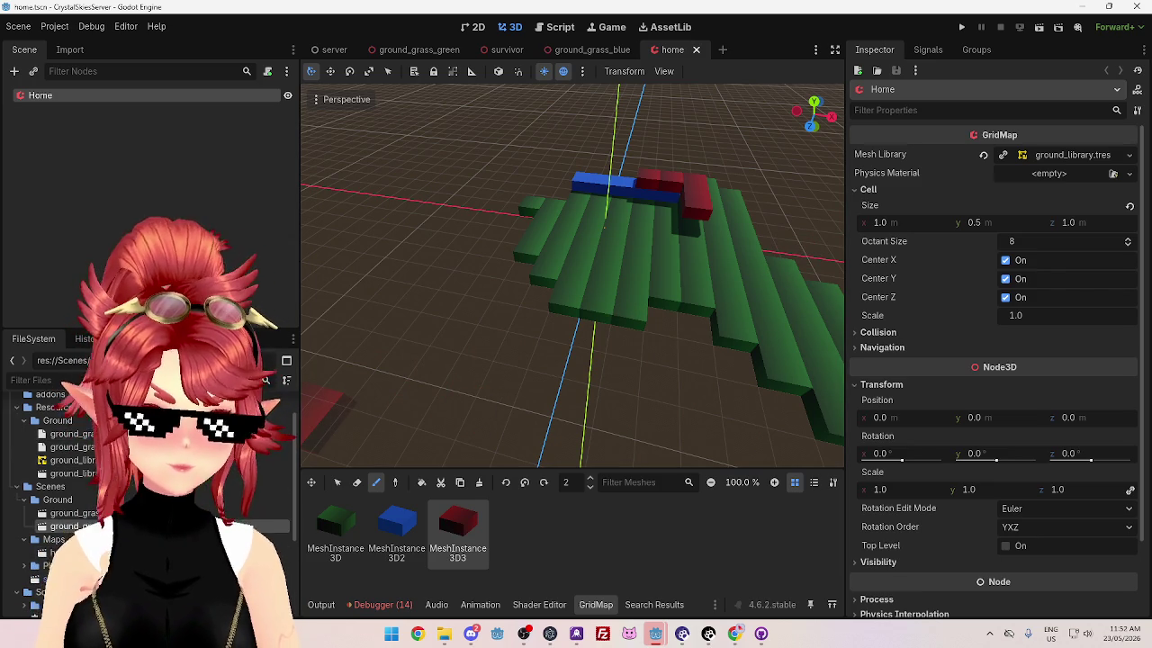
key(ctrl+d)
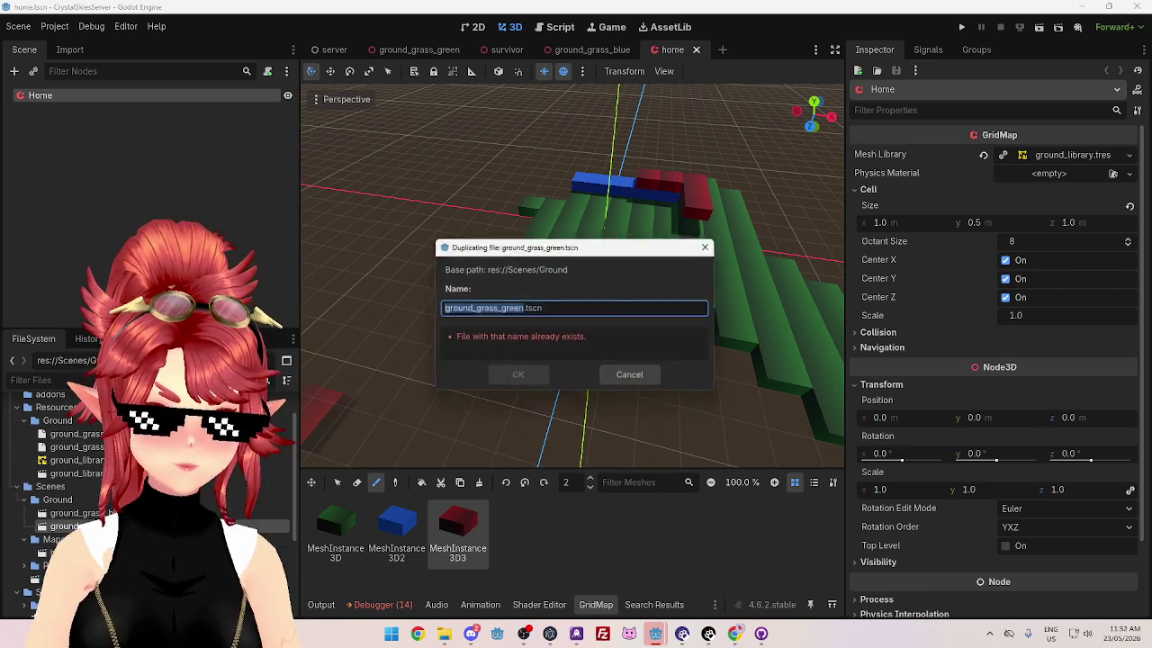
Step: Name the duplicate ground_grass_red and open the new scene
click(501, 309)
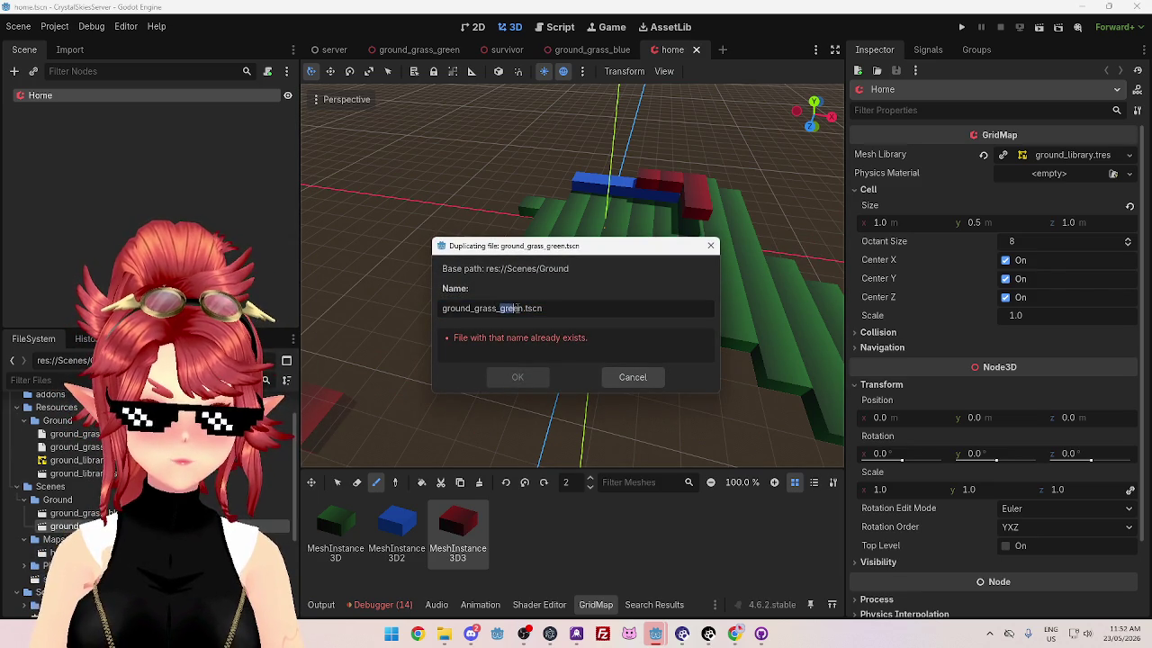
text(blue)
key(Return)
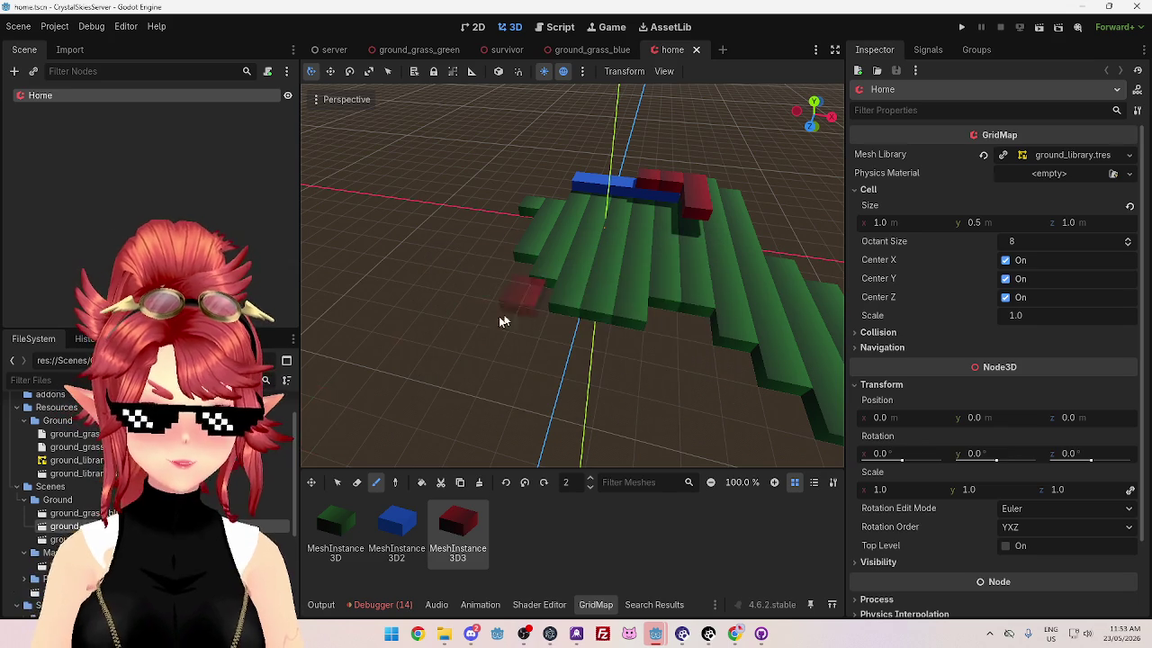
double_click(72, 539)
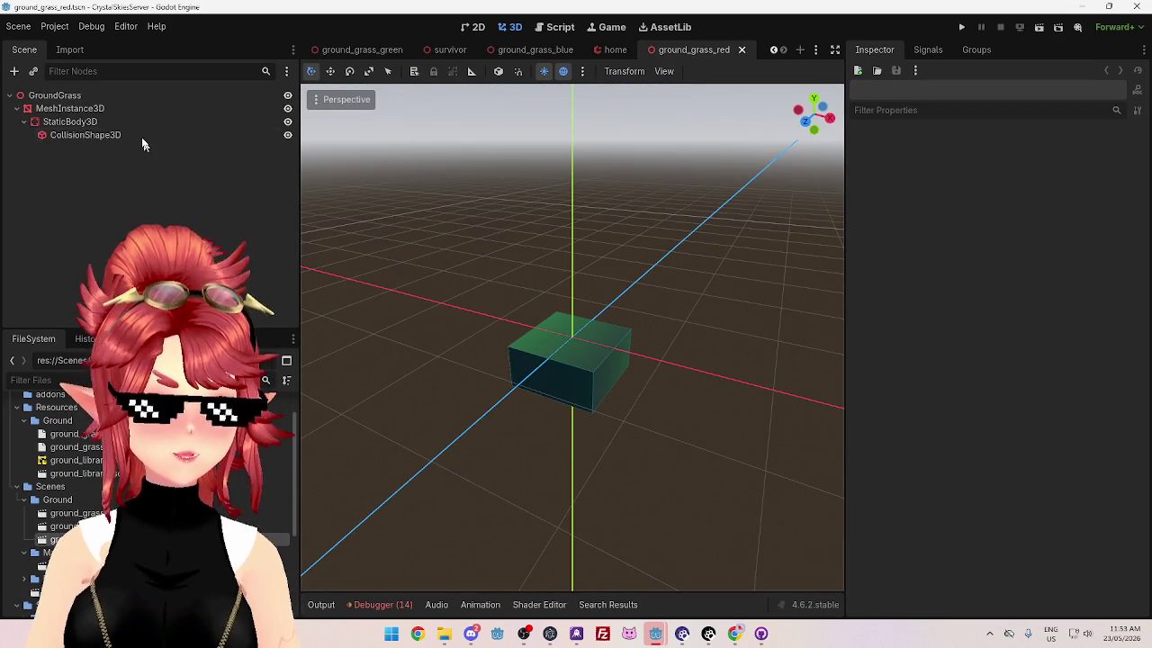
Step: Give MeshInstance3D a new StandardMaterial3D in Surface Material Override slot 0
click(92, 112)
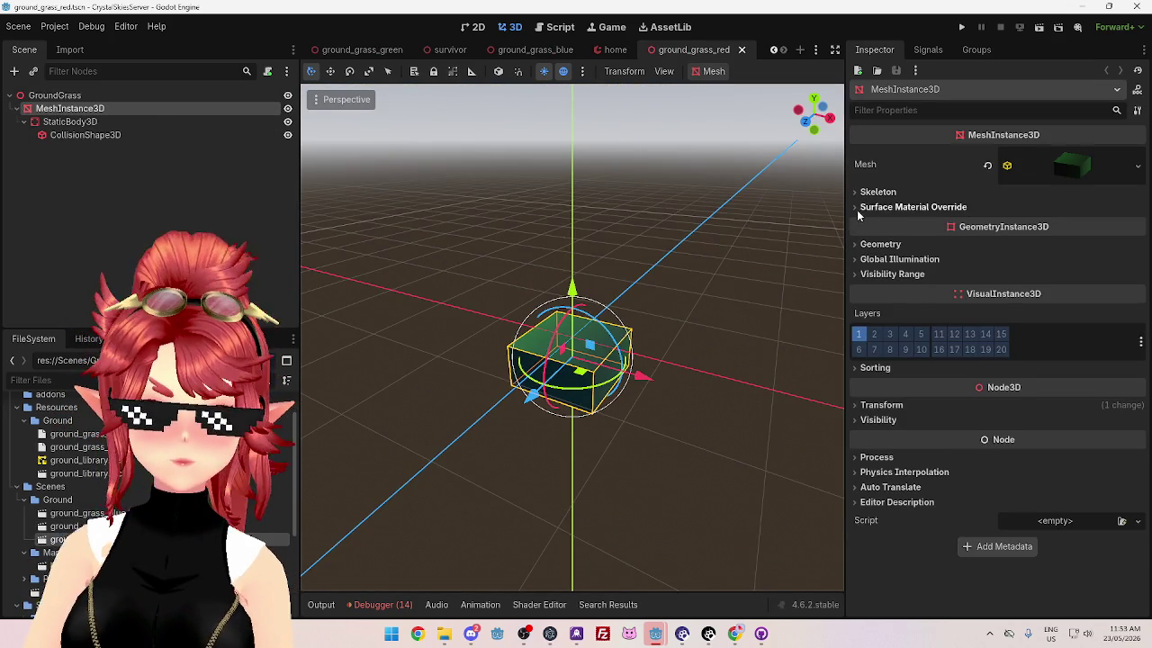
click(891, 207)
click(1099, 225)
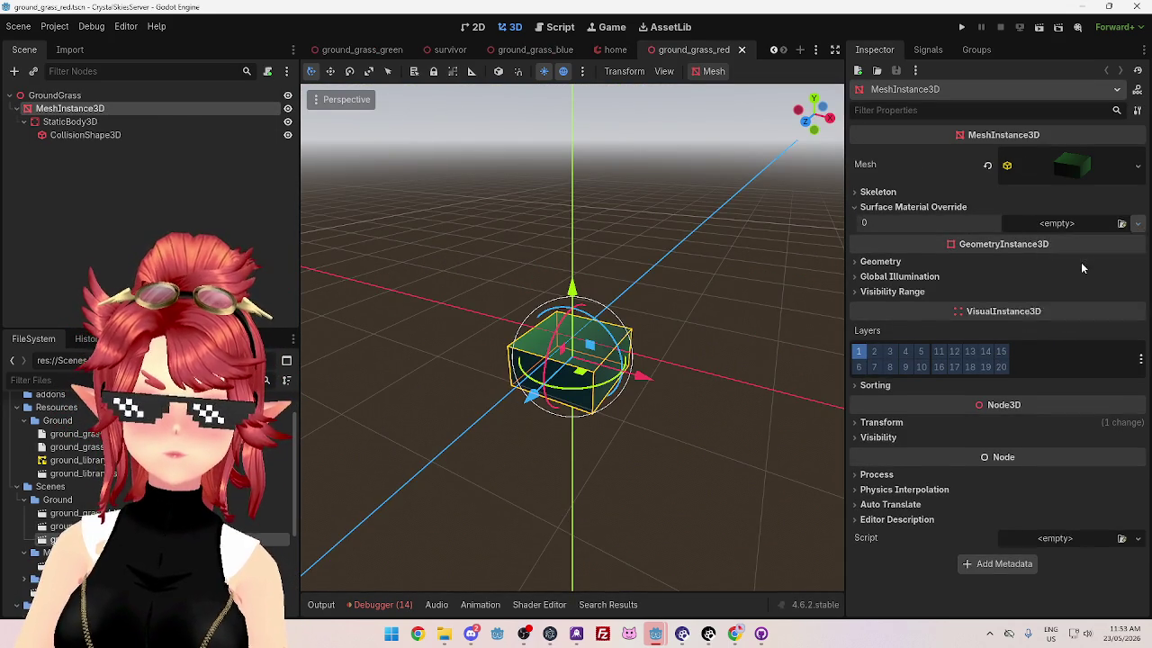
click(1072, 261)
click(1072, 234)
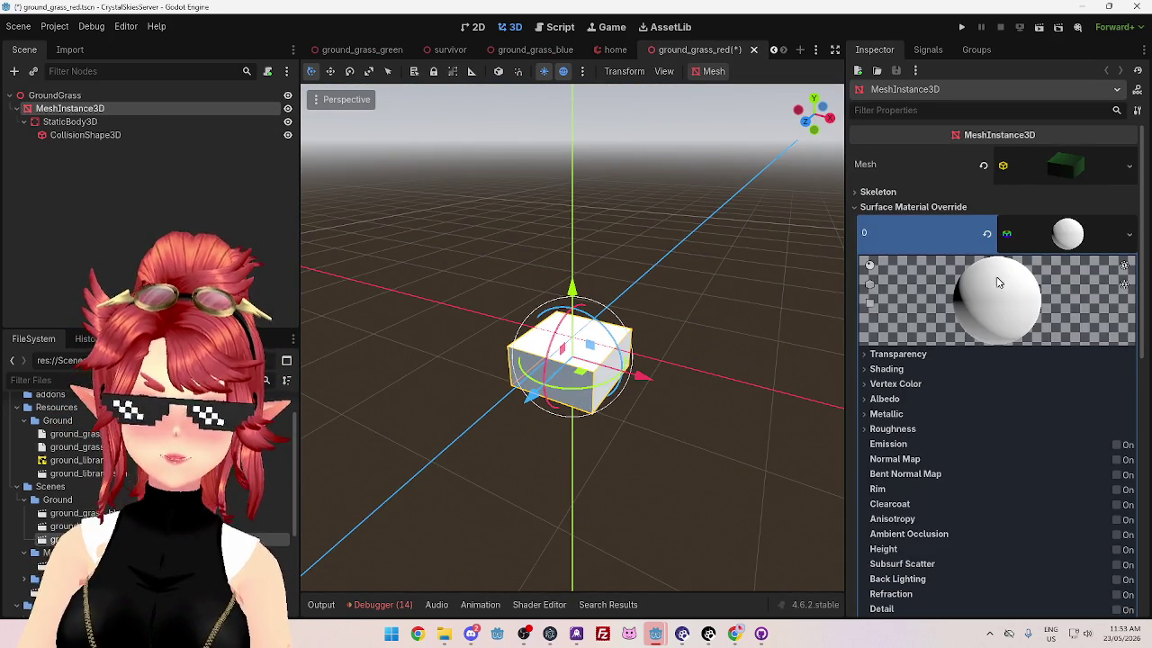
click(891, 354)
click(892, 353)
click(873, 400)
Step: Set the material's Albedo Color to pure red ff0000 and save the scene
click(1015, 415)
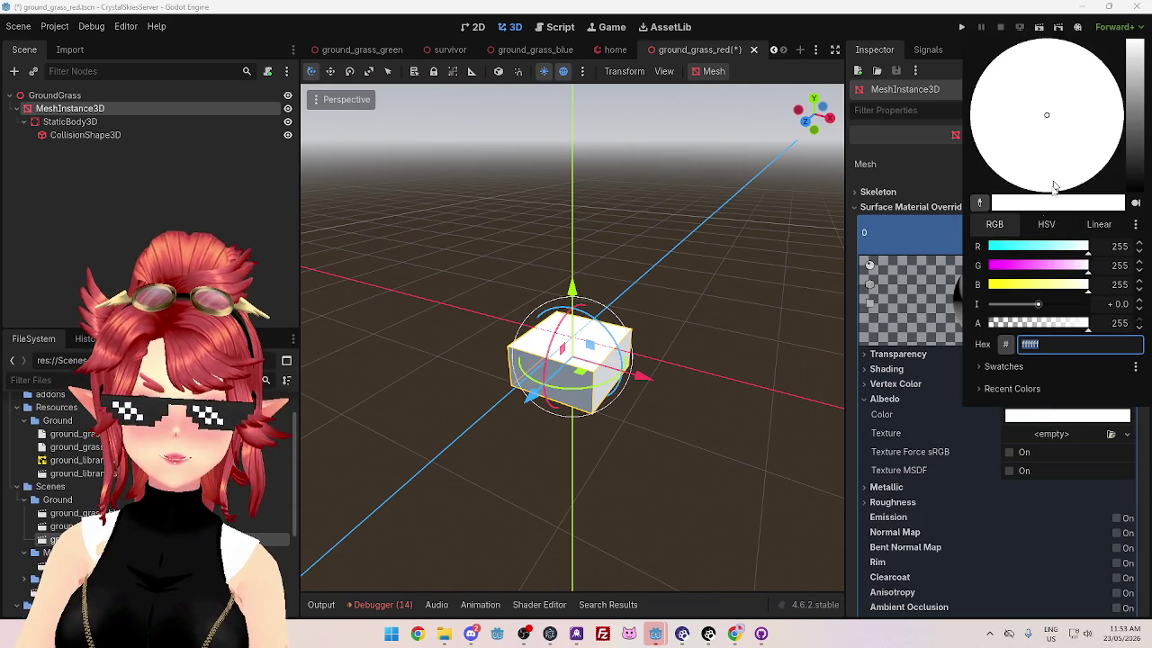
click(1107, 77)
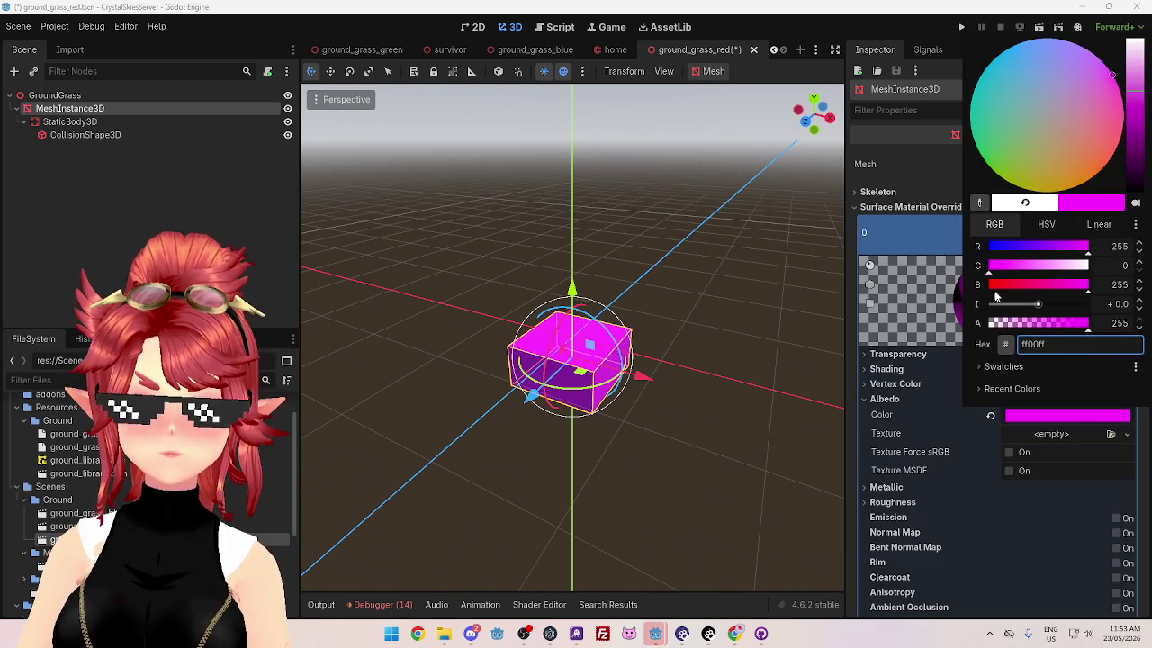
click(1113, 153)
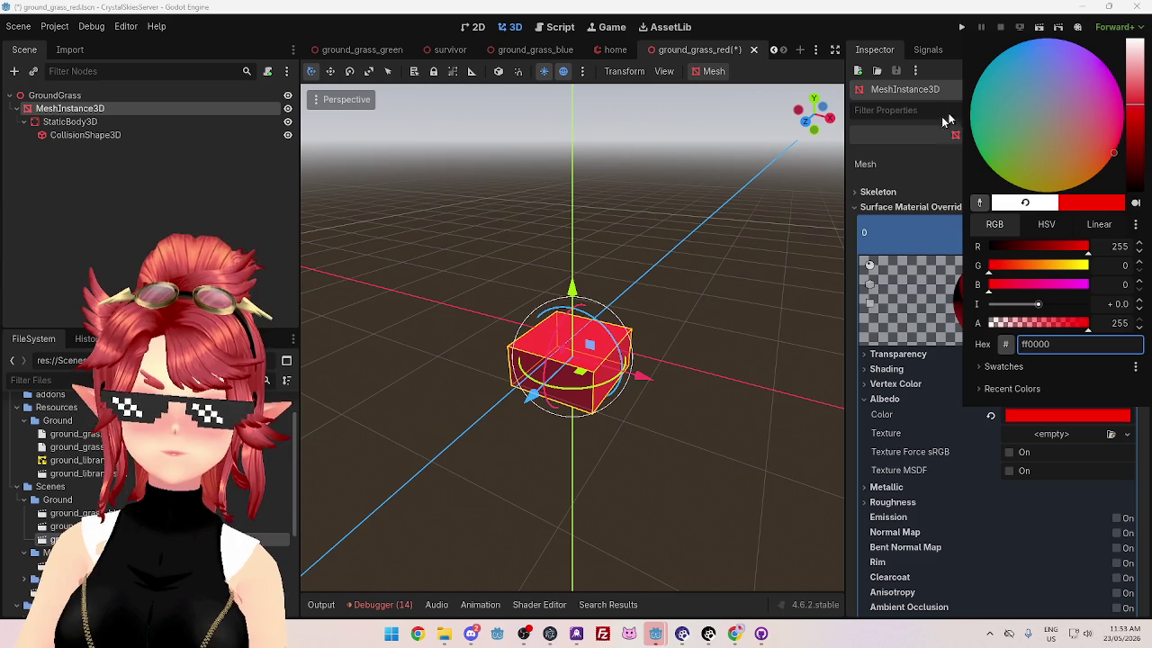
click(810, 329)
scroll(732, 324, down, 3)
scroll(748, 311, up, 3)
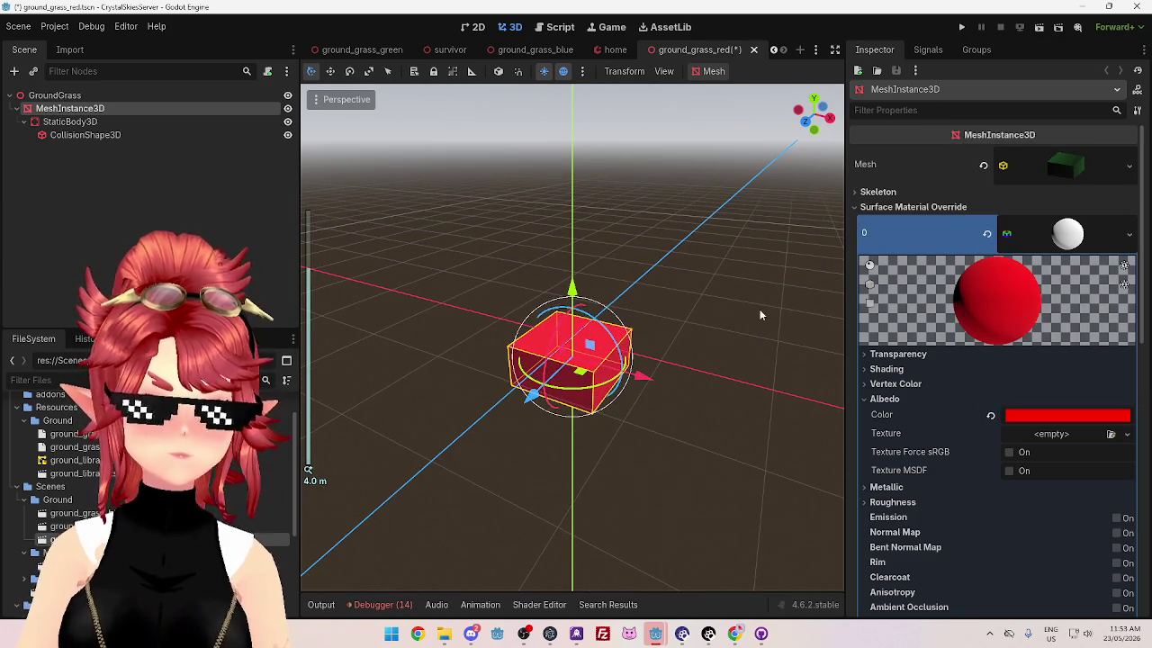
key(ctrl+s)
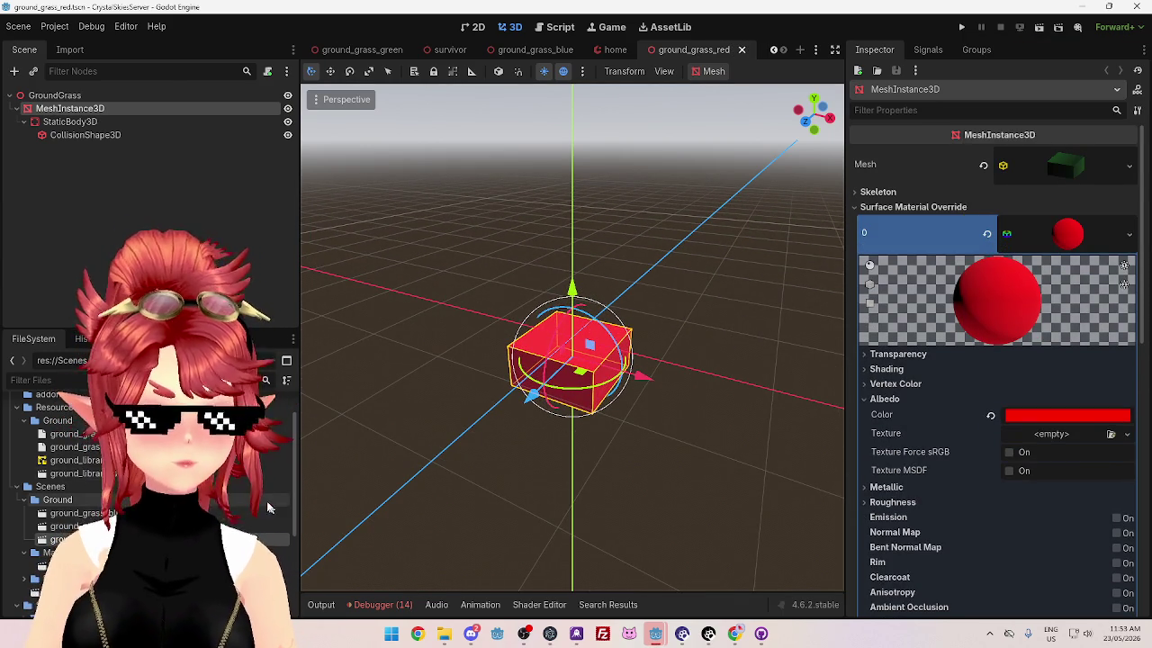
click(77, 446)
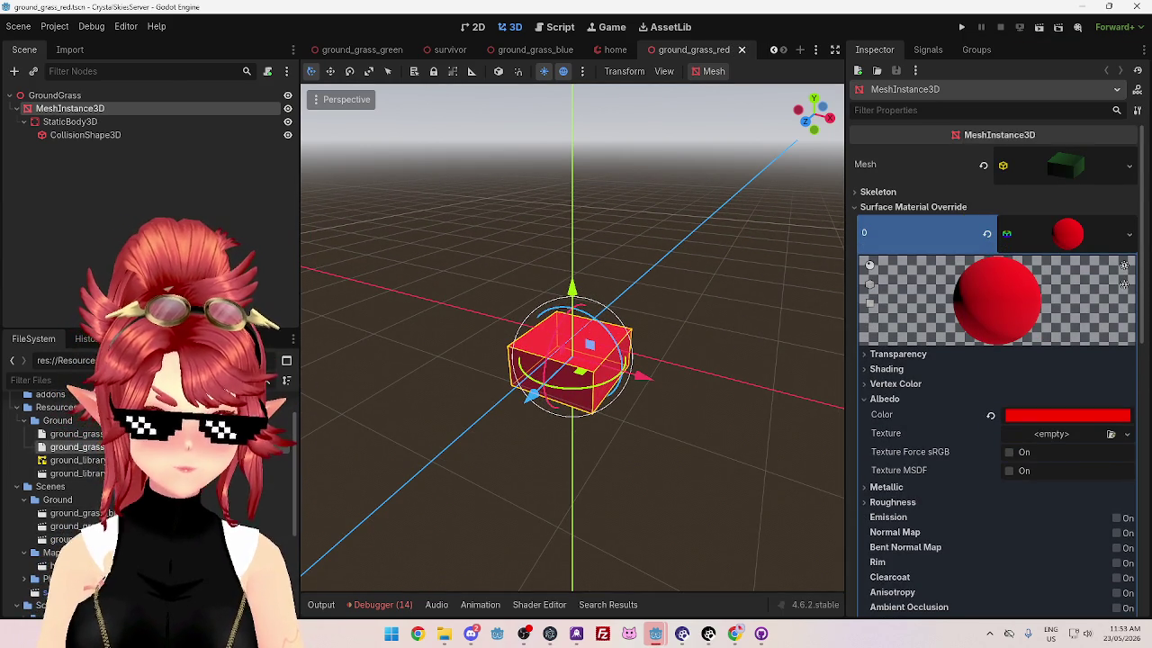
Step: Create a new Ground resource in Resources/Ground saved as ground_grass_red.tres
click(65, 431)
mouse_move(108, 407)
click(293, 445)
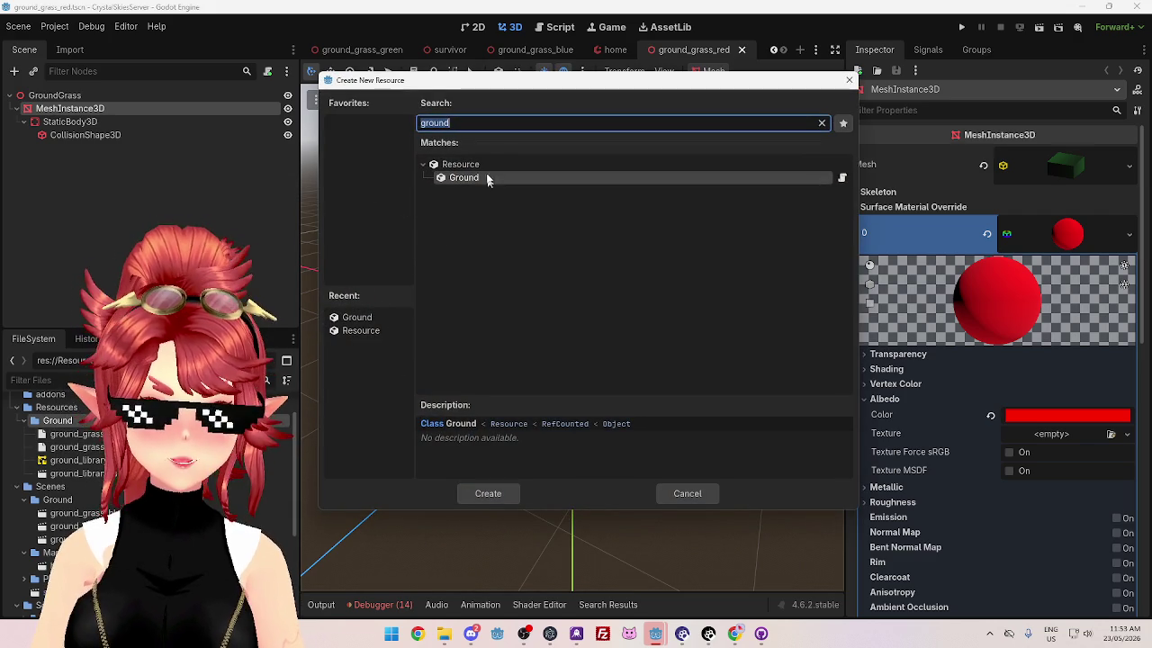
click(484, 492)
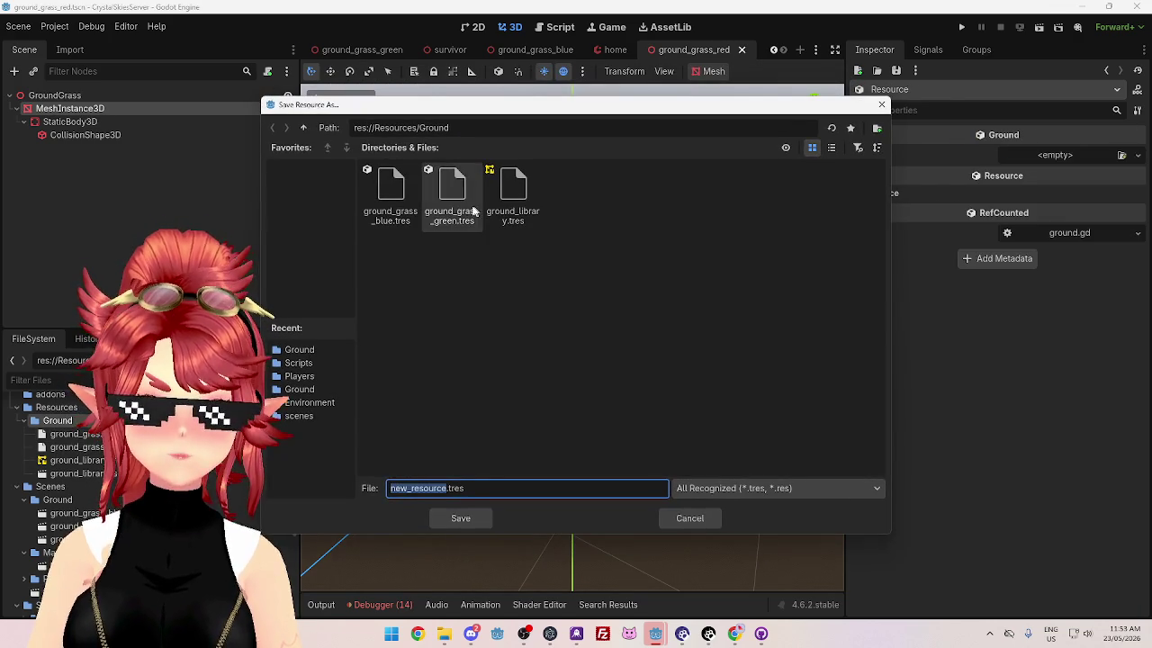
click(452, 189)
drag(448, 488, 472, 488)
text(red)
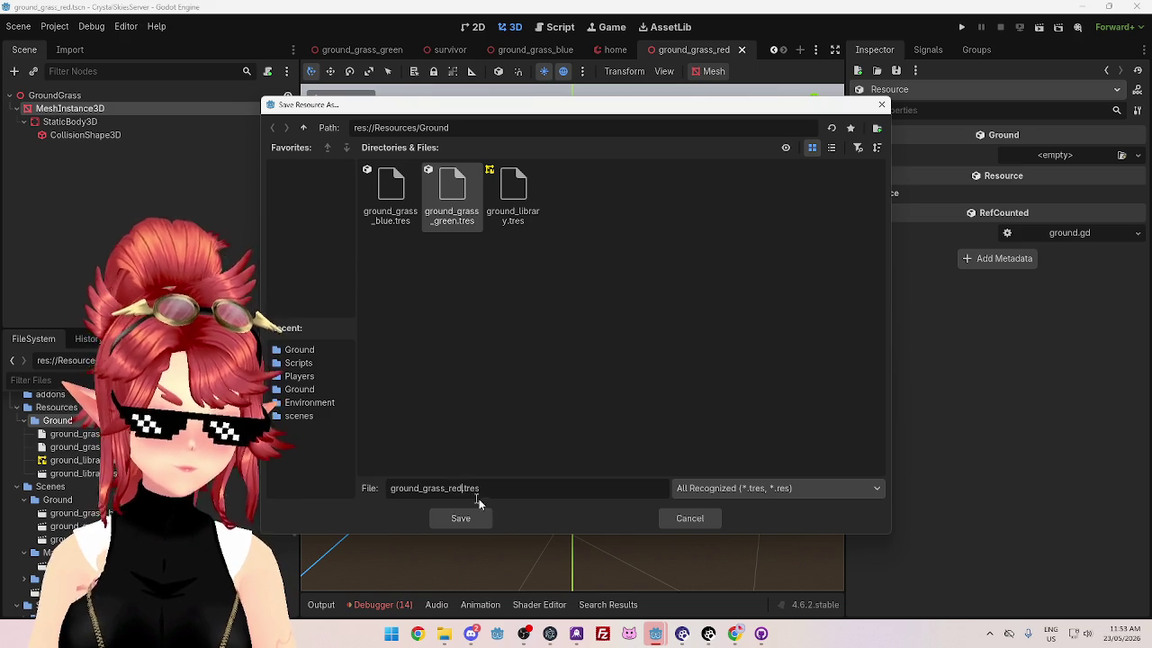
click(477, 520)
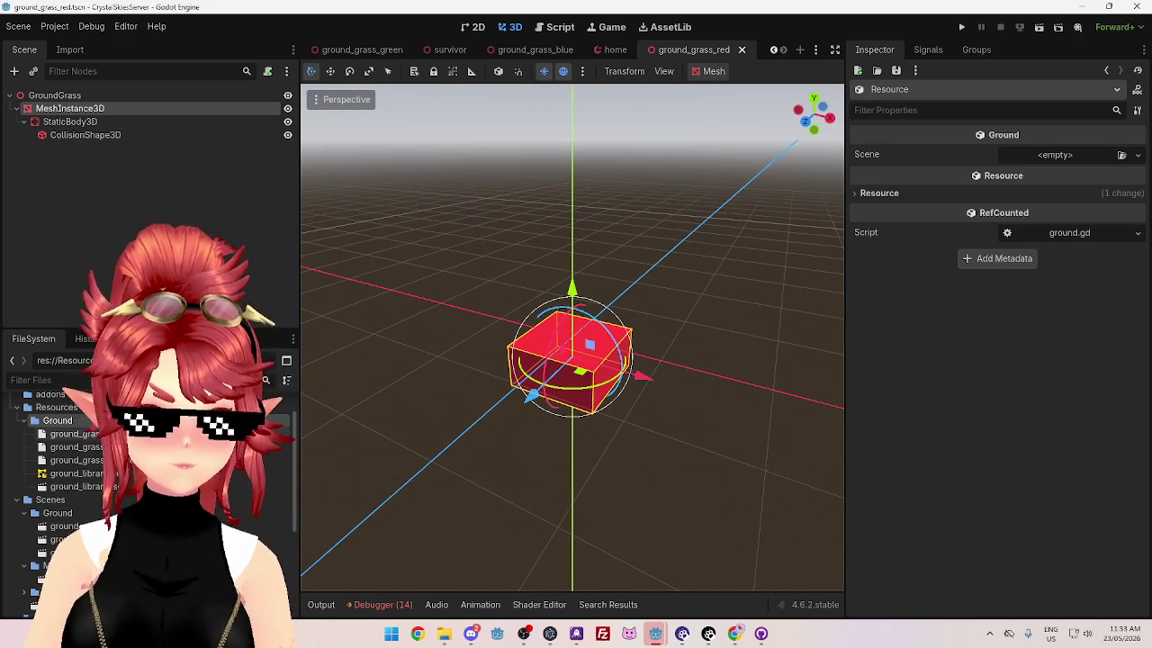
Step: Set the resource's Scene to ground_grass_red.tscn, save, and close the red scene tab
mouse_move(59, 553)
mouse_down()
mouse_move(813, 342)
mouse_move(1055, 157)
mouse_up()
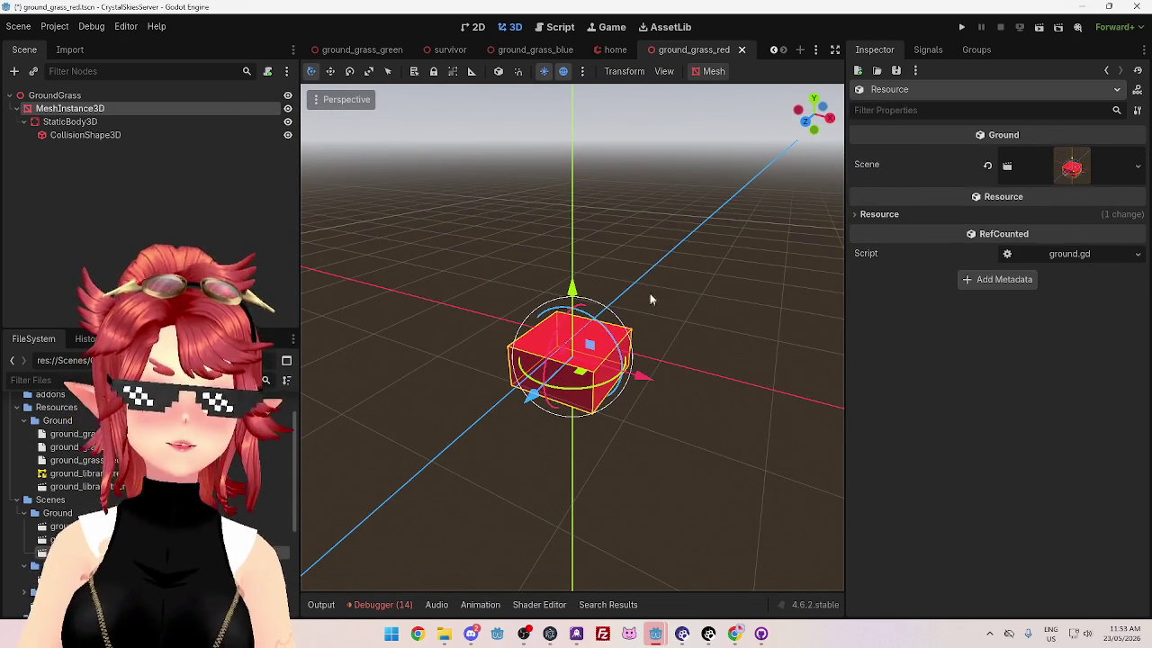
key(ctrl+s)
click(742, 48)
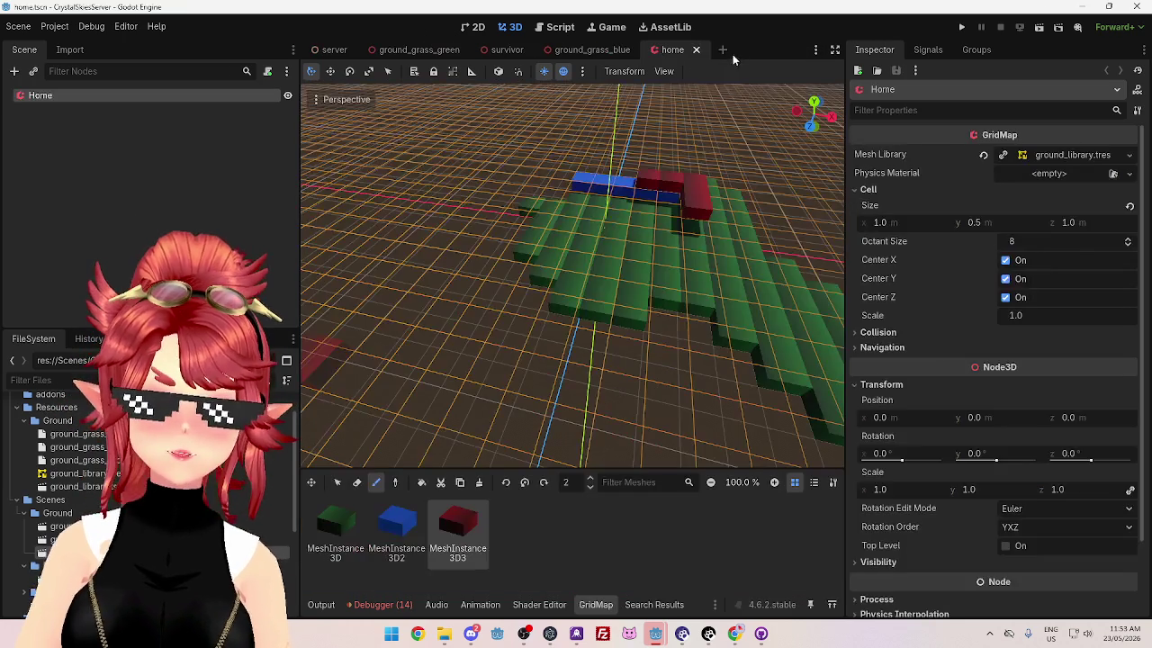
Step: Close the ground_grass_blue and ground_grass_green scene tabs
click(602, 50)
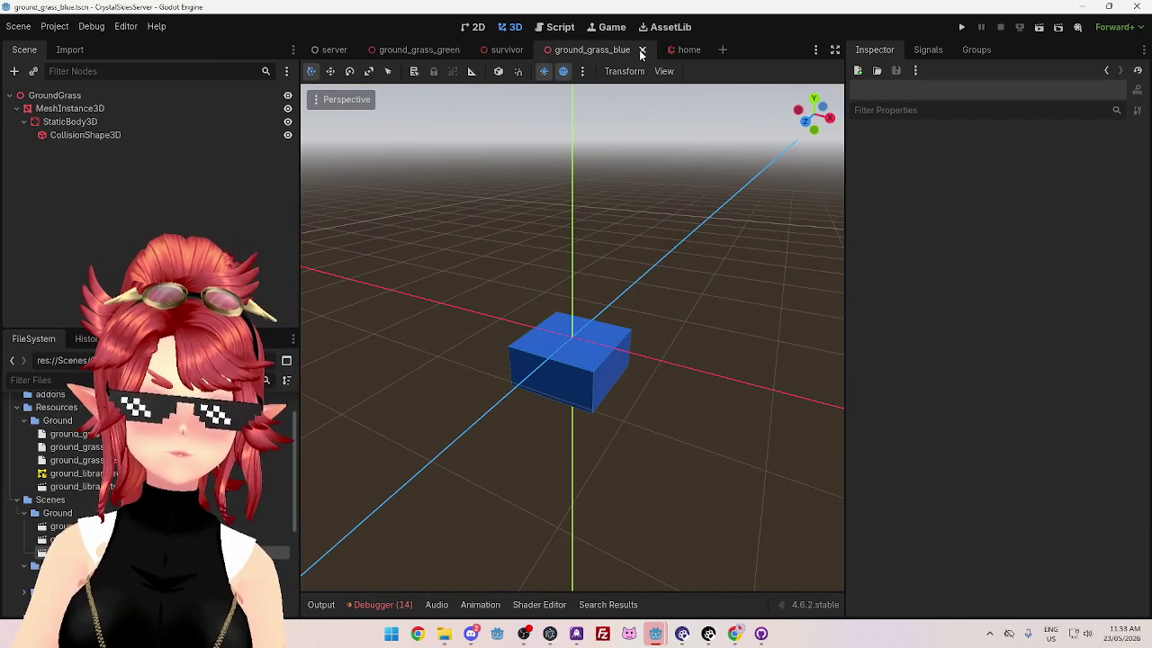
click(642, 49)
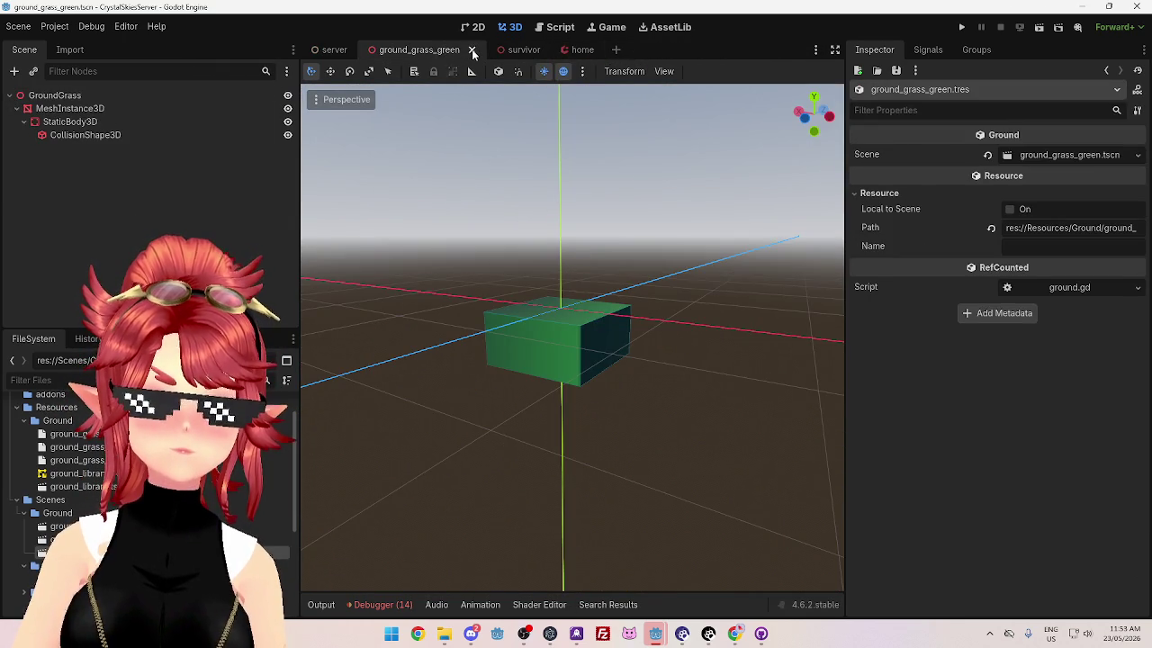
click(471, 49)
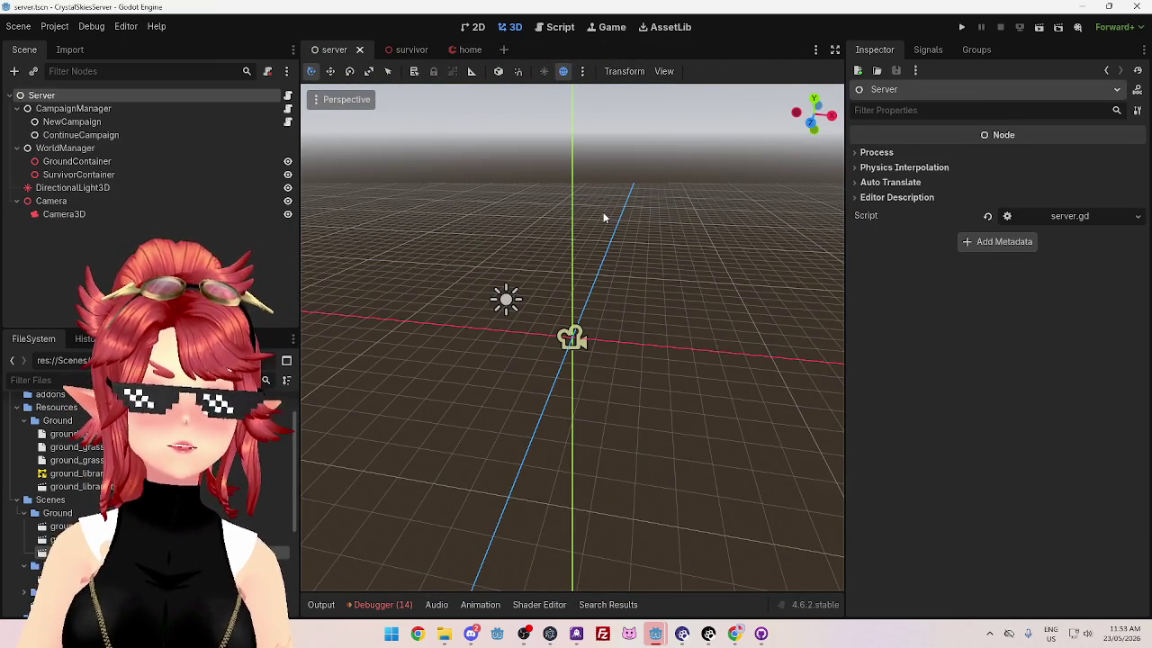